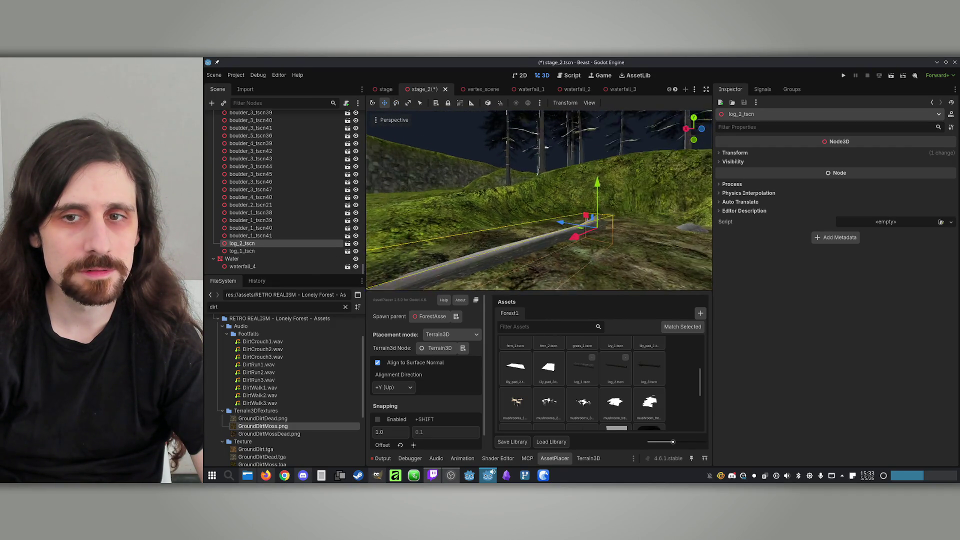
Raise the log slightly, then orbit the view toward the boulder pile, river and trees.
drag(544, 162, 540, 151)
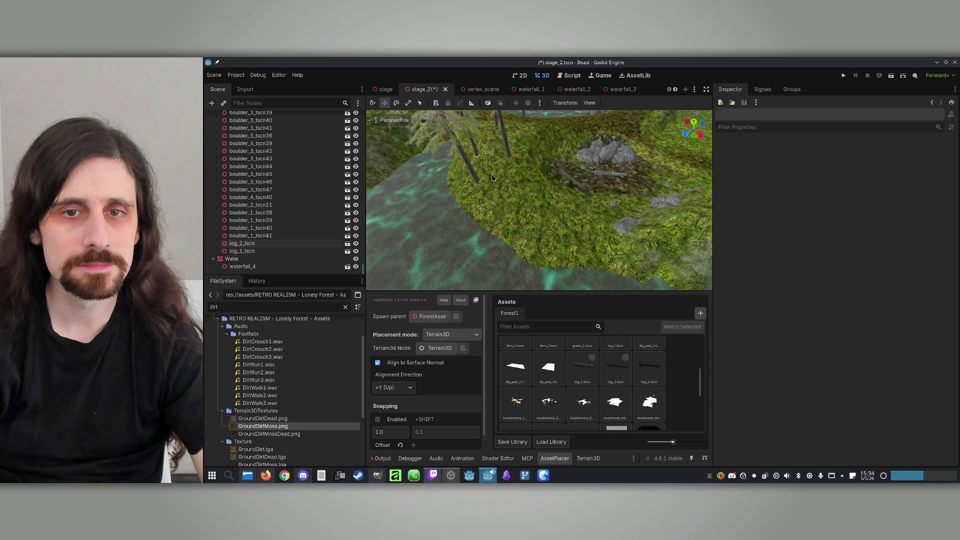
scroll(585, 385, up, 5)
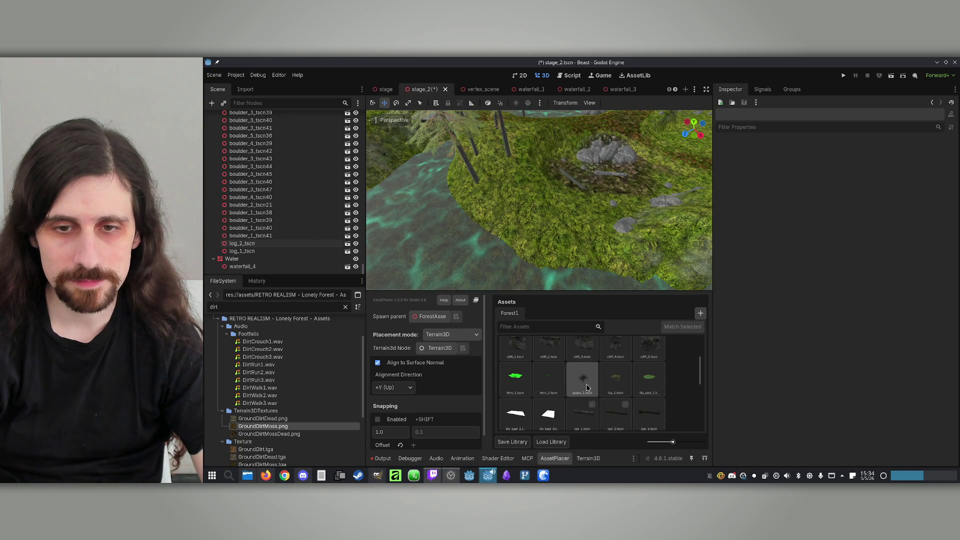
scroll(588, 380, down, 6)
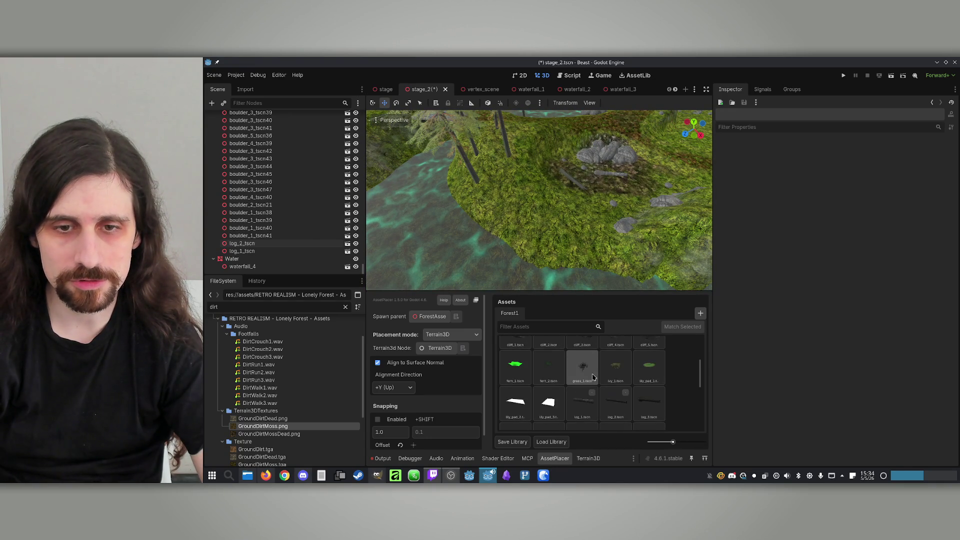
drag(514, 230, 537, 227)
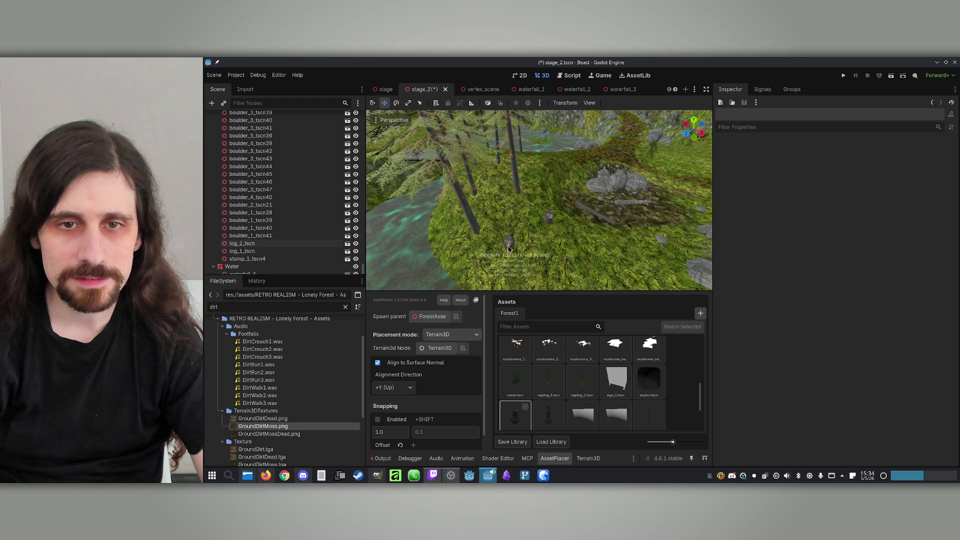
drag(541, 278, 560, 280)
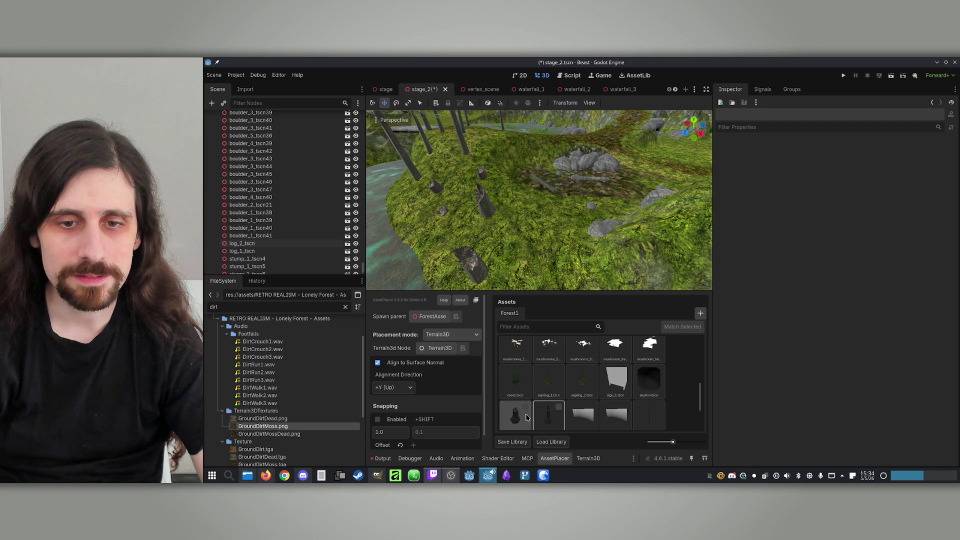
mouse_move(510, 238)
mouse_down()
mouse_move(568, 210)
mouse_move(548, 186)
mouse_up()
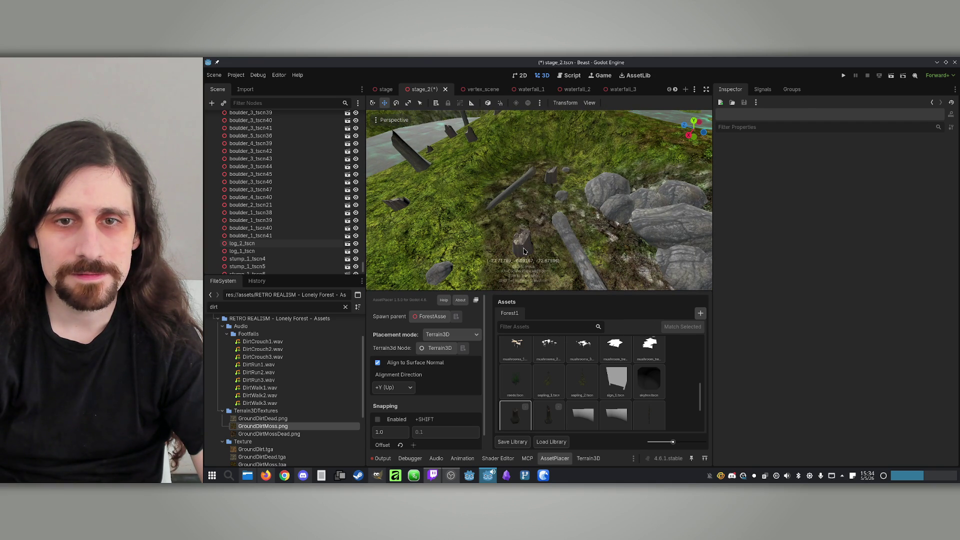
mouse_move(482, 231)
mouse_down()
mouse_move(515, 215)
mouse_move(492, 235)
mouse_move(473, 235)
mouse_up()
Place boulder_5, boulder_1 and boulder_2 rocks along the riverbank at the mound's foot.
scroll(600, 380, up, 3)
click(649, 352)
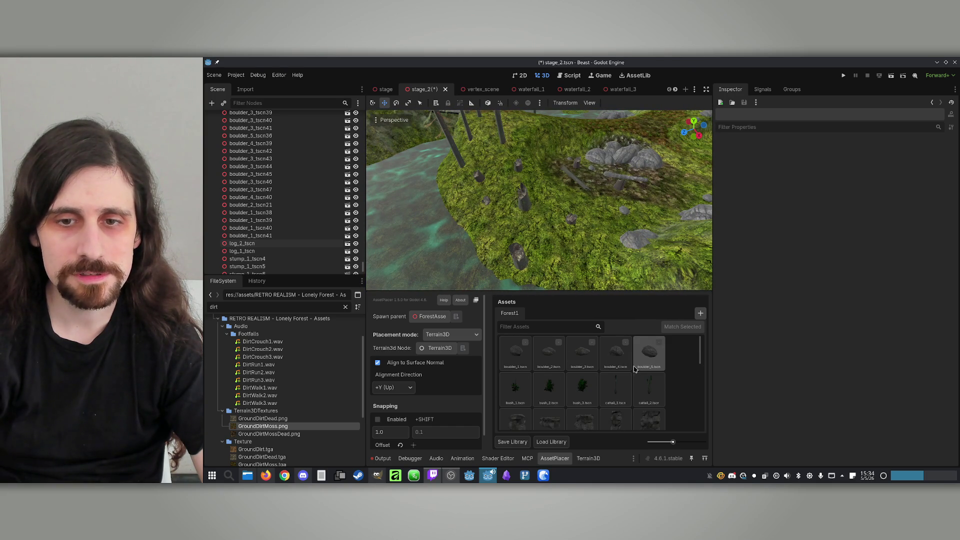
mouse_move(591, 245)
mouse_down()
mouse_move(618, 315)
mouse_move(525, 231)
mouse_up()
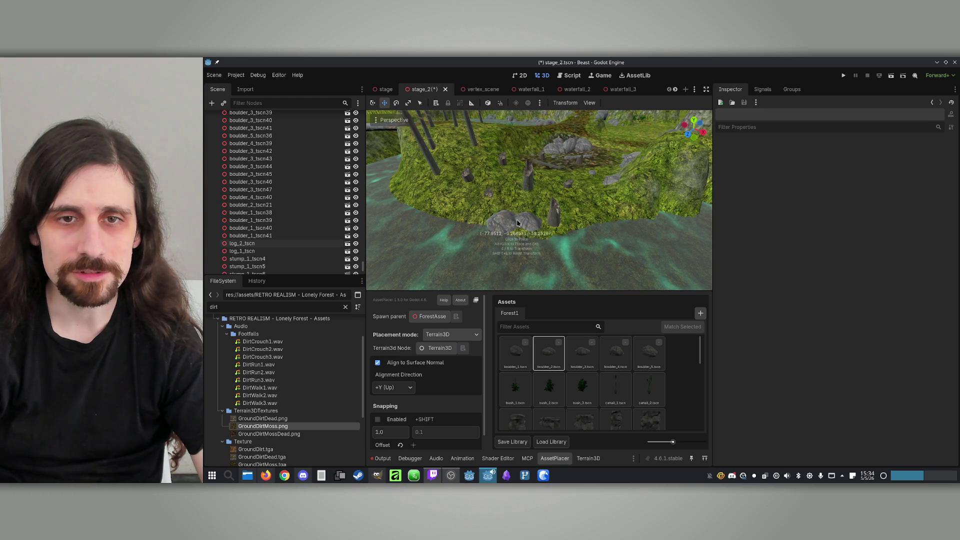
drag(533, 210, 491, 240)
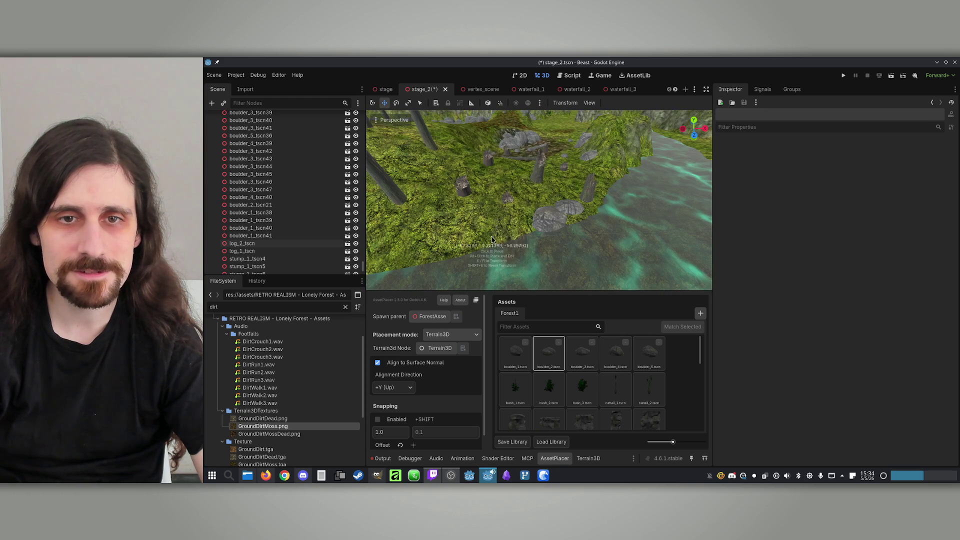
click(515, 352)
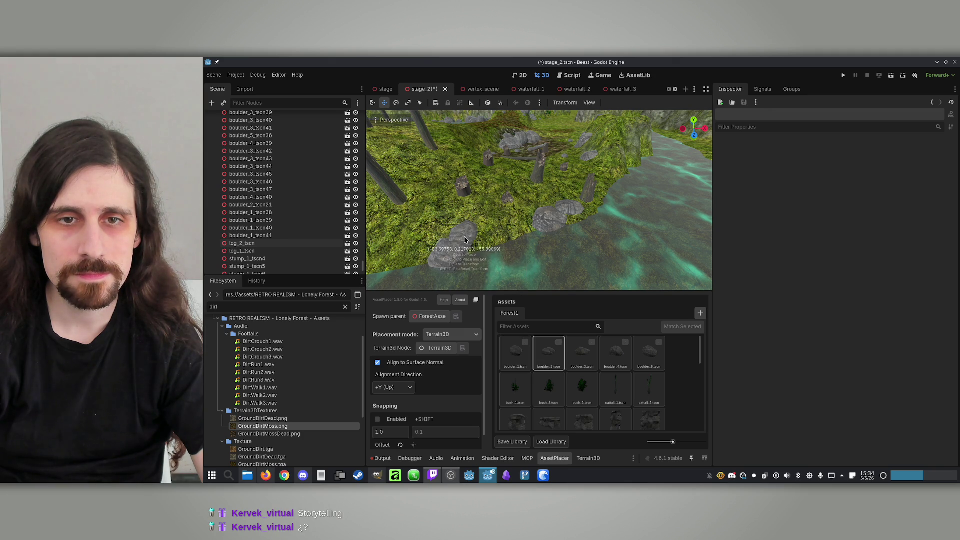
mouse_move(490, 238)
mouse_down()
mouse_move(547, 255)
mouse_move(560, 274)
mouse_up()
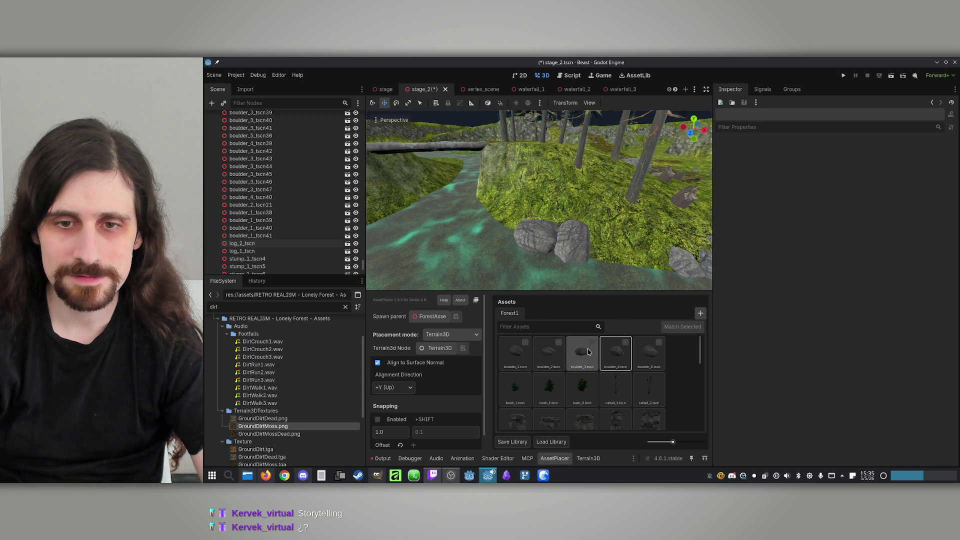
click(554, 355)
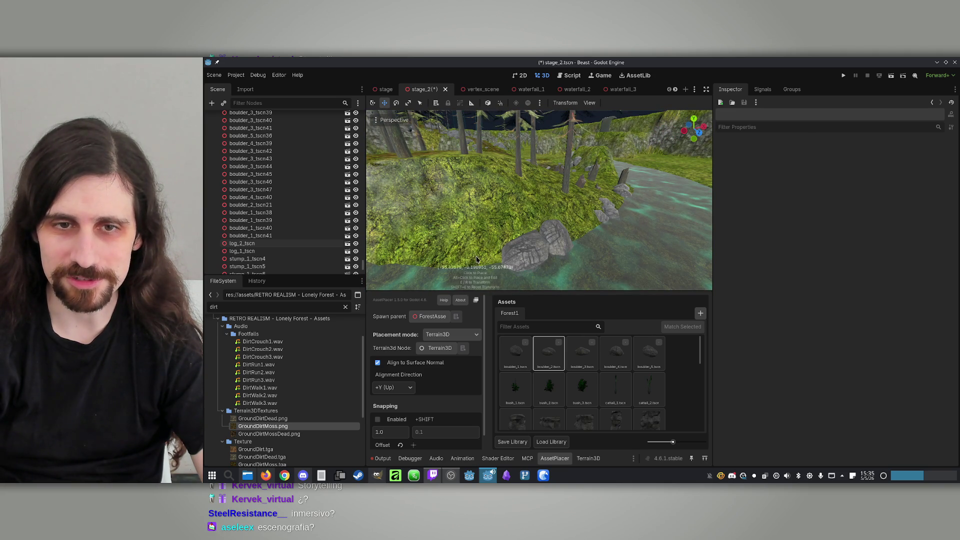
scroll(535, 240, up, 2)
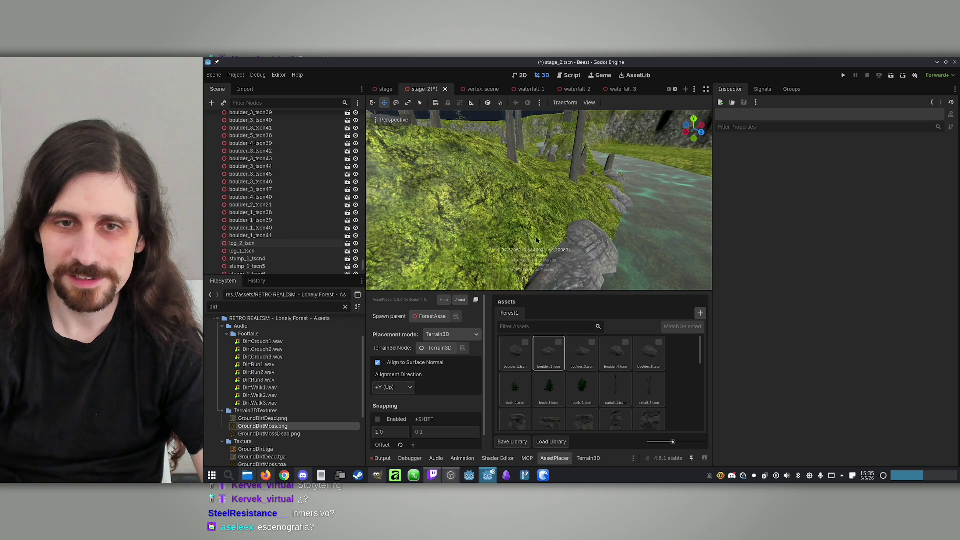
scroll(554, 255, up, 2)
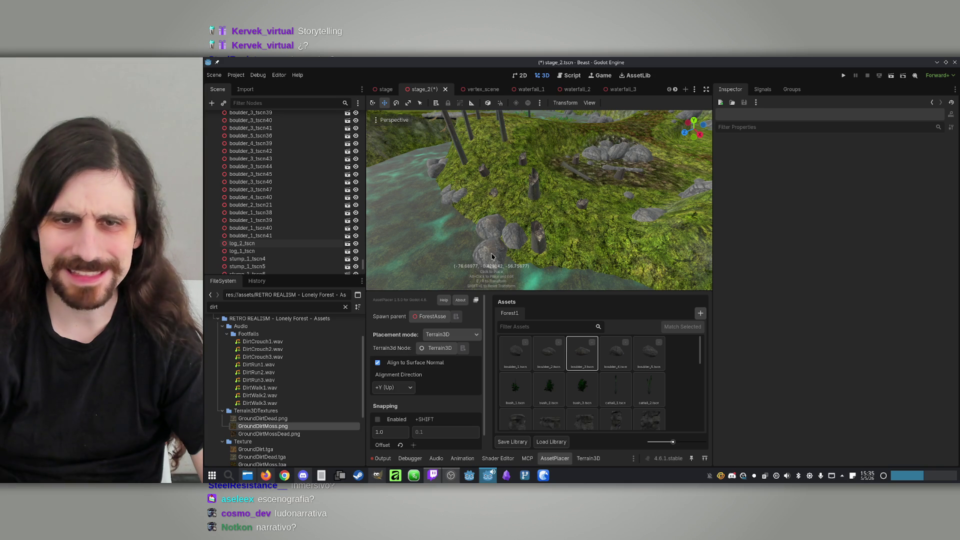
Place boulder_2 and boulder_5 on the riverbank, rotating one to about 72 degrees.
click(552, 361)
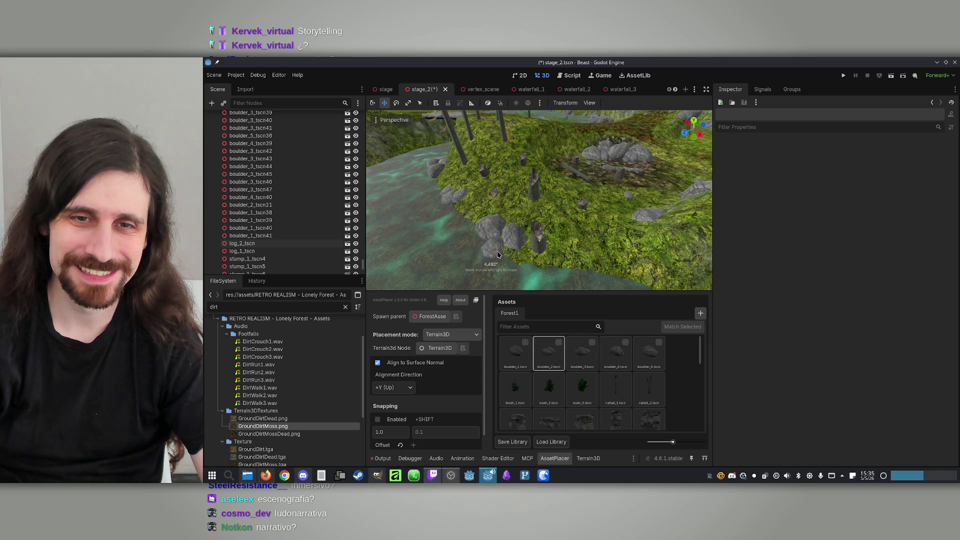
mouse_move(514, 248)
mouse_down()
mouse_move(563, 256)
mouse_move(624, 325)
mouse_up()
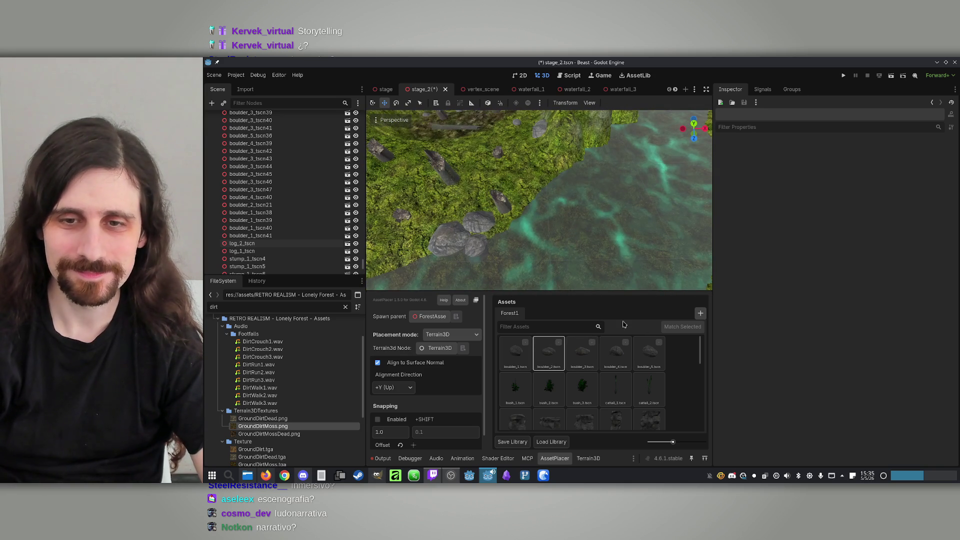
click(658, 361)
drag(575, 240, 556, 227)
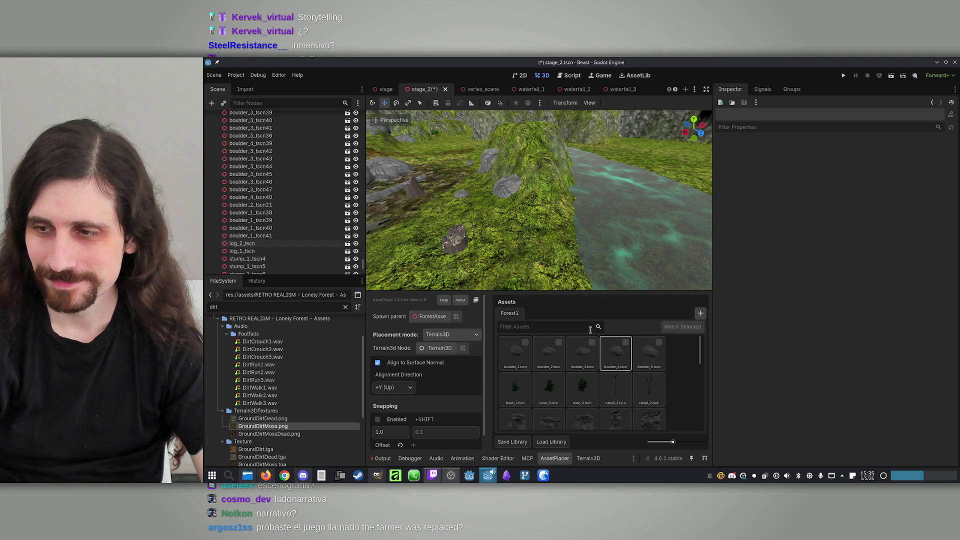
drag(570, 247, 543, 238)
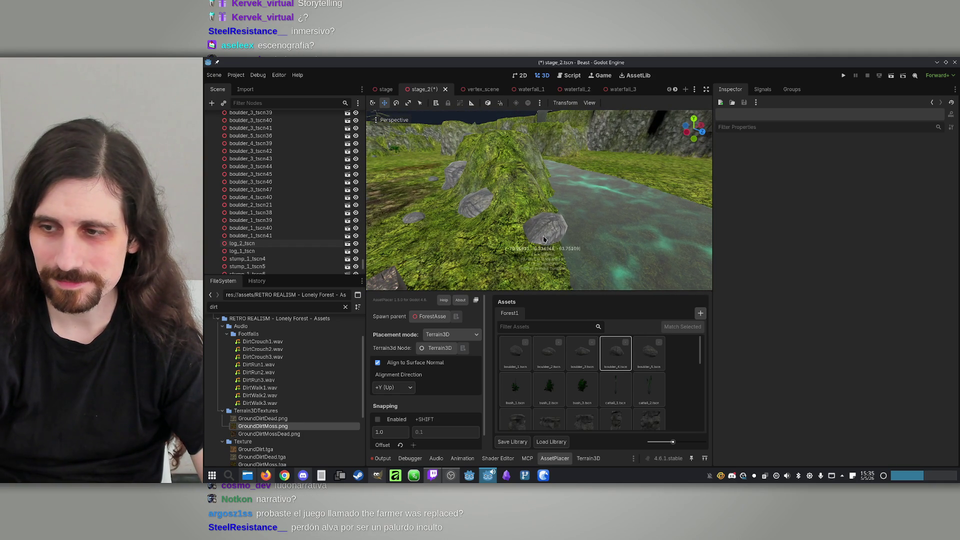
click(544, 238)
mouse_move(543, 245)
mouse_down()
mouse_move(586, 243)
mouse_move(590, 223)
mouse_up()
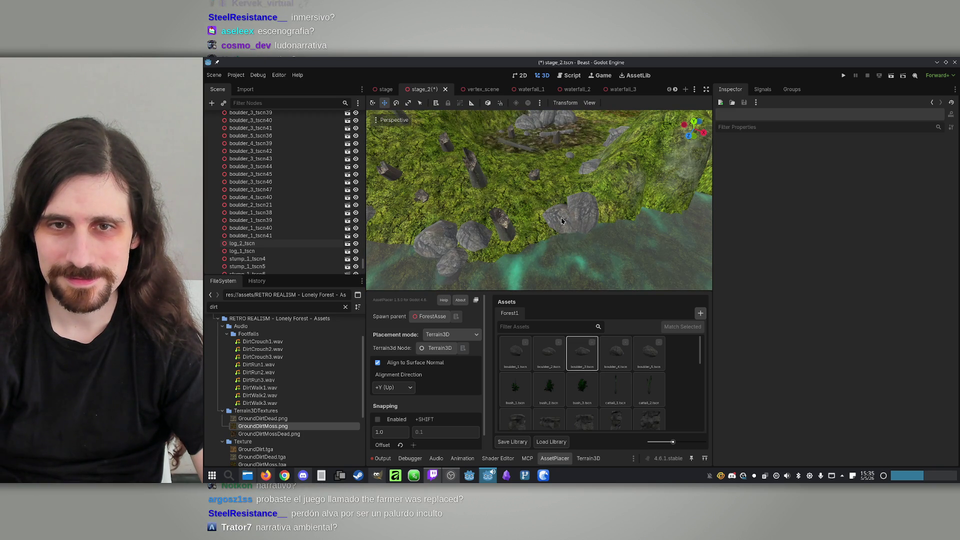
Orbit and zoom the view to inspect the rocks around the mossy mound.
mouse_move(627, 178)
mouse_down()
mouse_move(595, 198)
mouse_move(579, 193)
mouse_up()
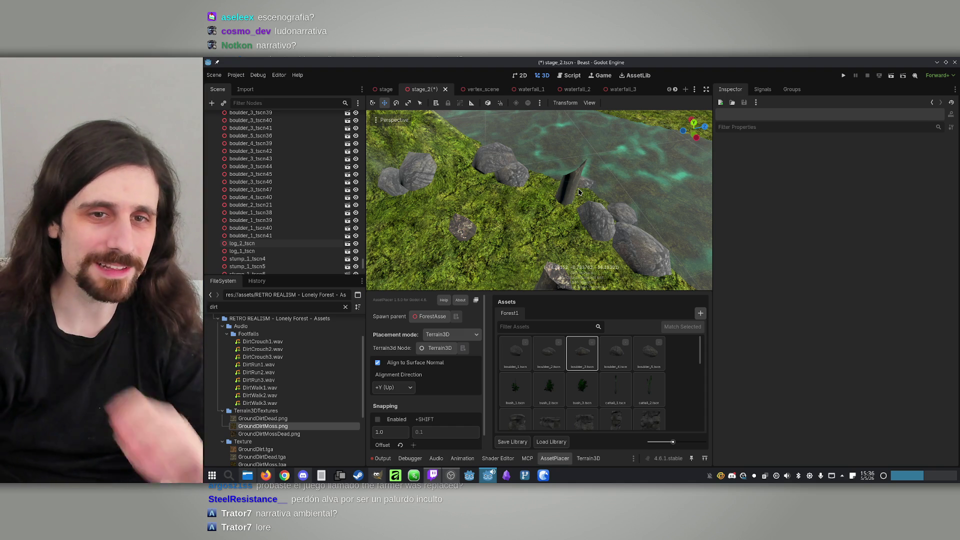
drag(578, 191, 565, 140)
mouse_move(473, 175)
mouse_down()
mouse_move(484, 224)
mouse_move(519, 215)
mouse_up()
scroll(484, 225, down, 2)
scroll(482, 222, down, 3)
scroll(331, 233, up, 15)
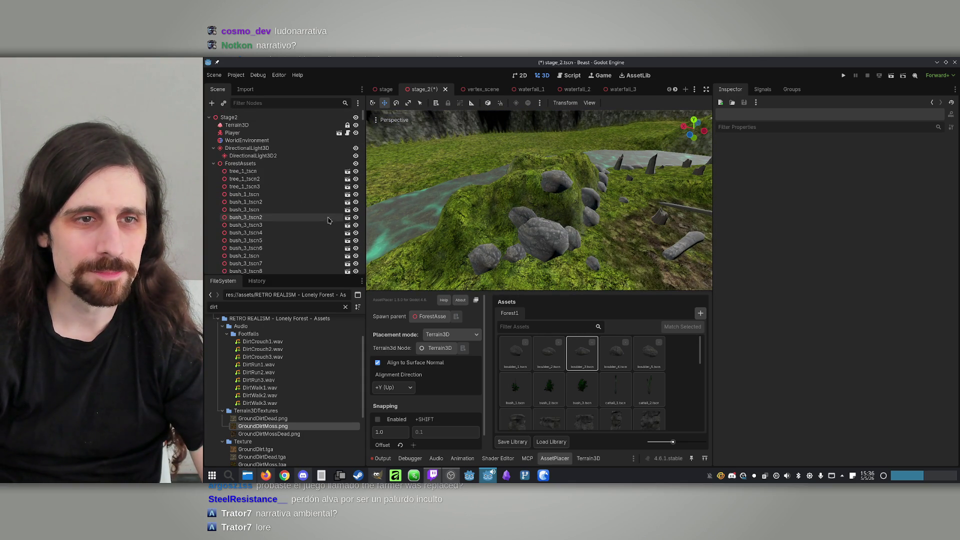
Collapse ForestAssets, select Terrain3D and set the paint brush size to 10.
click(214, 164)
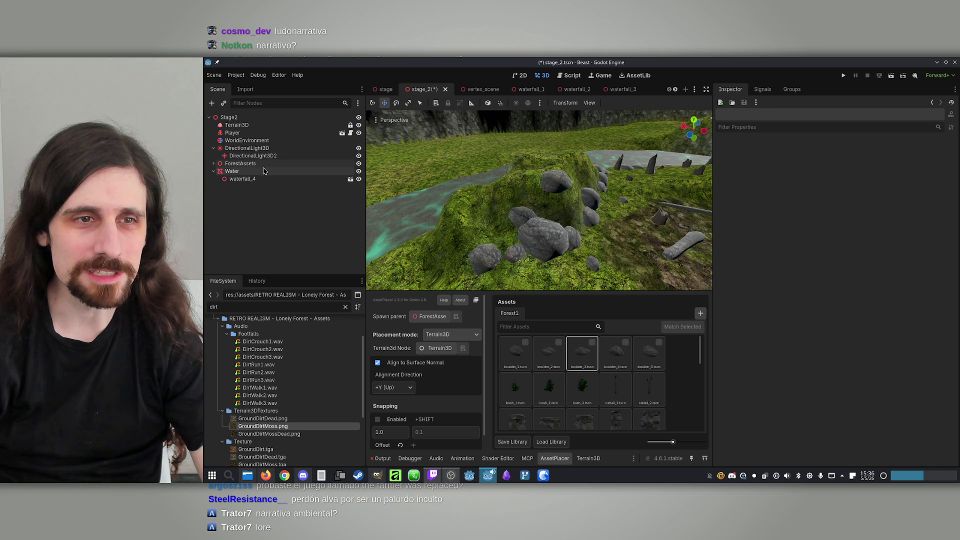
click(236, 125)
drag(400, 213, 460, 345)
text(5)
key(Return)
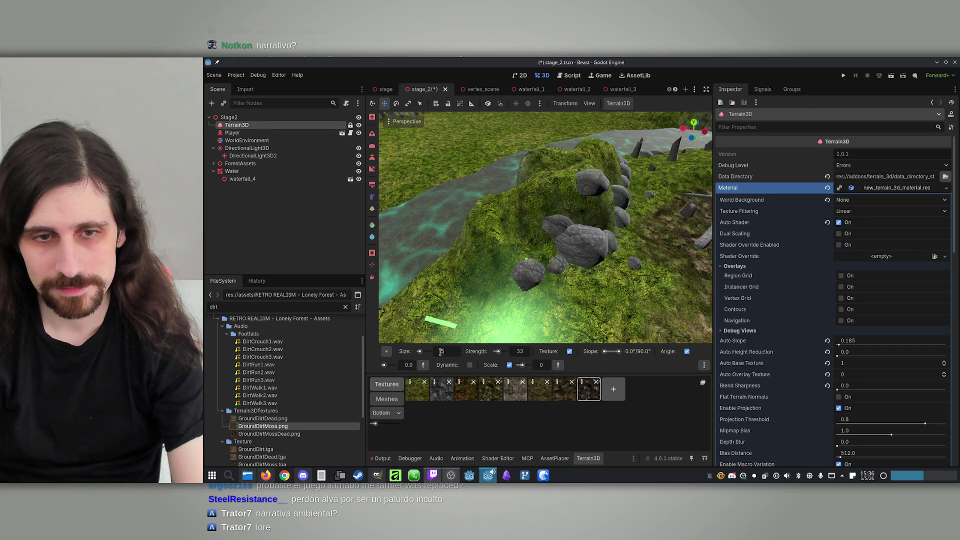
text(10)
key(Return)
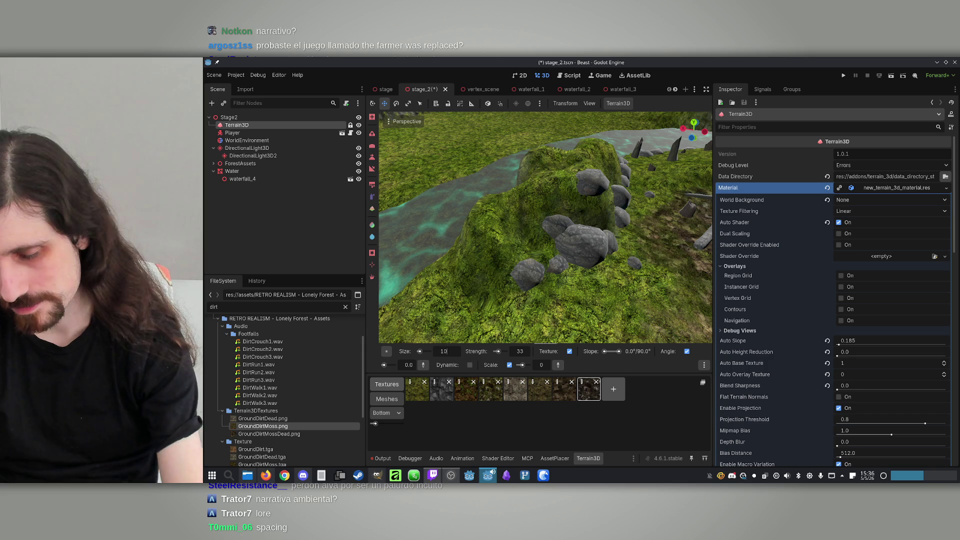
Paint a texture over the mound and save the stage_2 scene.
mouse_move(554, 192)
mouse_down()
mouse_move(544, 226)
mouse_move(564, 202)
mouse_up()
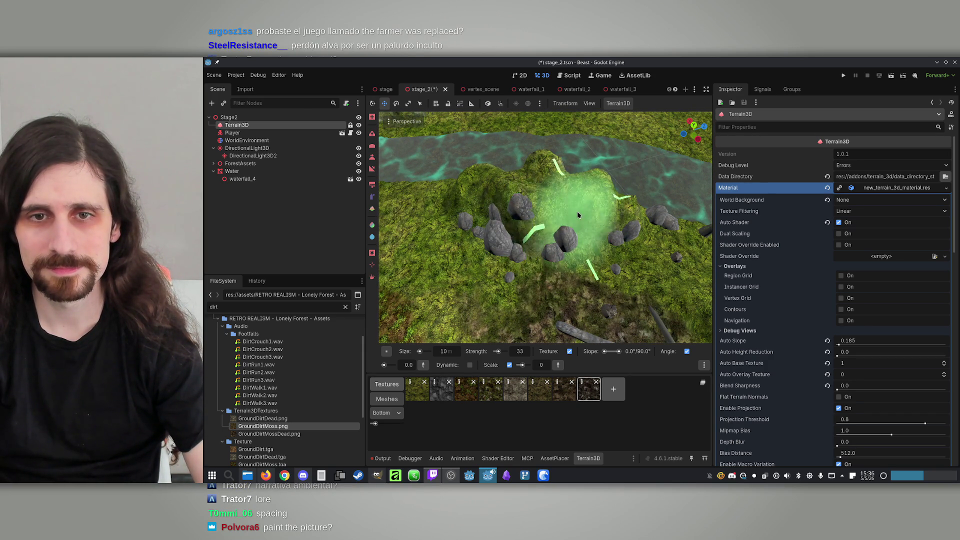
drag(653, 232, 560, 242)
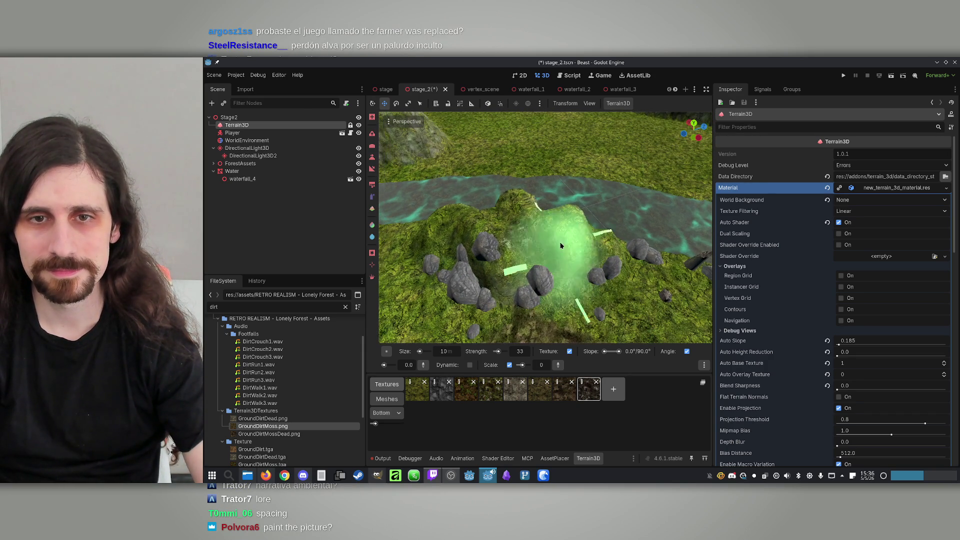
mouse_move(632, 299)
mouse_down()
mouse_move(561, 280)
mouse_move(553, 250)
mouse_move(519, 263)
mouse_up()
scroll(465, 307, up, 5)
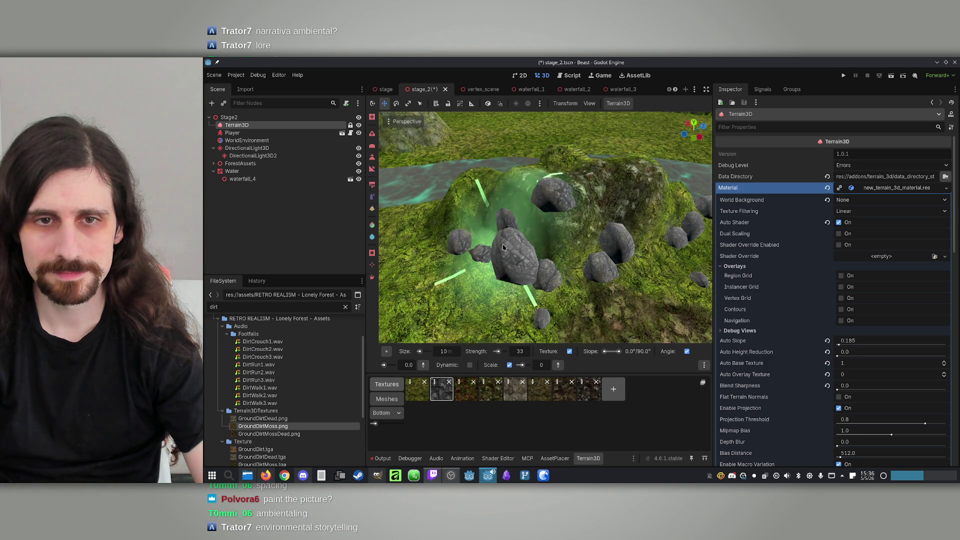
mouse_move(476, 252)
mouse_down()
mouse_move(560, 230)
mouse_move(636, 243)
mouse_move(619, 239)
mouse_up()
key(ctrl+s)
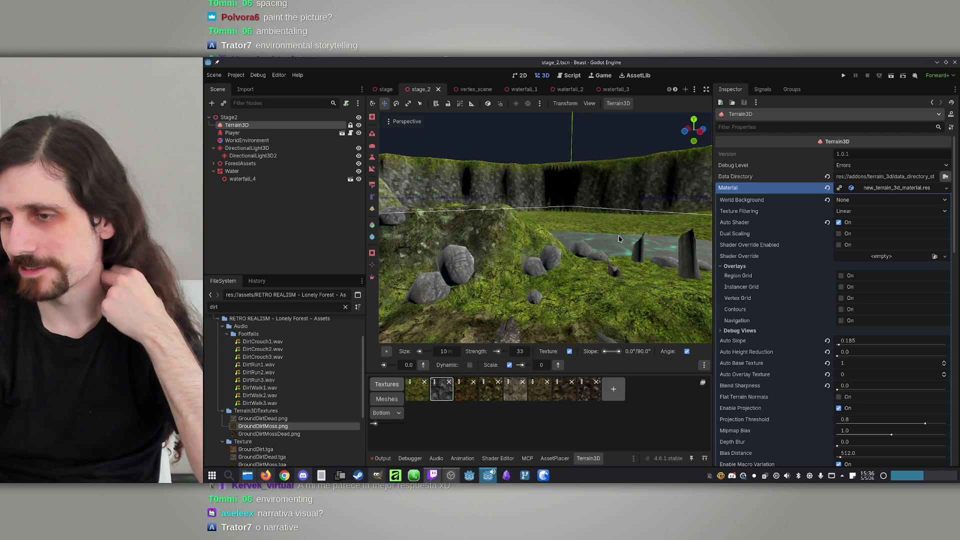
mouse_move(608, 228)
mouse_down()
mouse_move(625, 223)
mouse_move(584, 230)
mouse_up()
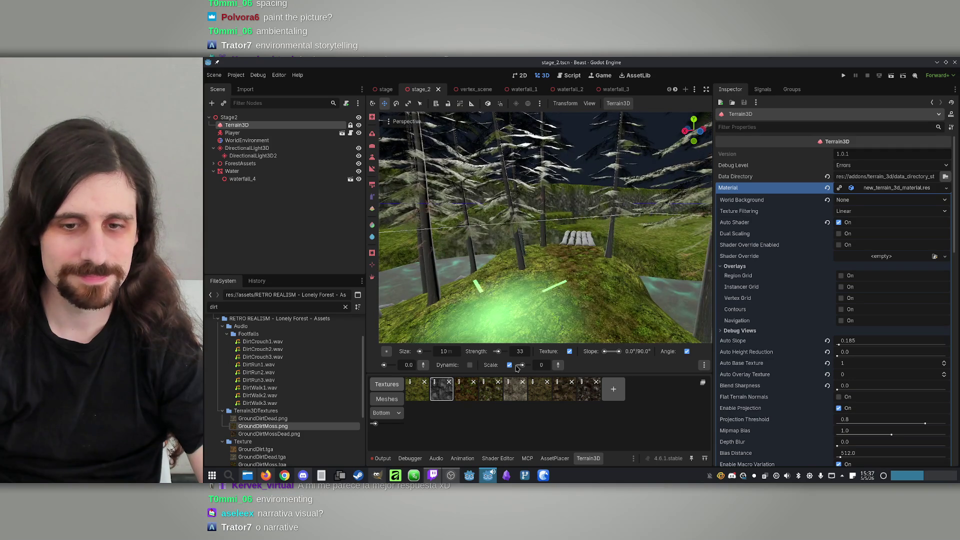
click(554, 458)
Scatter bush_3 bushes across the mossy island slopes, then switch to the bush_2 variant.
click(582, 389)
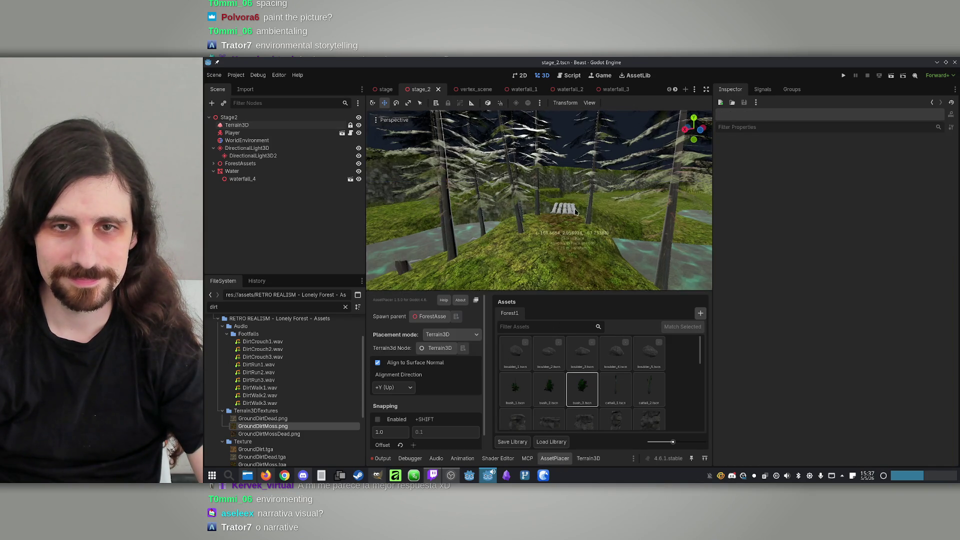
drag(573, 197, 560, 204)
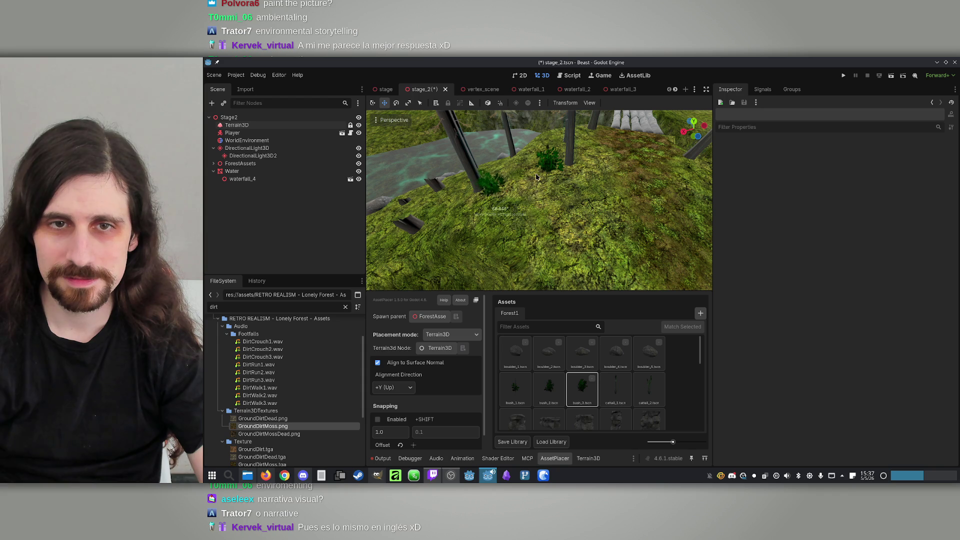
click(581, 189)
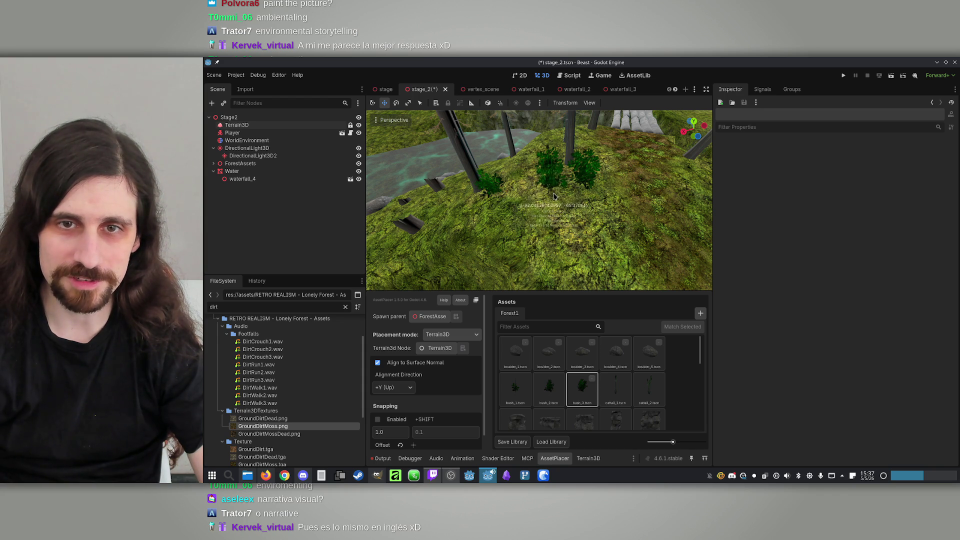
drag(508, 194, 516, 190)
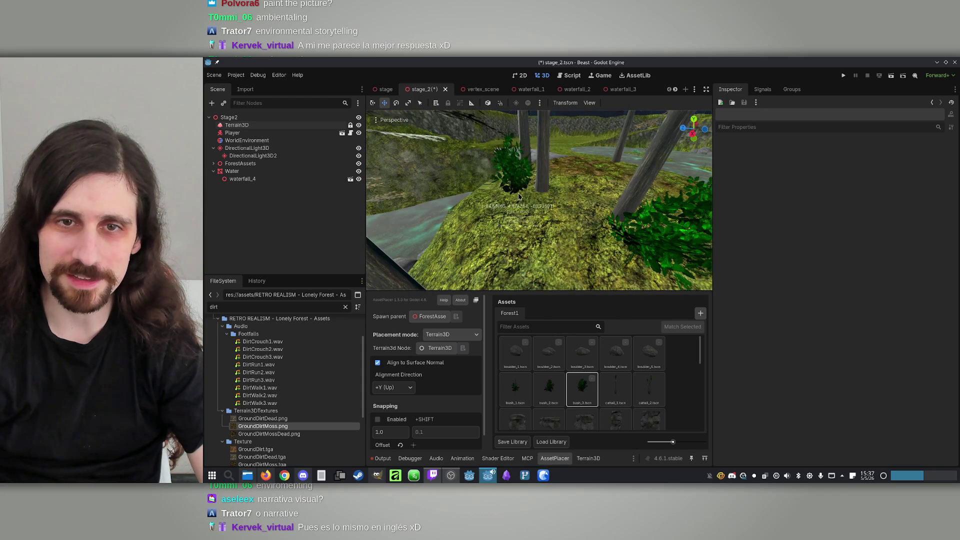
drag(574, 169, 614, 181)
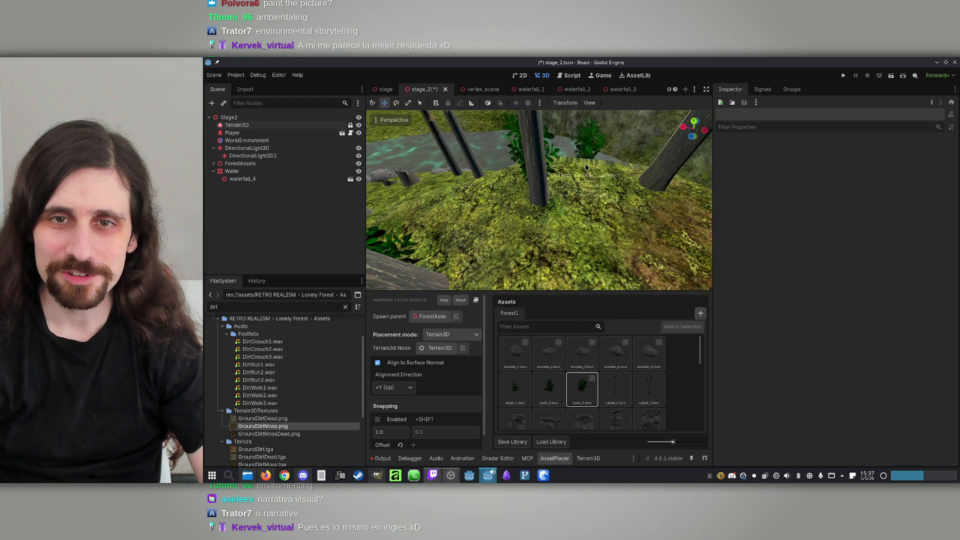
click(615, 181)
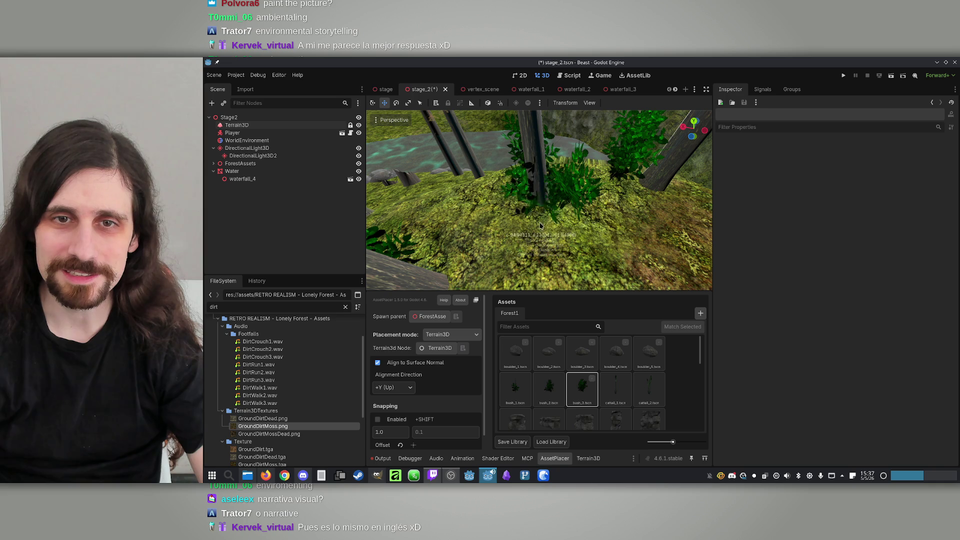
mouse_move(509, 225)
mouse_down()
mouse_move(473, 241)
mouse_move(643, 239)
mouse_move(529, 212)
mouse_move(541, 213)
mouse_move(525, 156)
mouse_up()
click(529, 213)
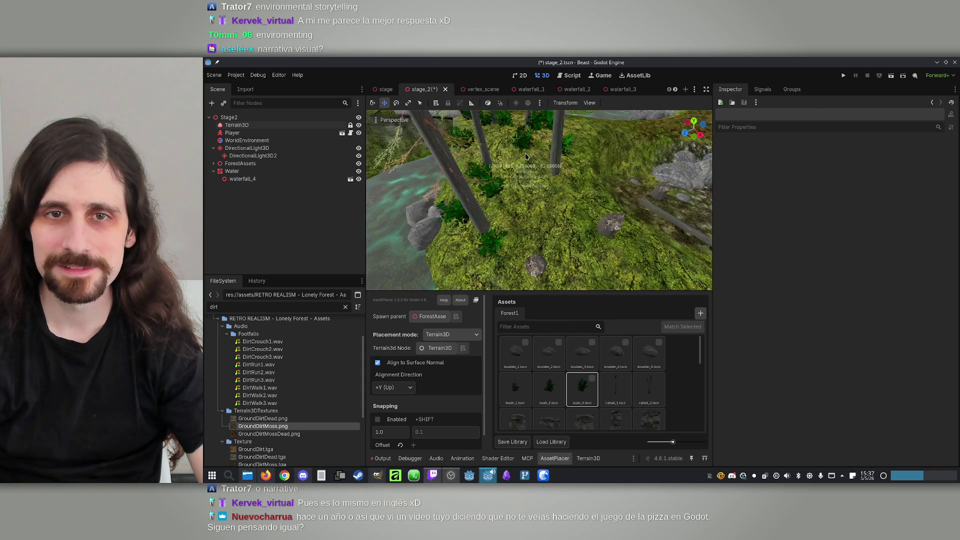
key(Left)
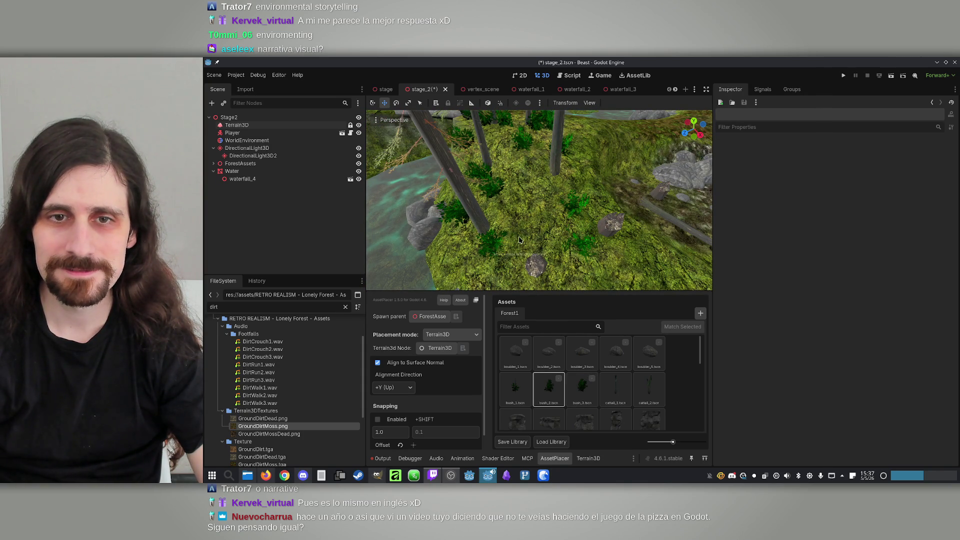
drag(506, 211, 484, 231)
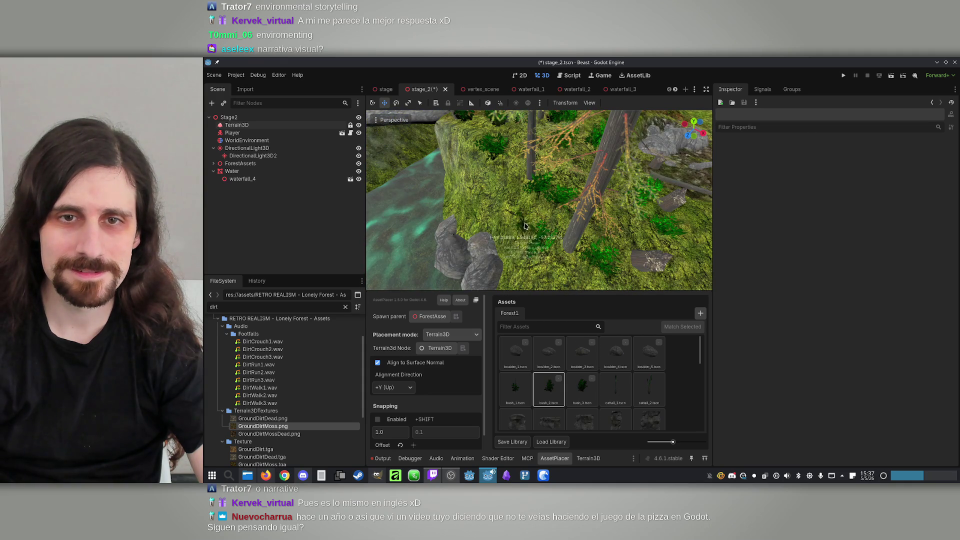
drag(532, 203, 534, 207)
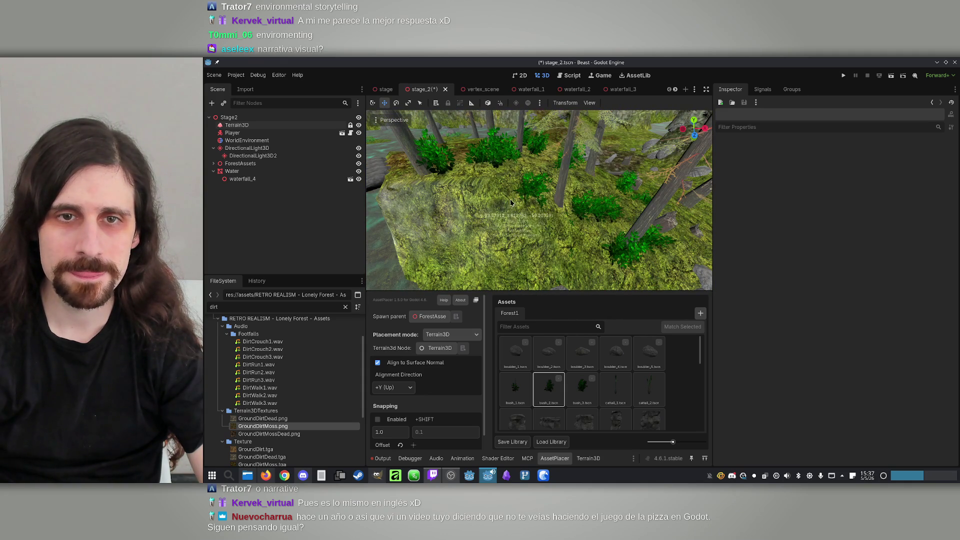
drag(475, 181, 557, 162)
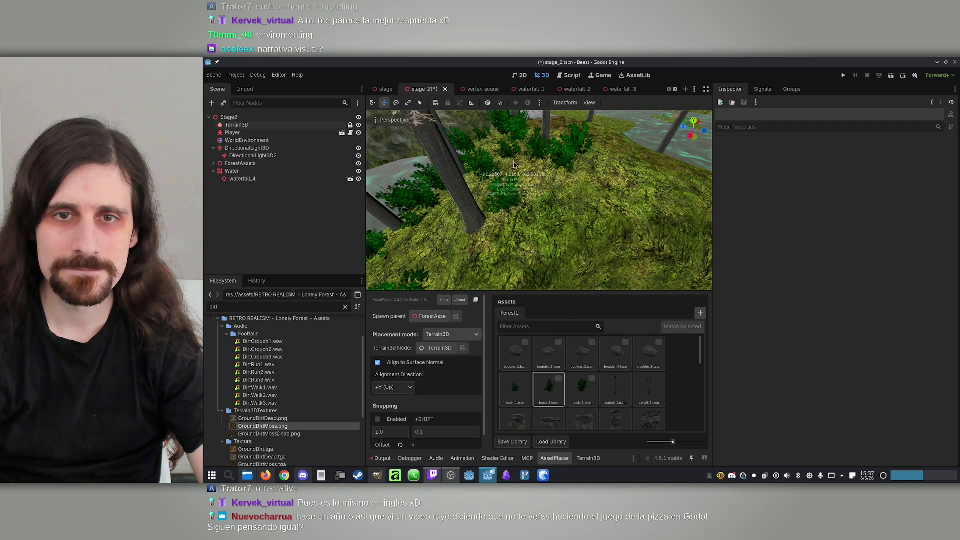
mouse_move(516, 226)
mouse_down()
mouse_move(552, 245)
mouse_move(587, 228)
mouse_move(632, 228)
mouse_up()
Place a rotated boulder_2 rock on the riverbank after trying boulder_1 and boulder_3.
click(549, 352)
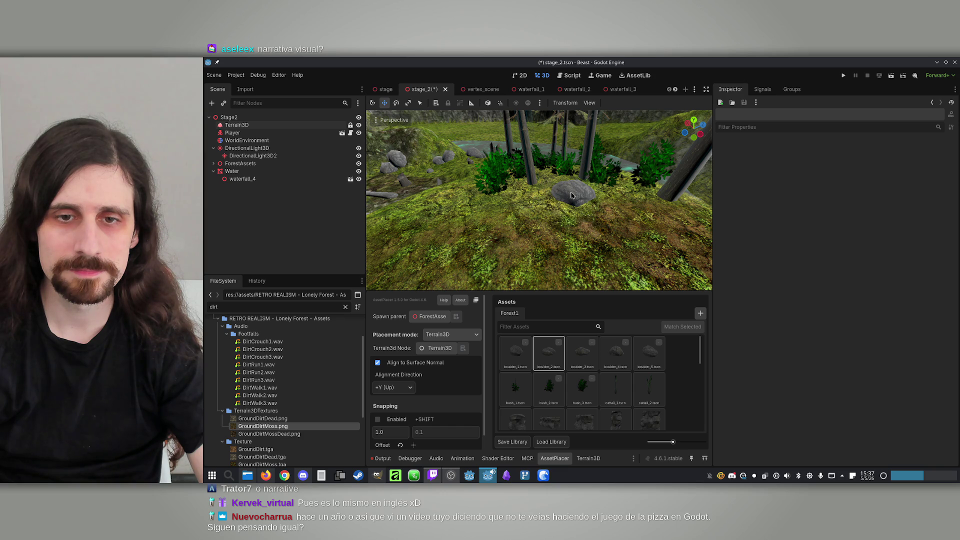
click(515, 353)
drag(570, 212, 570, 211)
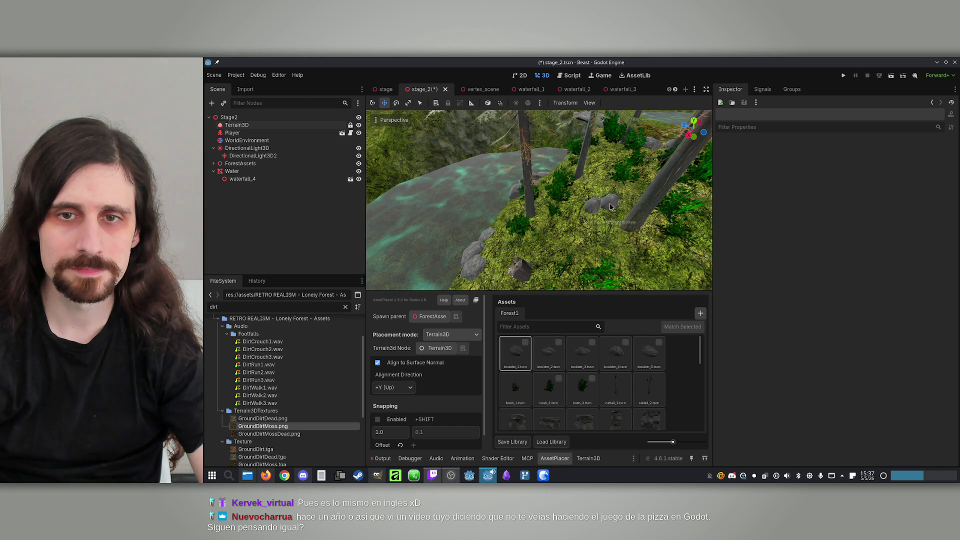
drag(581, 213, 582, 214)
click(582, 353)
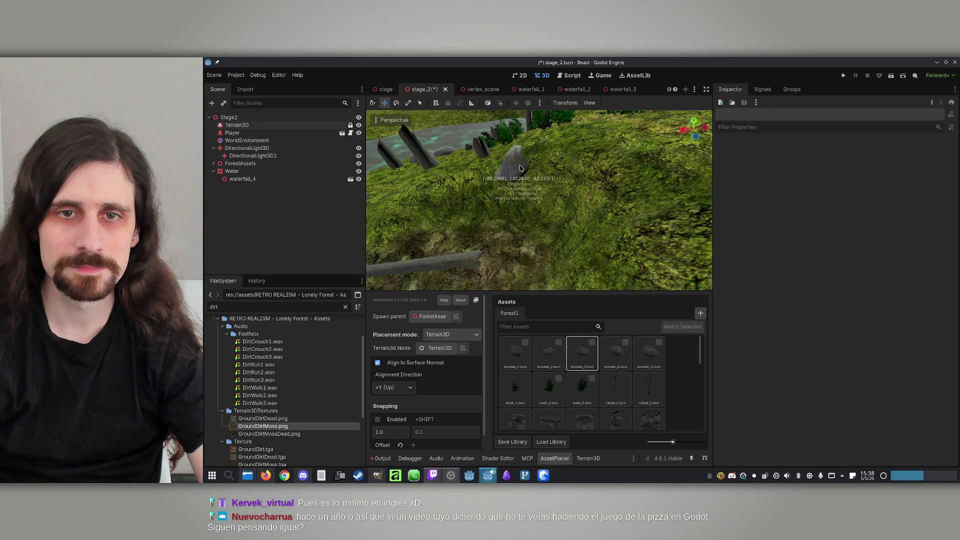
drag(520, 159, 520, 159)
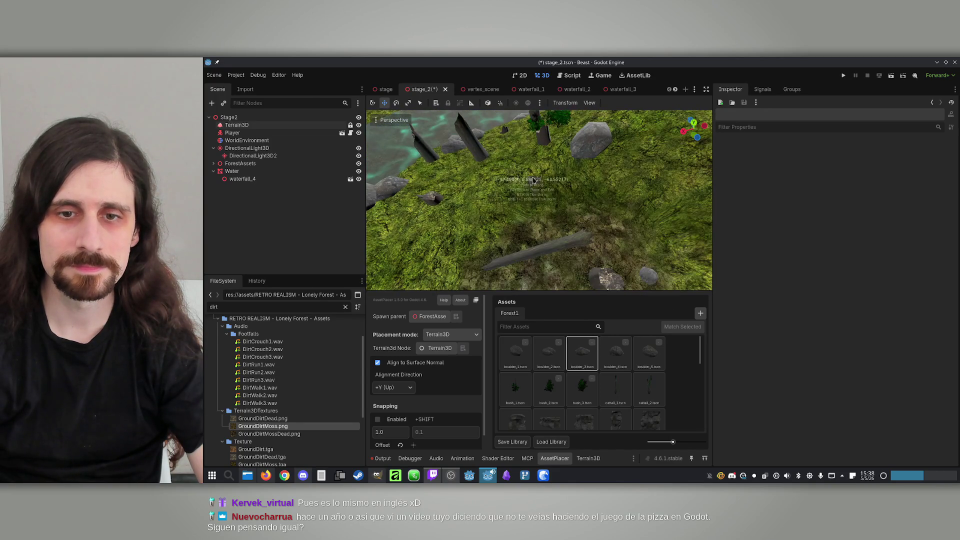
click(548, 352)
drag(625, 147, 537, 150)
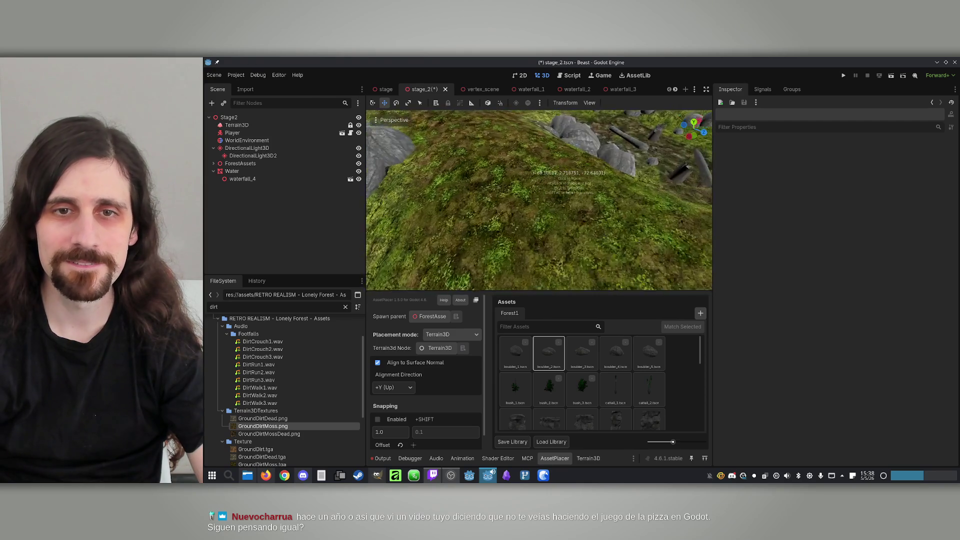
Place a second rotated boulder_2 beside the first along the dirt path and save.
key(w)
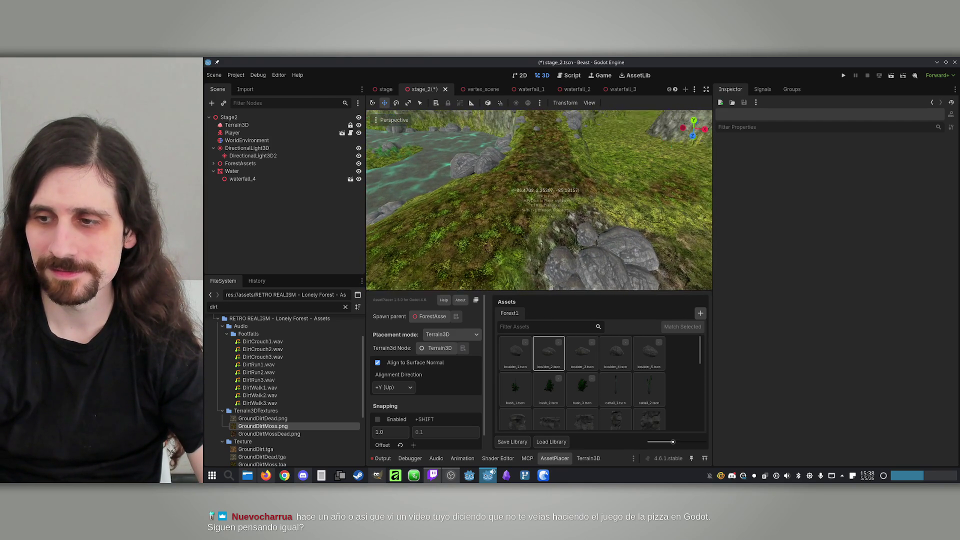
key(a)
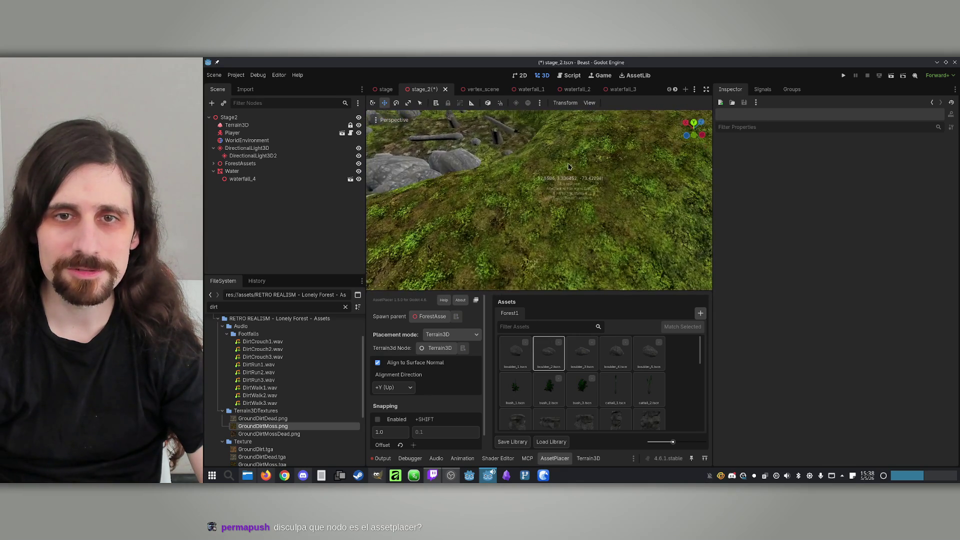
scroll(568, 167, down, 4)
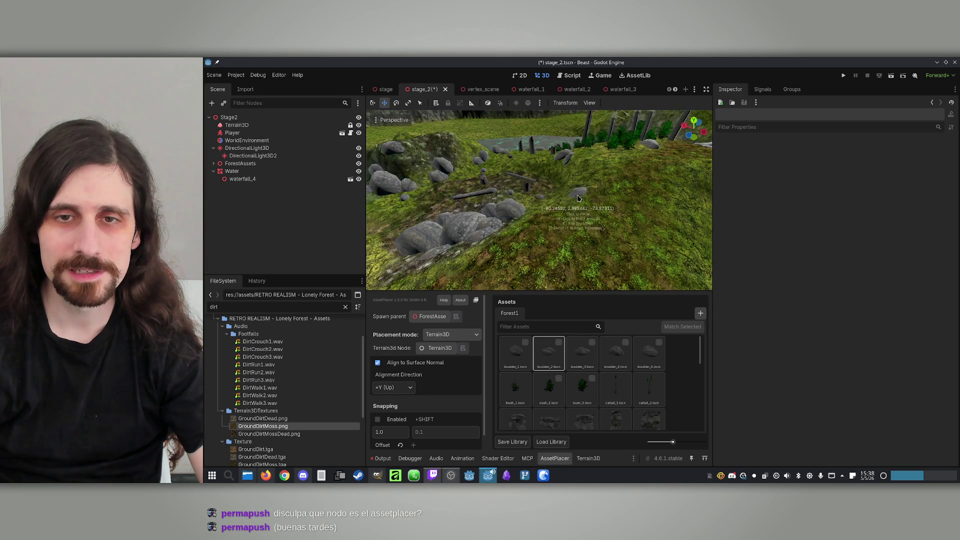
key(Right)
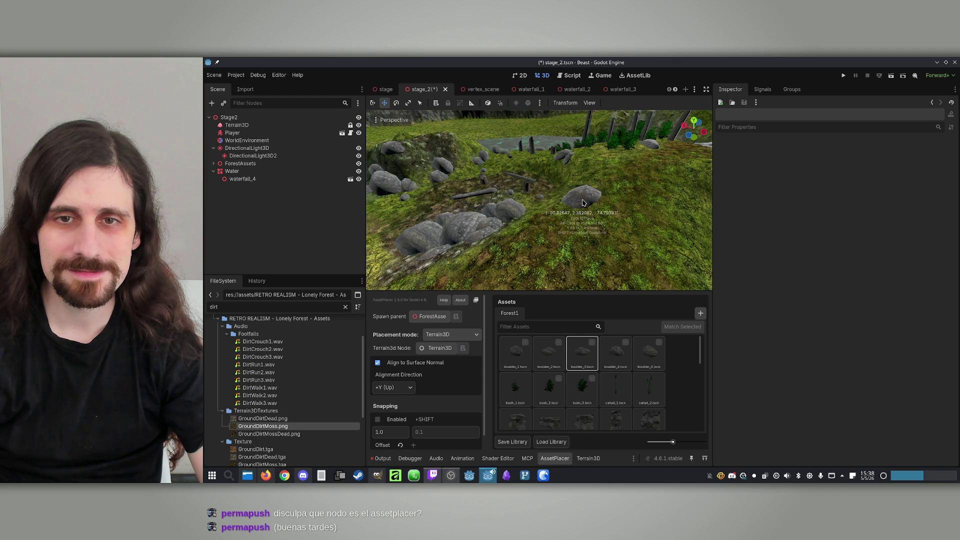
key(w)
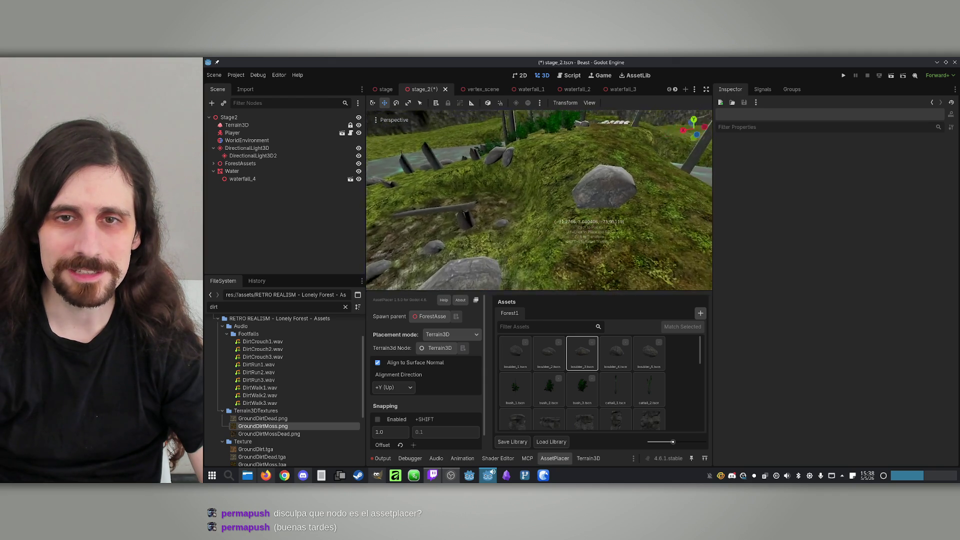
key(Right)
key(Left)
key(Left)
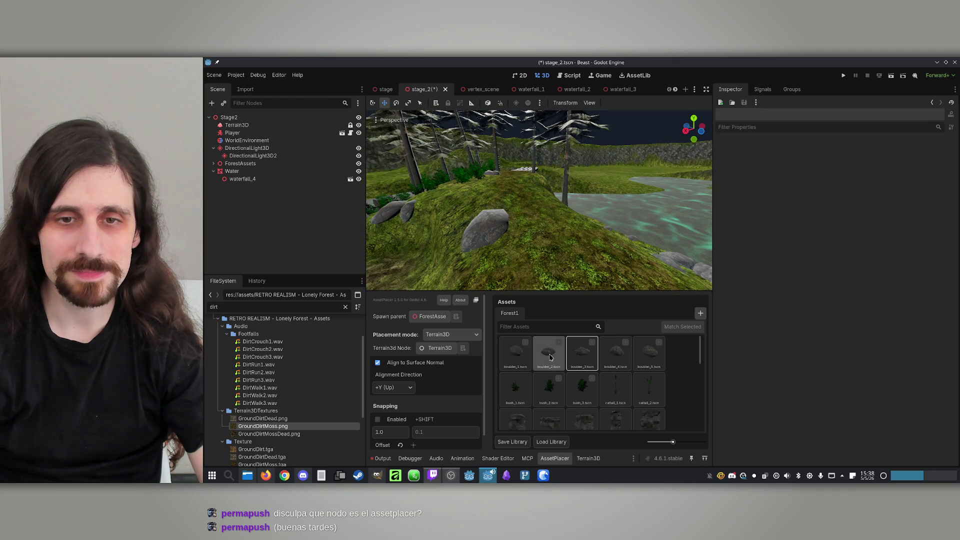
key(w)
drag(541, 250, 538, 252)
key(s)
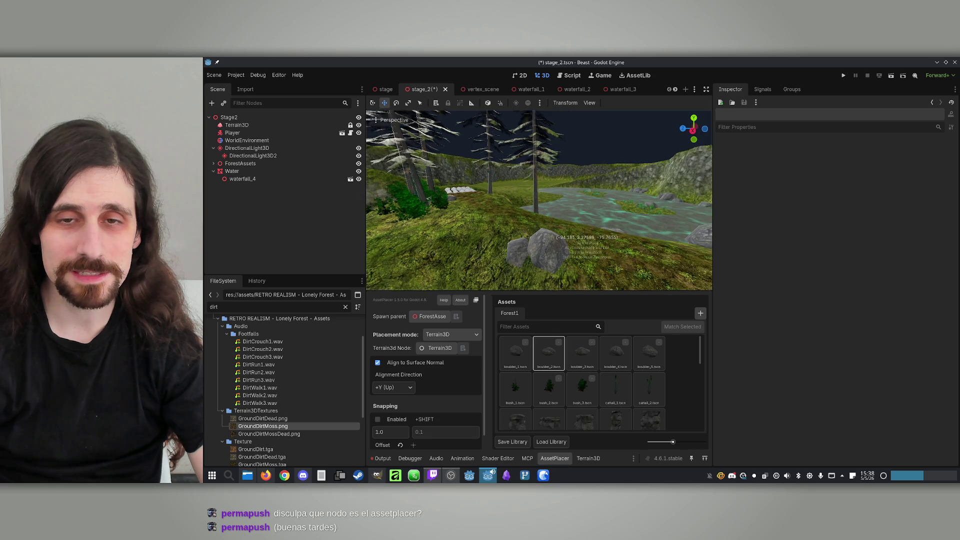
key(ctrl+s)
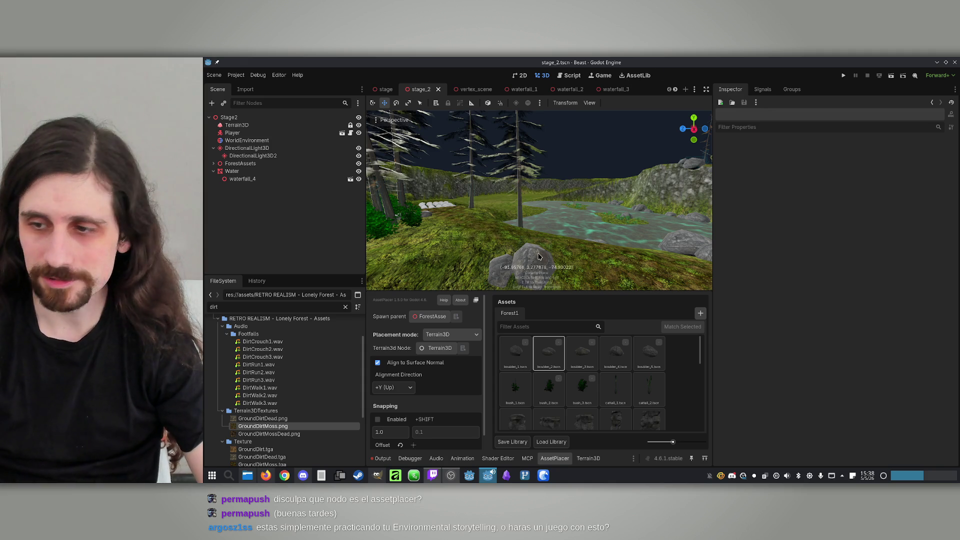
Place a boulder_5 rock beside the dirt path, select boulder_2, and save the scene.
mouse_move(529, 245)
mouse_down()
mouse_move(672, 151)
mouse_move(427, 174)
mouse_up()
mouse_move(512, 216)
mouse_down()
mouse_move(517, 208)
mouse_move(550, 268)
mouse_move(579, 270)
mouse_up()
click(634, 340)
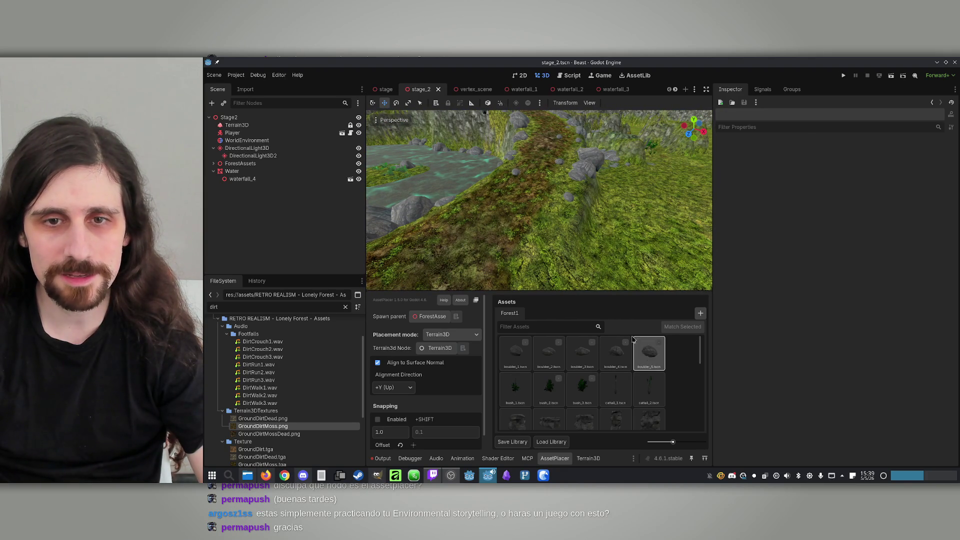
click(572, 254)
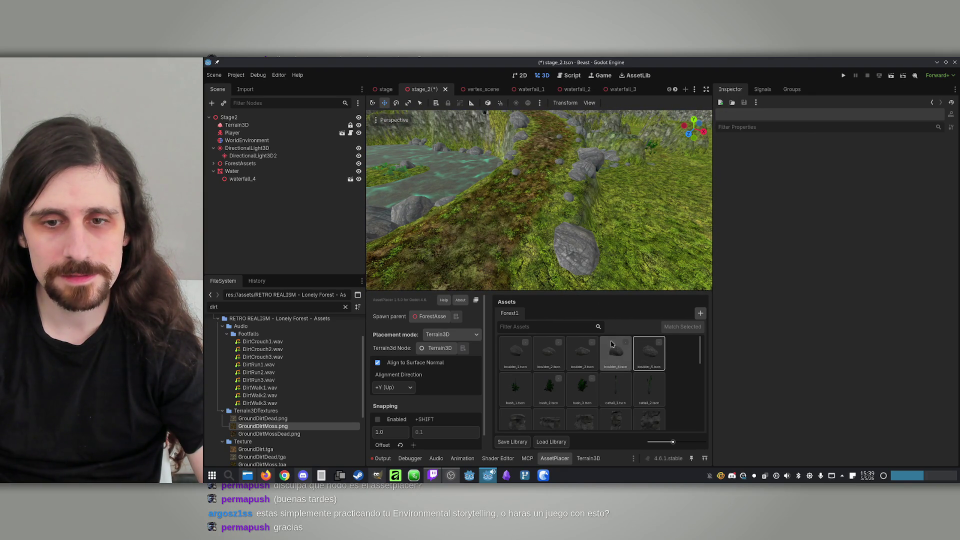
click(615, 353)
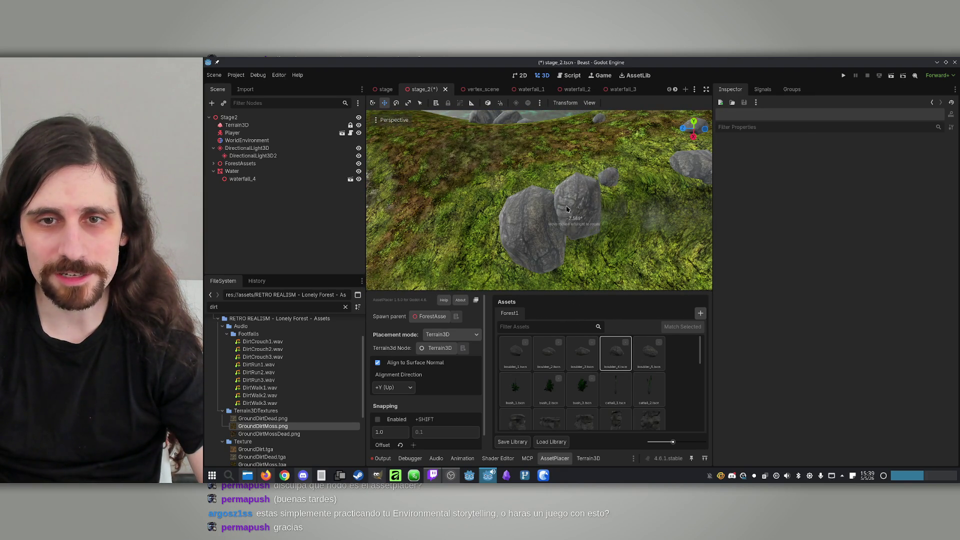
click(549, 353)
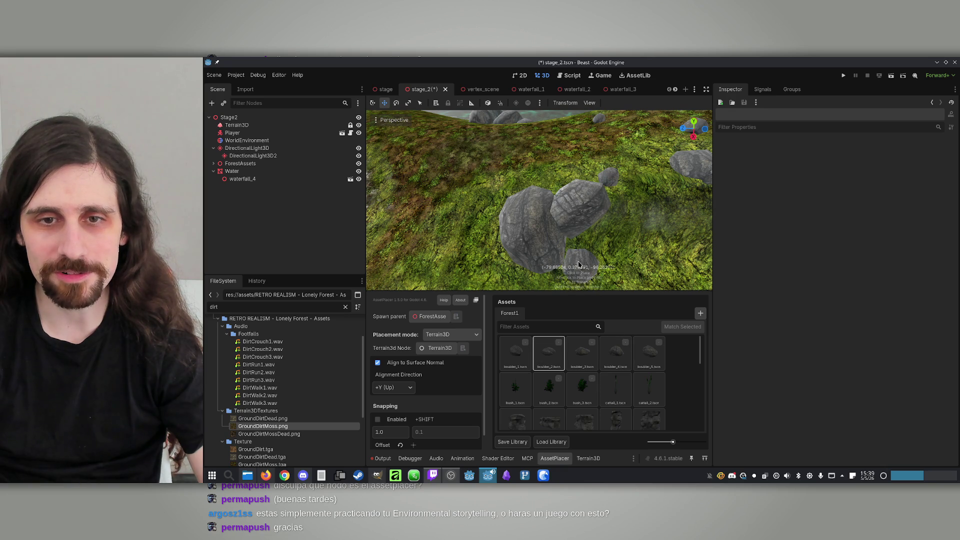
scroll(579, 261, down, 5)
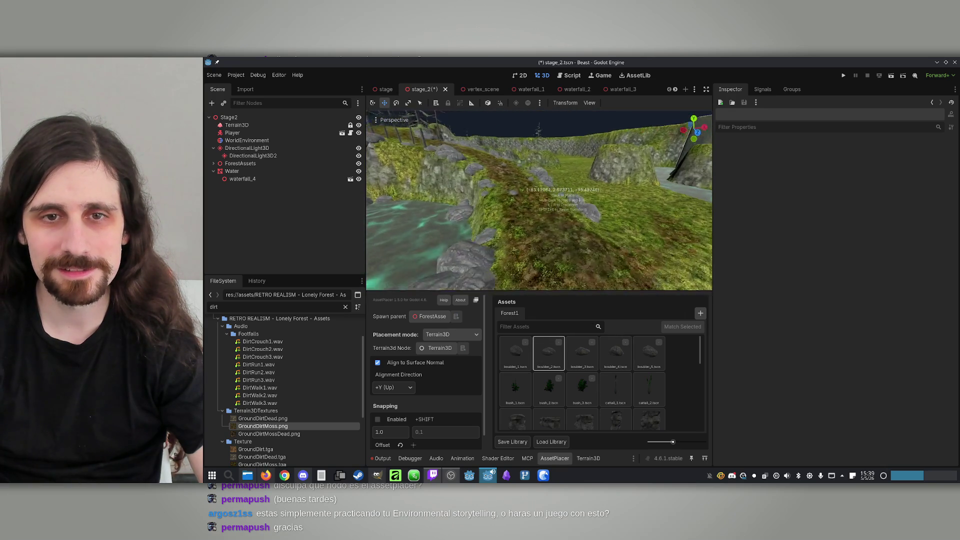
key(ctrl+s)
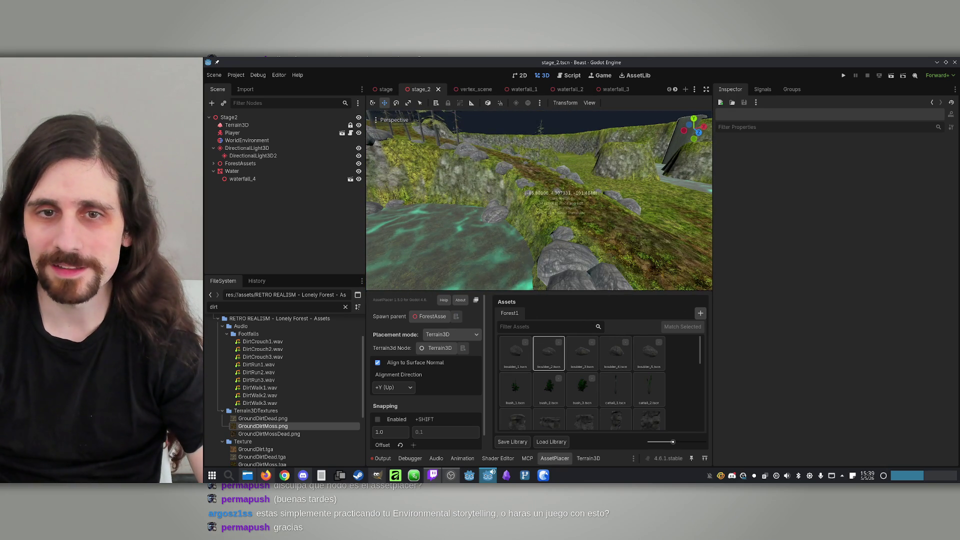
Open the browser on the Lonely Forest asset pack page.
mouse_move(443, 196)
mouse_down()
mouse_move(547, 228)
mouse_move(463, 214)
mouse_move(380, 235)
mouse_up()
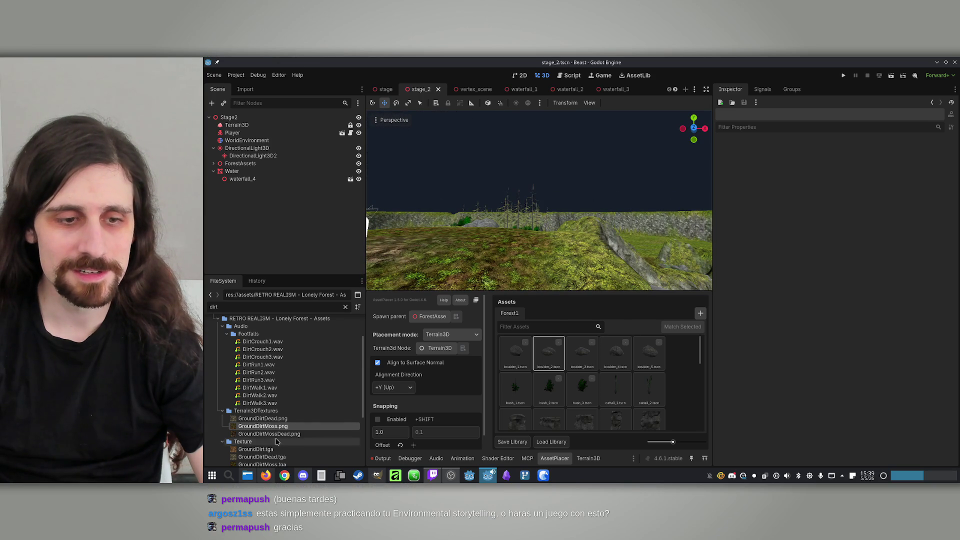
click(284, 475)
click(529, 258)
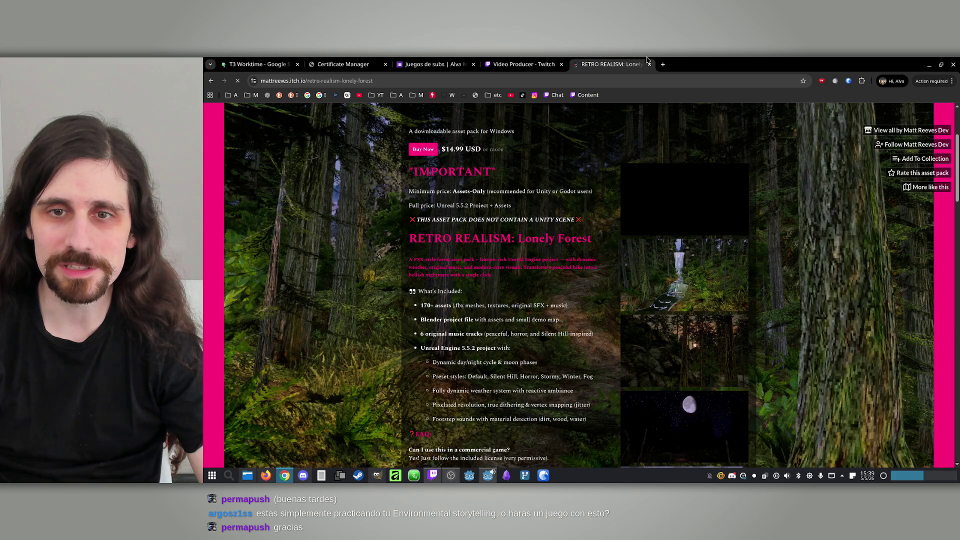
Enlarge the waterfall screenshot, browse the misty, moon and dusk shots, then return to Godot.
click(659, 292)
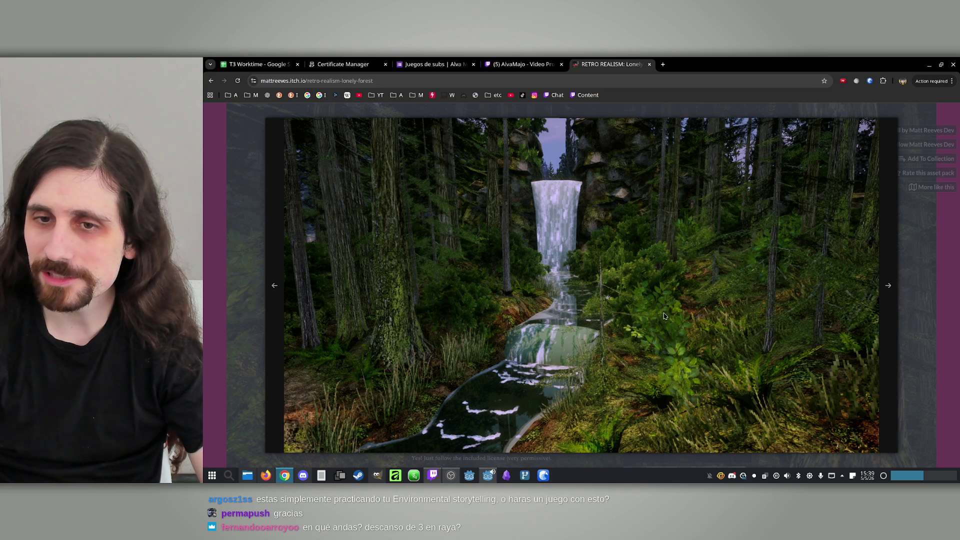
click(887, 284)
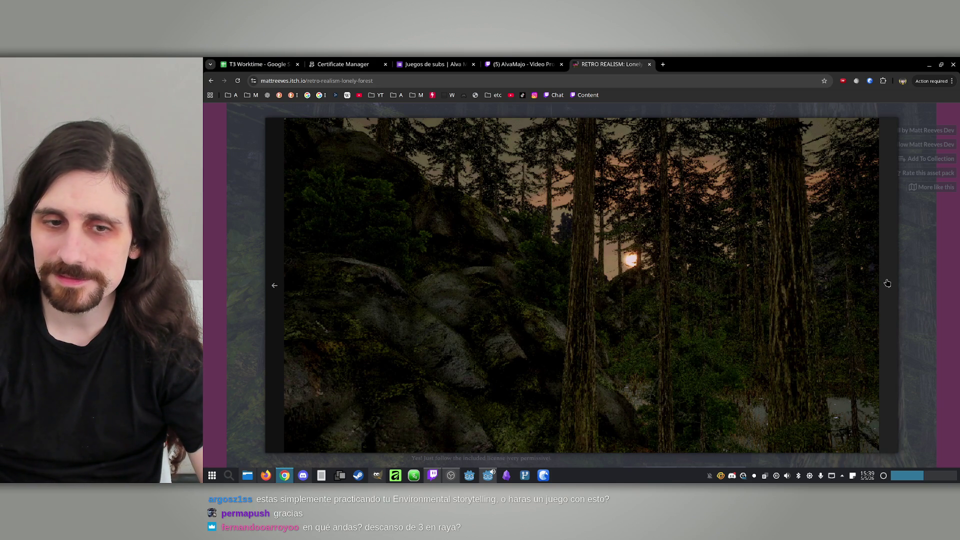
click(893, 312)
click(893, 312)
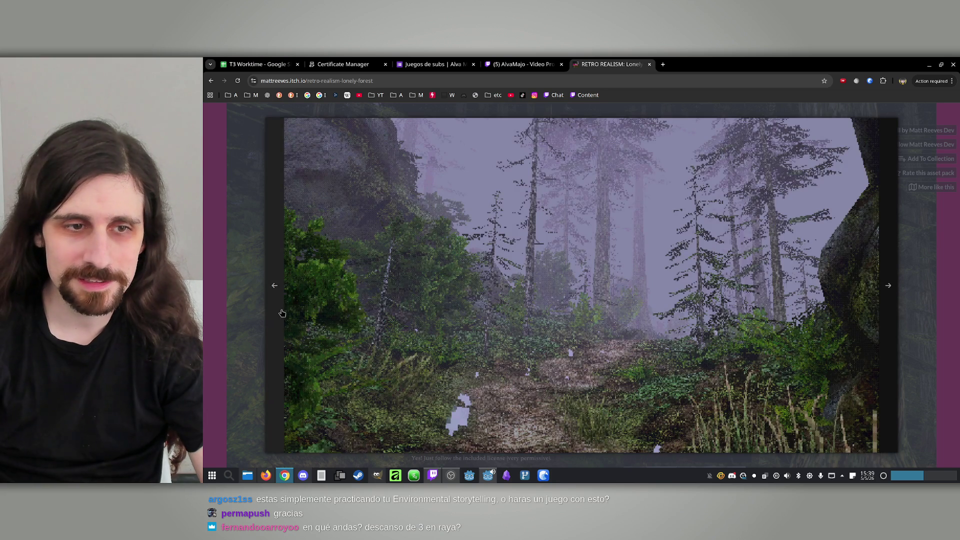
click(299, 310)
click(299, 310)
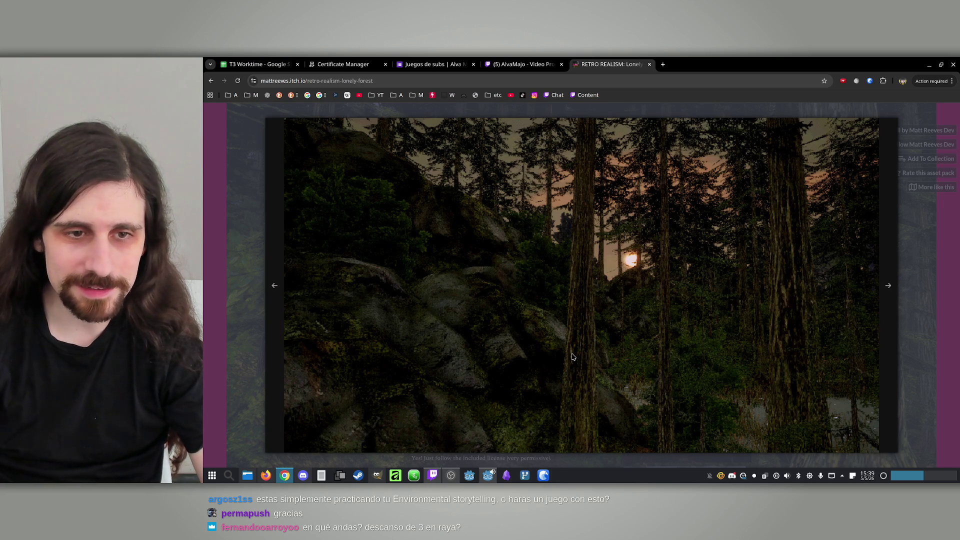
click(303, 306)
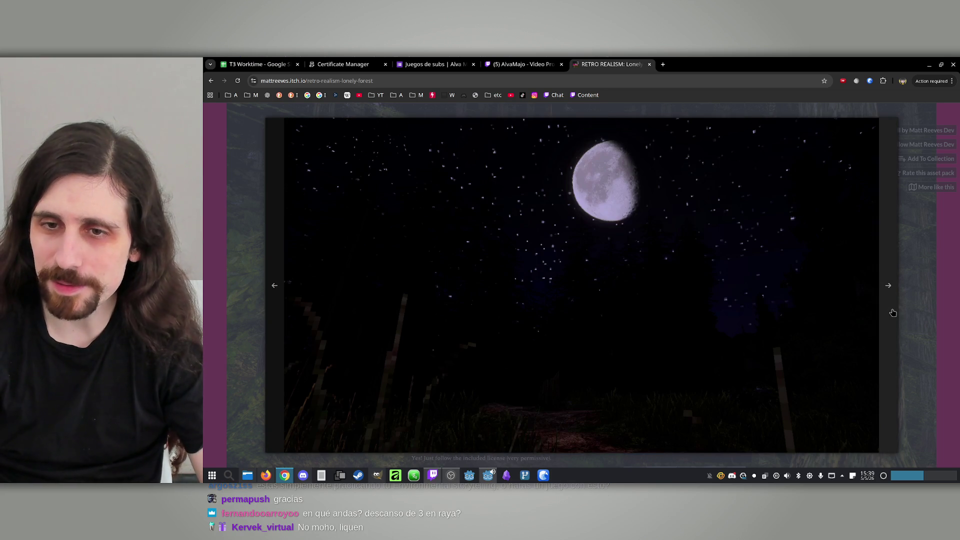
click(278, 294)
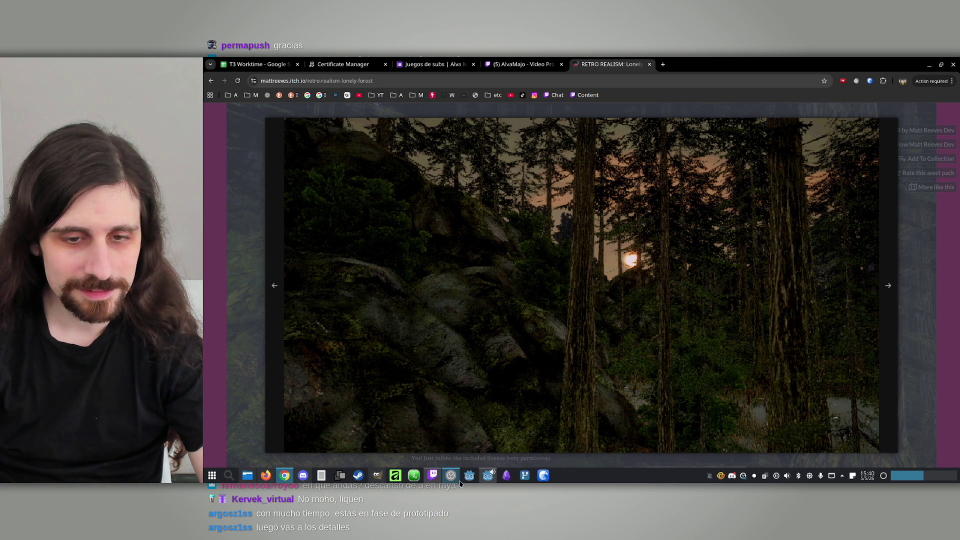
click(487, 475)
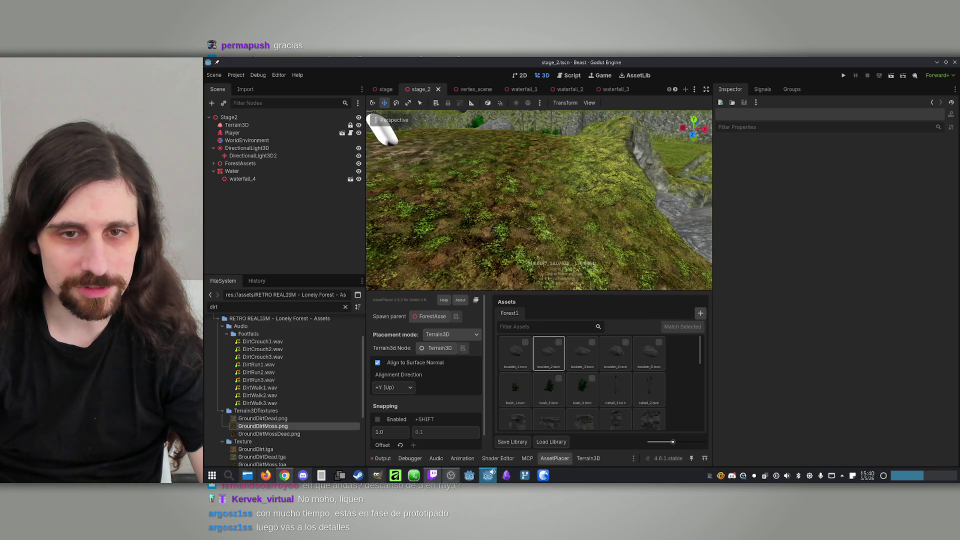
Zoom in and out over the level's rocks, pines and river, then reopen the screenshot gallery.
scroll(532, 189, down, 10)
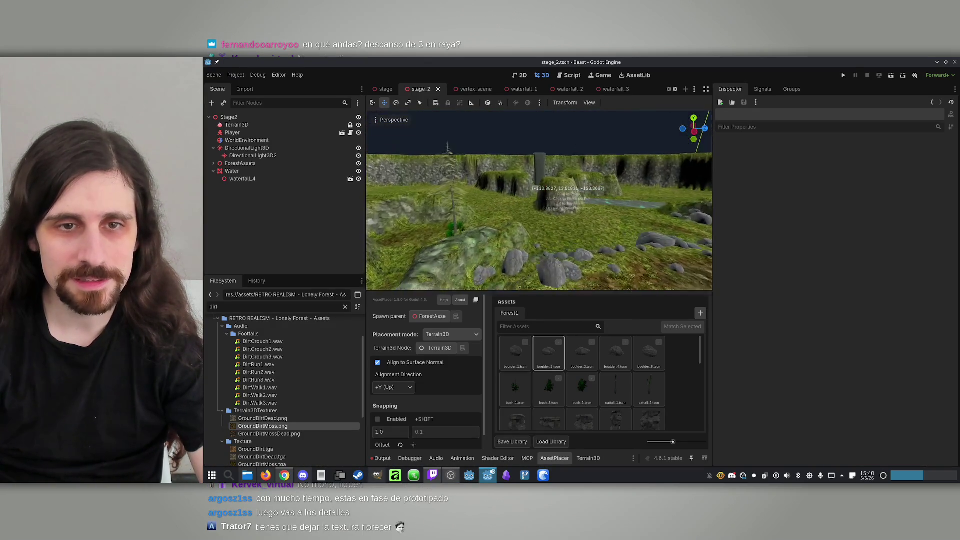
scroll(532, 189, up, 8)
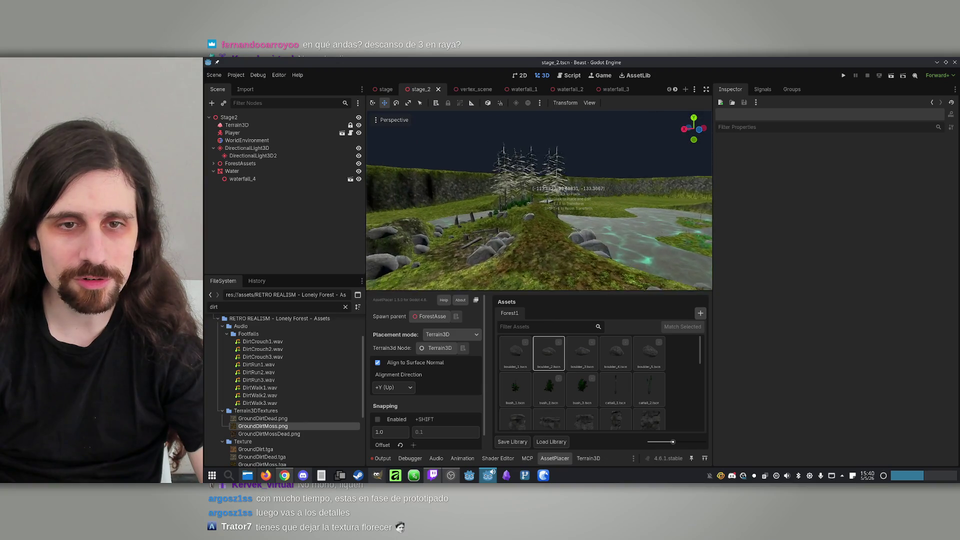
scroll(532, 188, down, 5)
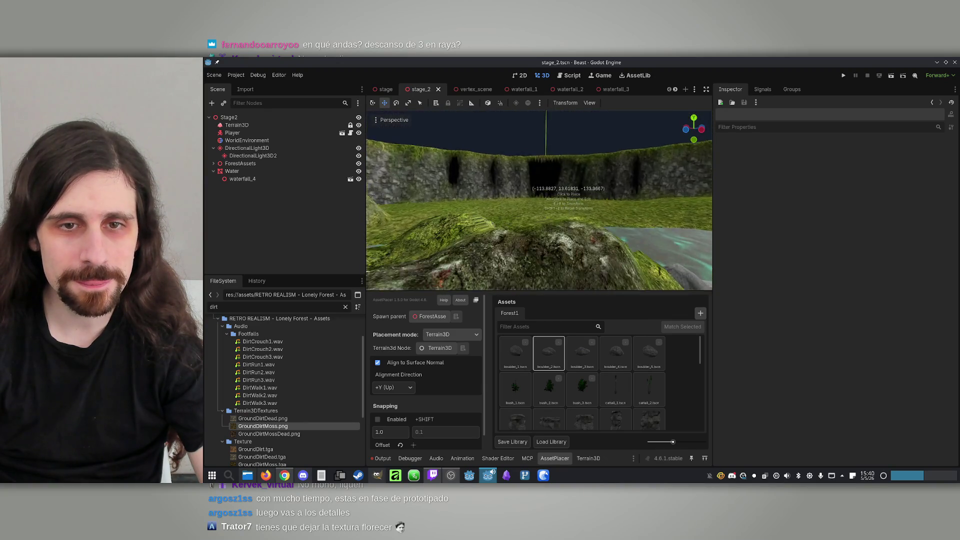
scroll(568, 190, up, 4)
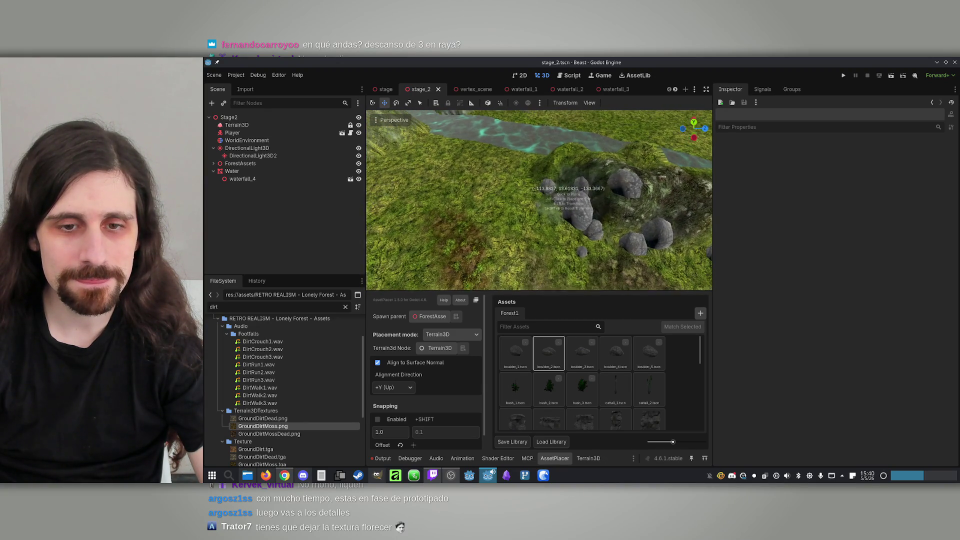
click(284, 476)
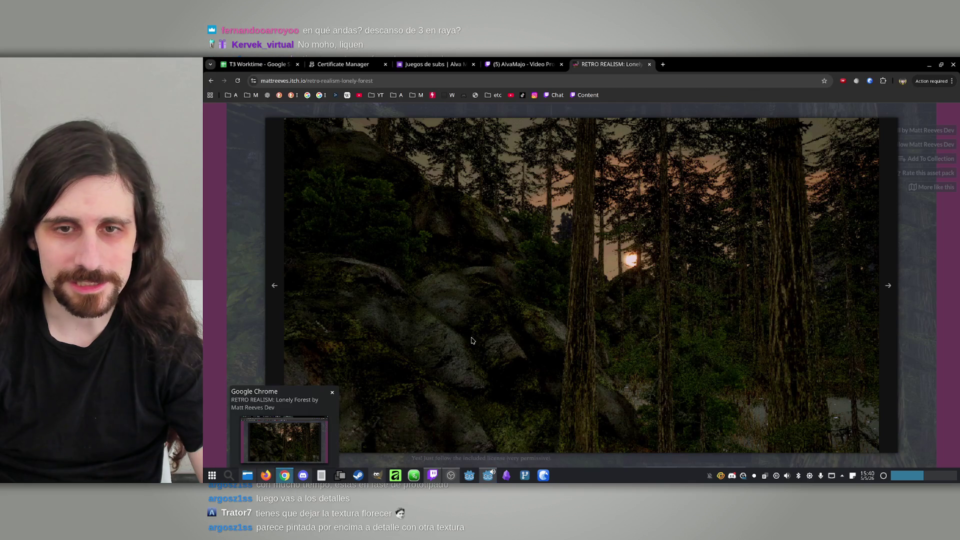
Page through the moon, misty, snowy, red-sun and waterfall screenshots, then minimize the browser.
click(887, 293)
click(888, 295)
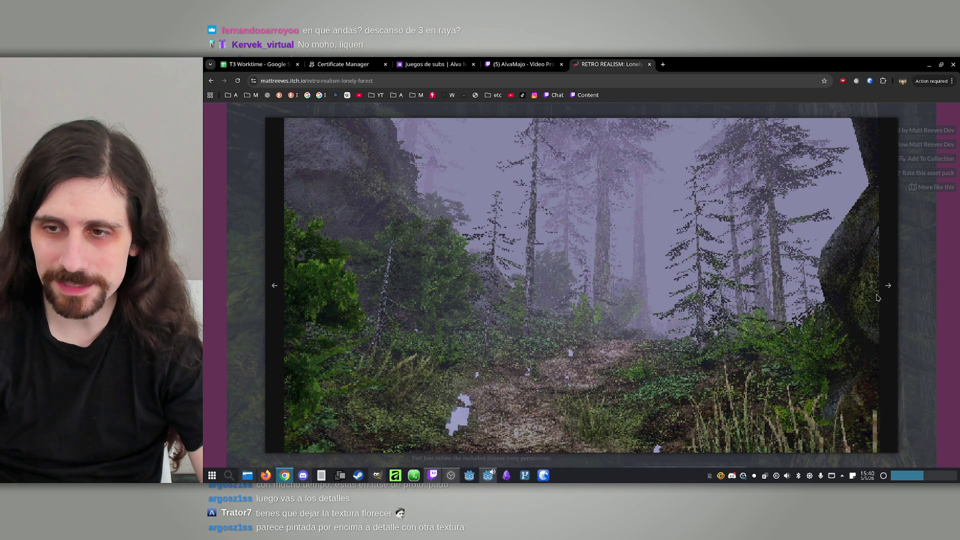
click(888, 312)
click(888, 312)
click(888, 312)
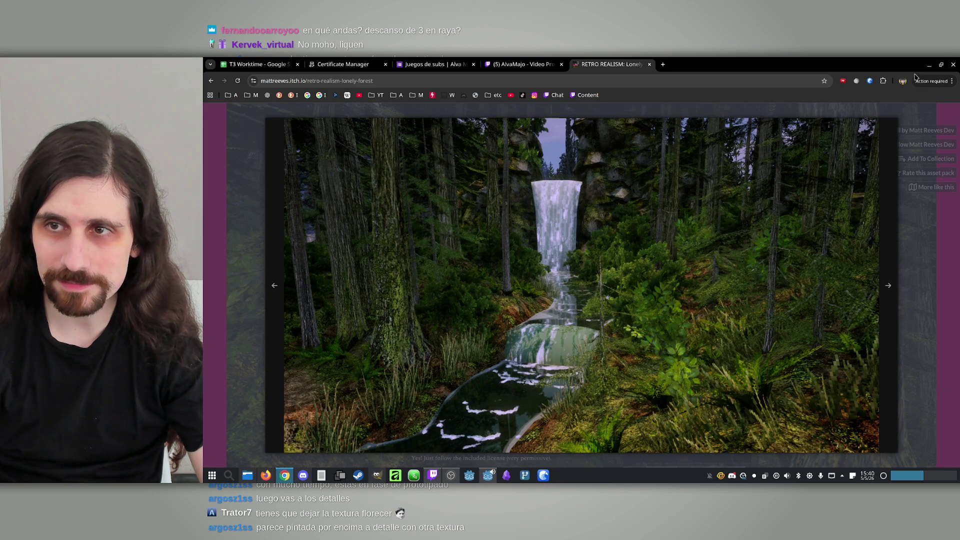
click(931, 65)
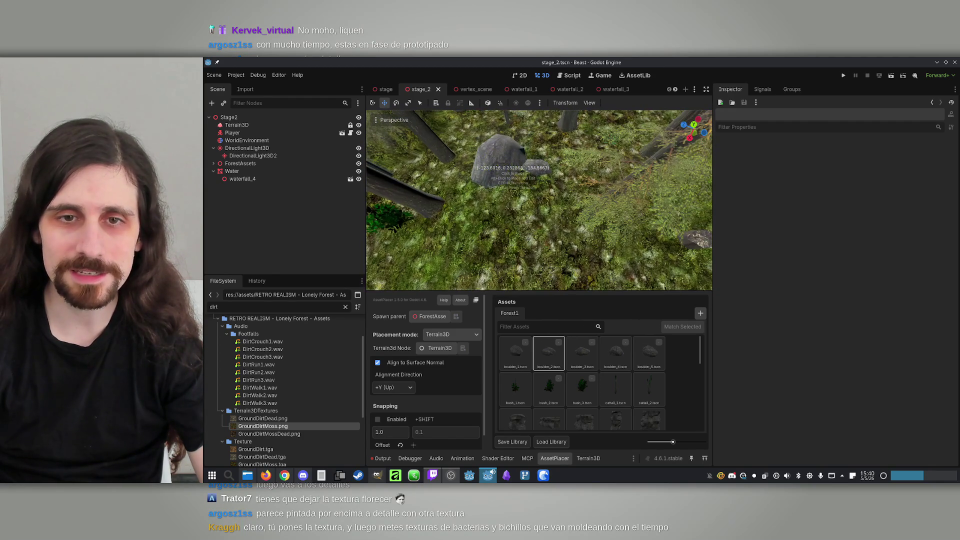
Save the forest scene and open cliff_1.tscn by filtering FileSystem for 'cliff'.
key(ctrl+s)
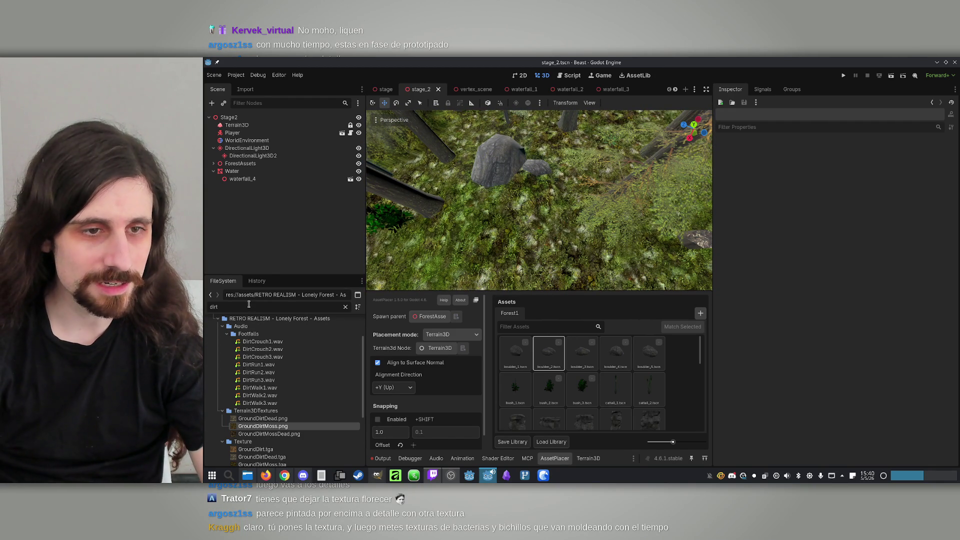
text(cliff)
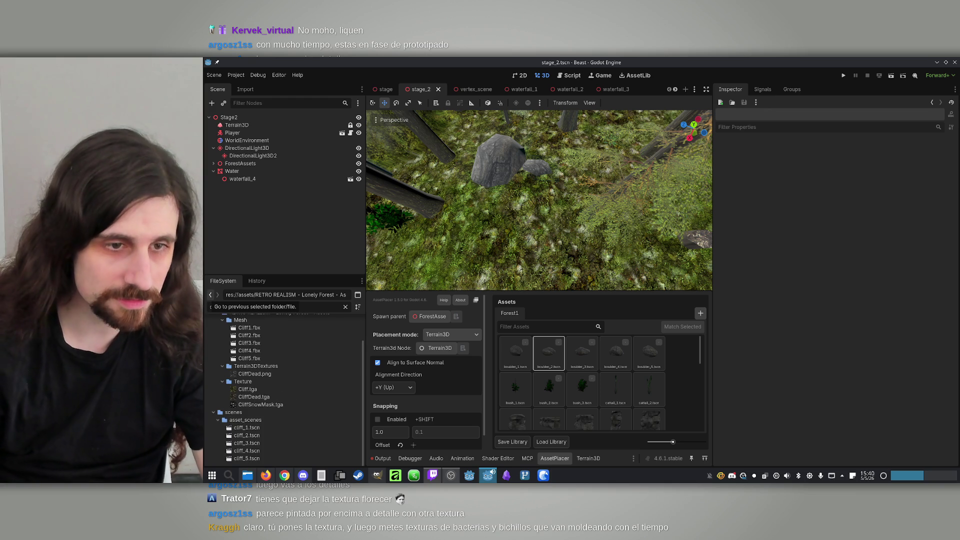
double_click(268, 429)
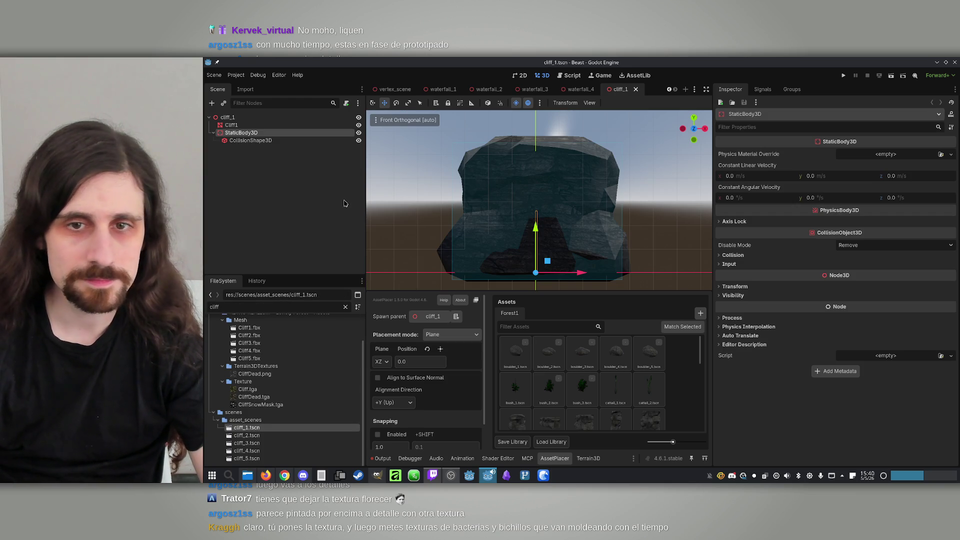
Select the Cliff1 mesh and expand its material properties.
click(250, 141)
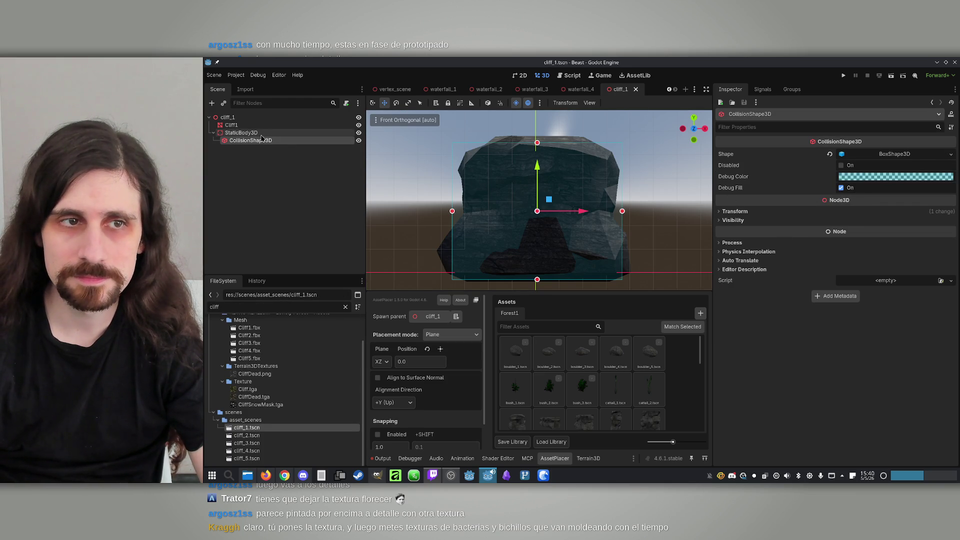
click(231, 125)
click(900, 331)
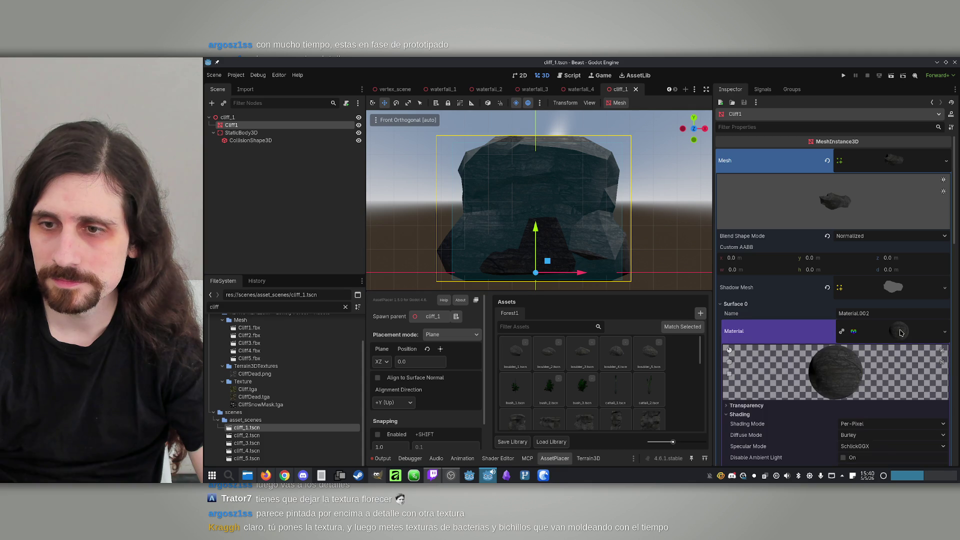
scroll(875, 336, down, 5)
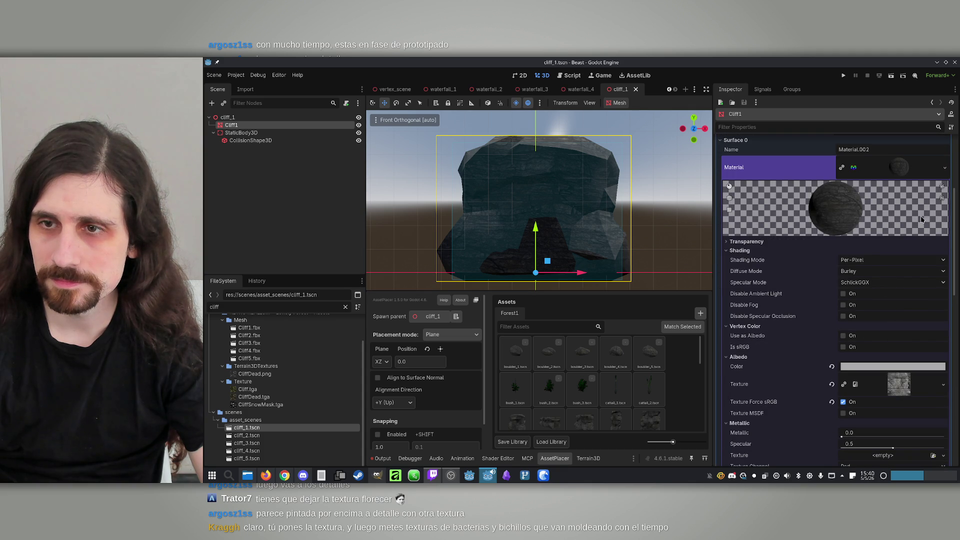
Make the cliff material unique and save it as 'Cliff' in the assets Materials folder.
click(945, 167)
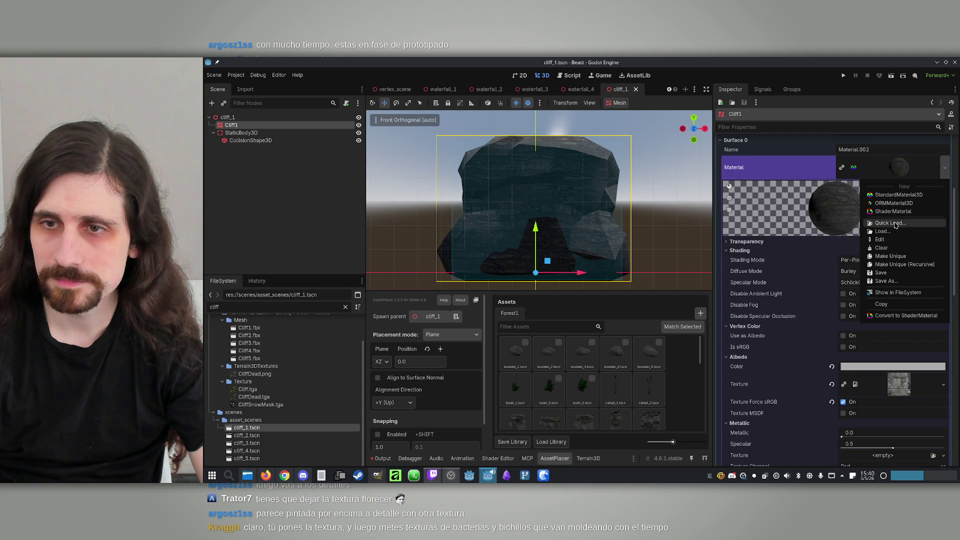
click(894, 223)
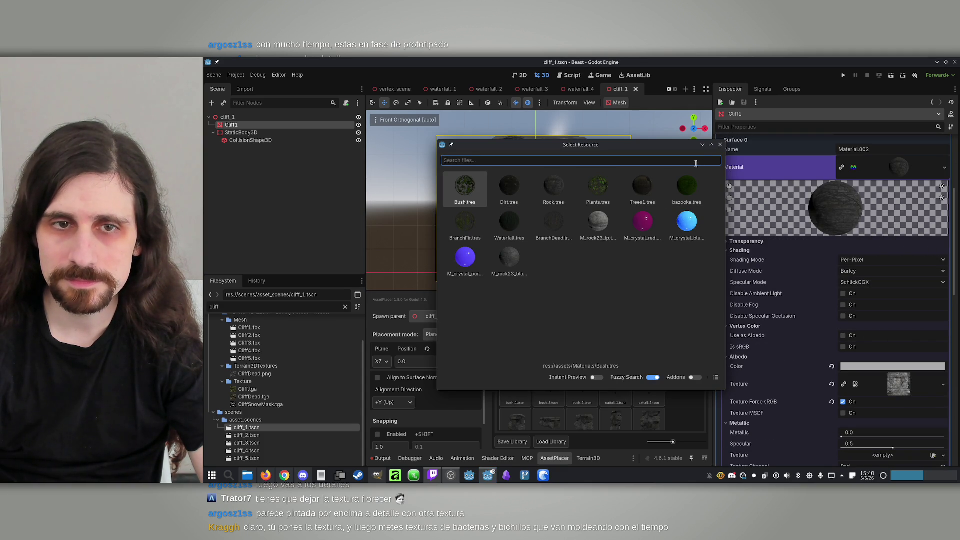
click(720, 146)
click(942, 174)
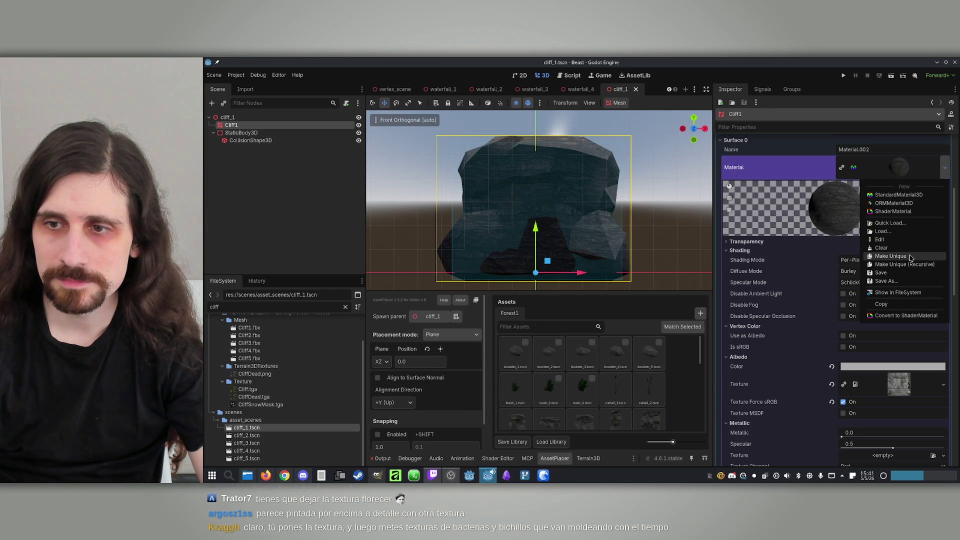
click(891, 256)
click(945, 168)
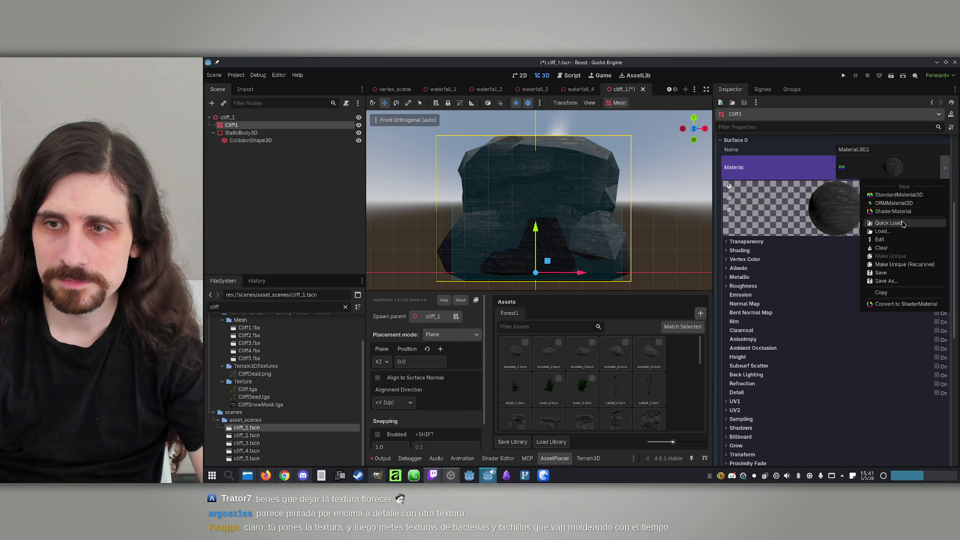
click(899, 281)
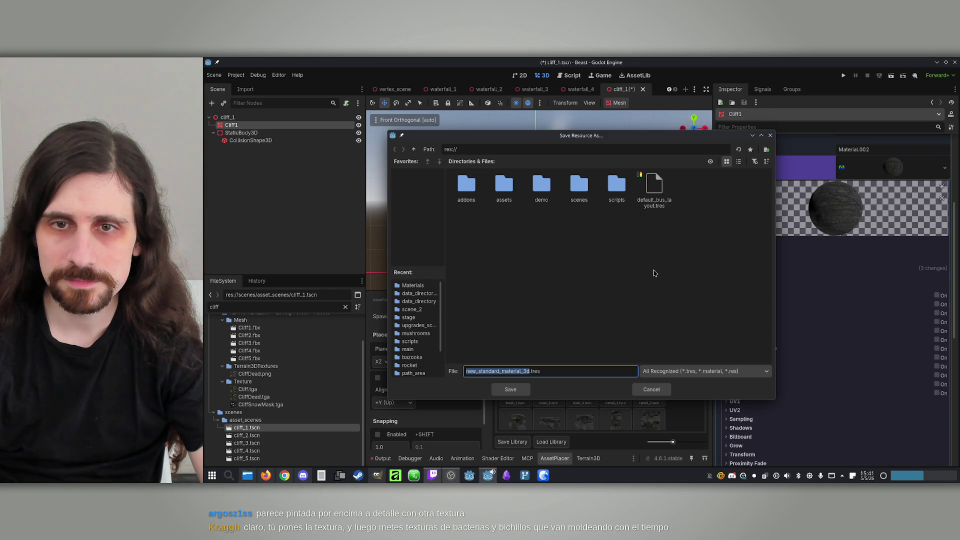
double_click(504, 185)
double_click(504, 185)
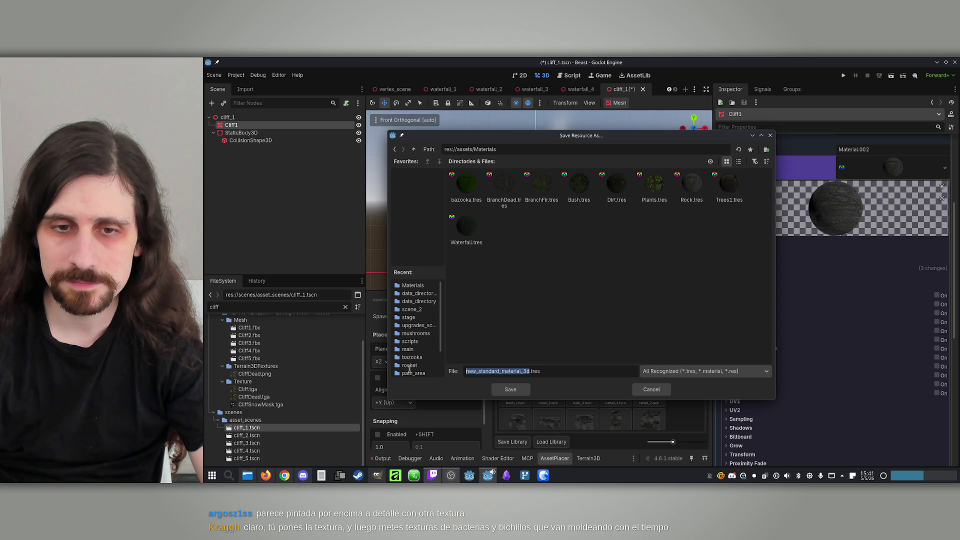
text(Cliff)
key(Return)
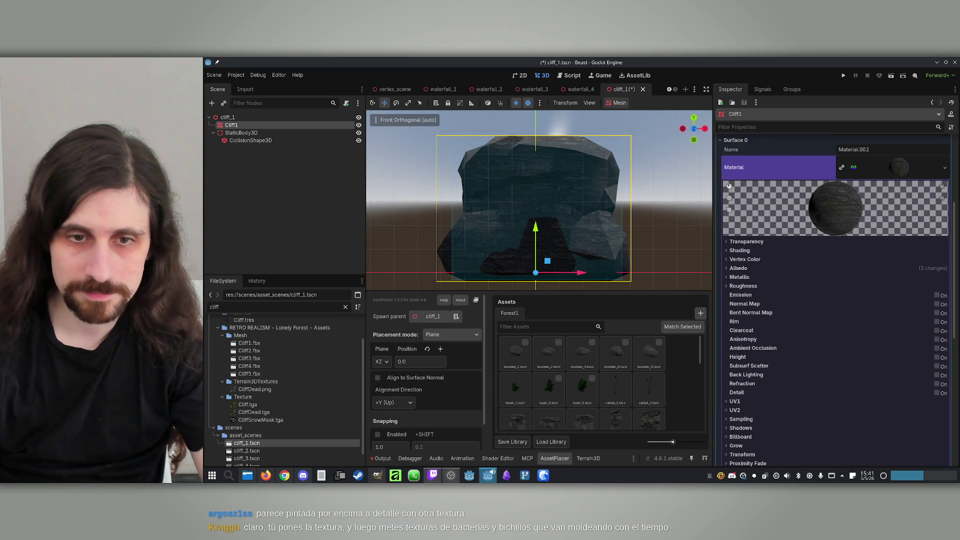
Set the material's albedo texture to GroundRockMoss via Quick Load.
click(734, 269)
click(938, 298)
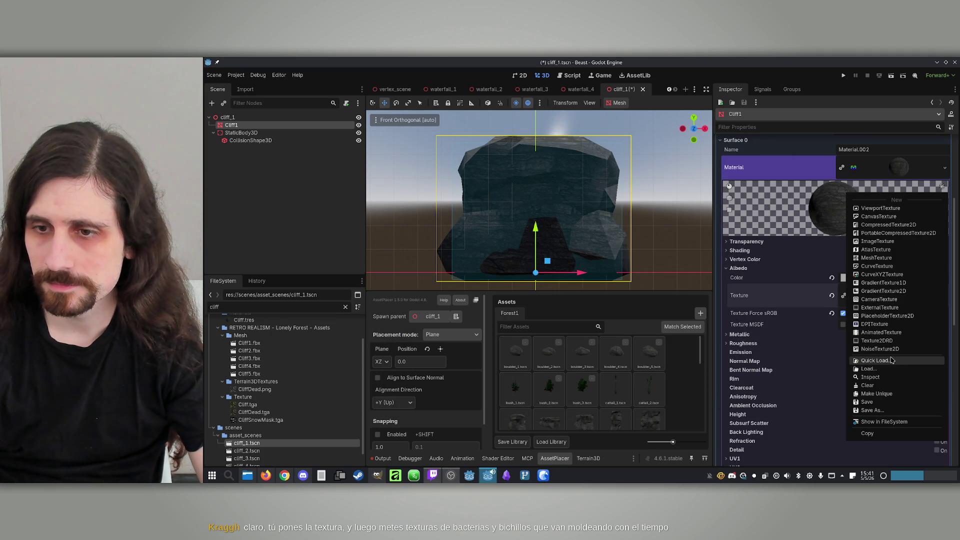
click(892, 360)
text(rockm)
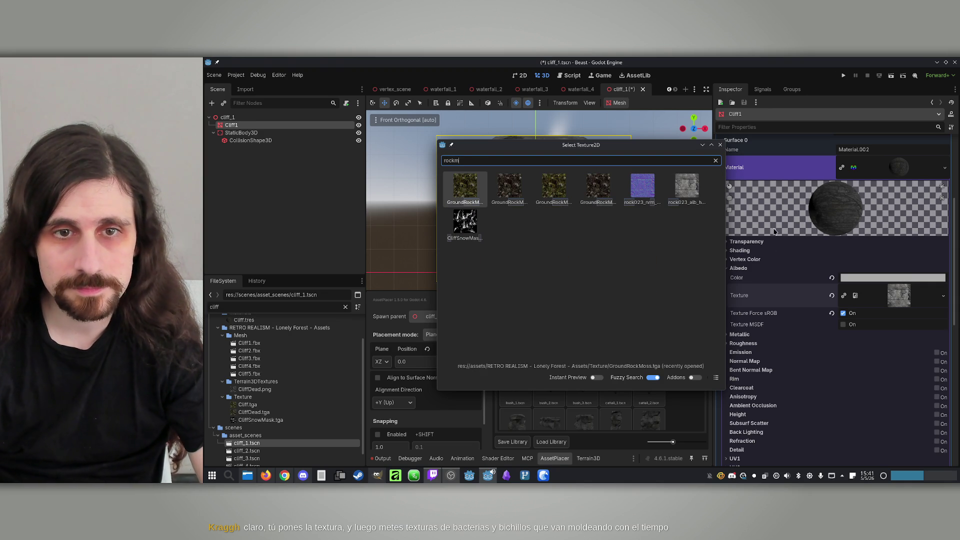
click(468, 194)
Switch the viewport to Perspective, orbit around the cliff, and save cliff_1.
drag(540, 219, 419, 128)
click(416, 122)
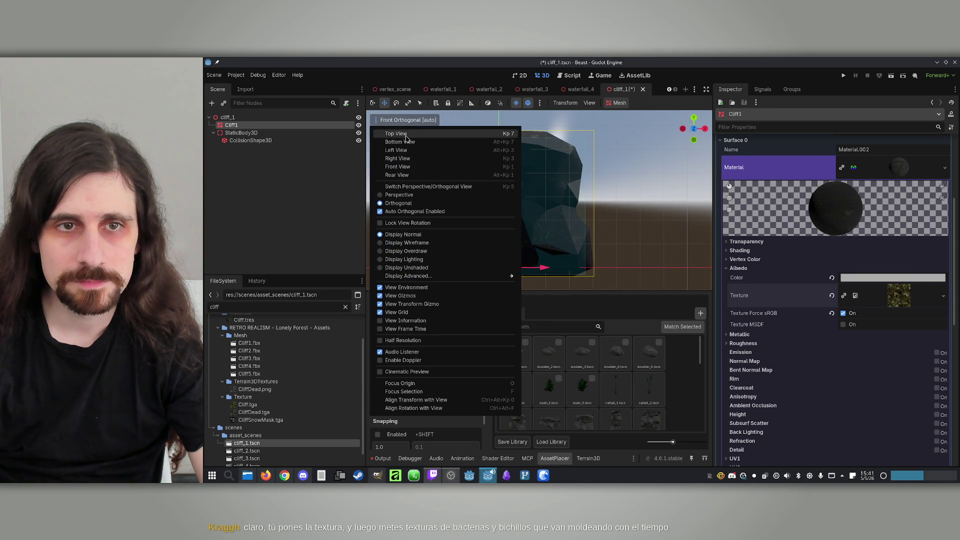
click(433, 196)
click(632, 156)
mouse_move(632, 156)
mouse_down()
mouse_move(550, 175)
mouse_move(530, 185)
mouse_move(530, 200)
mouse_move(530, 180)
mouse_move(545, 170)
mouse_up()
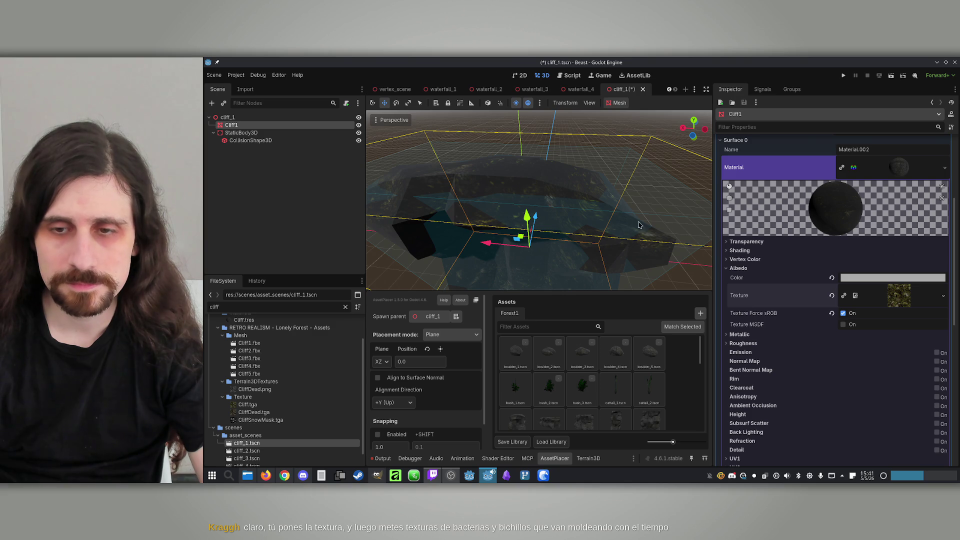
key(ctrl+s)
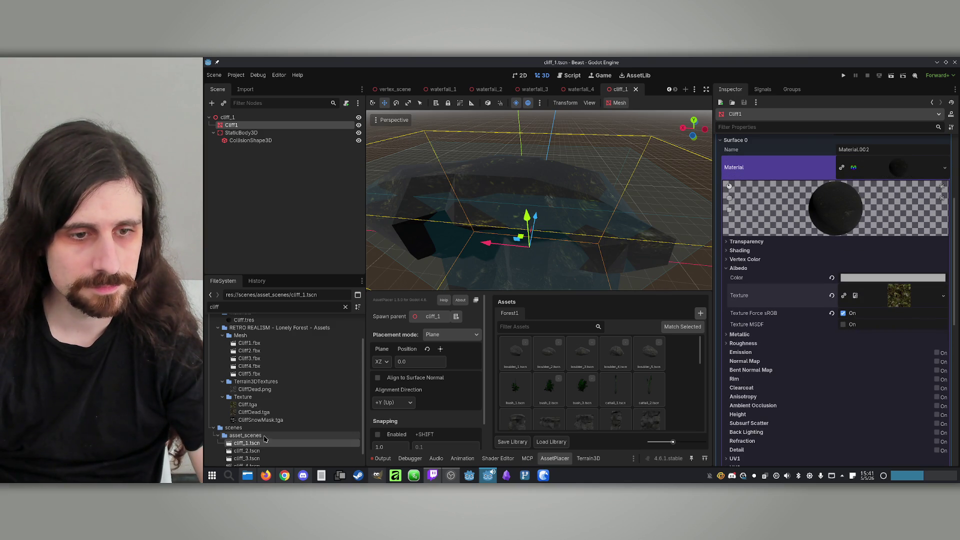
Apply Cliff.tres to the cliff_2 mesh, reset its albedo colour to white, and save.
double_click(260, 450)
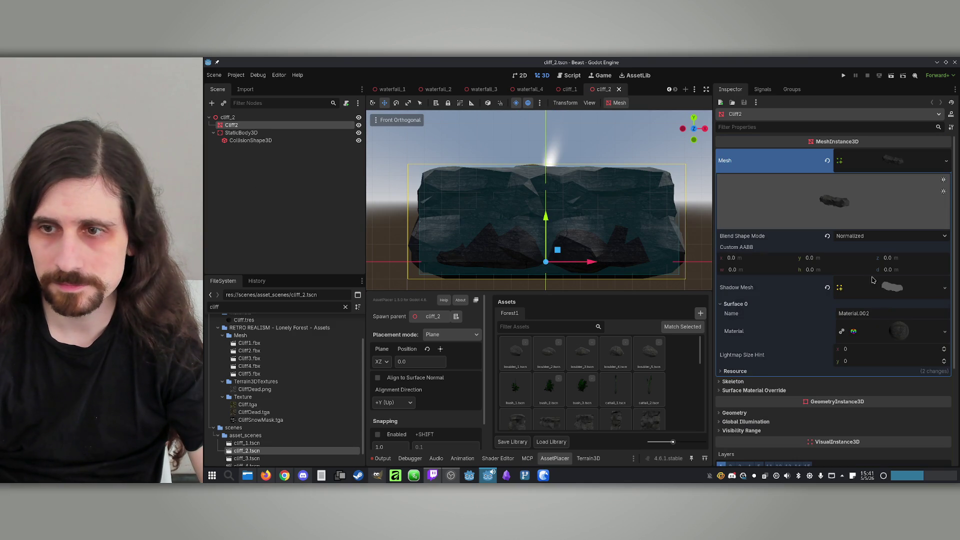
click(945, 332)
click(924, 342)
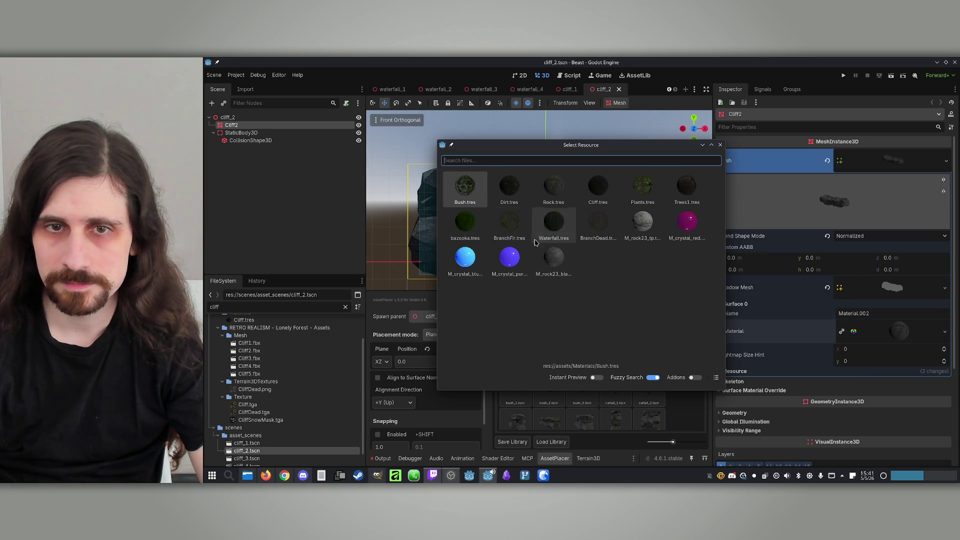
text(c)
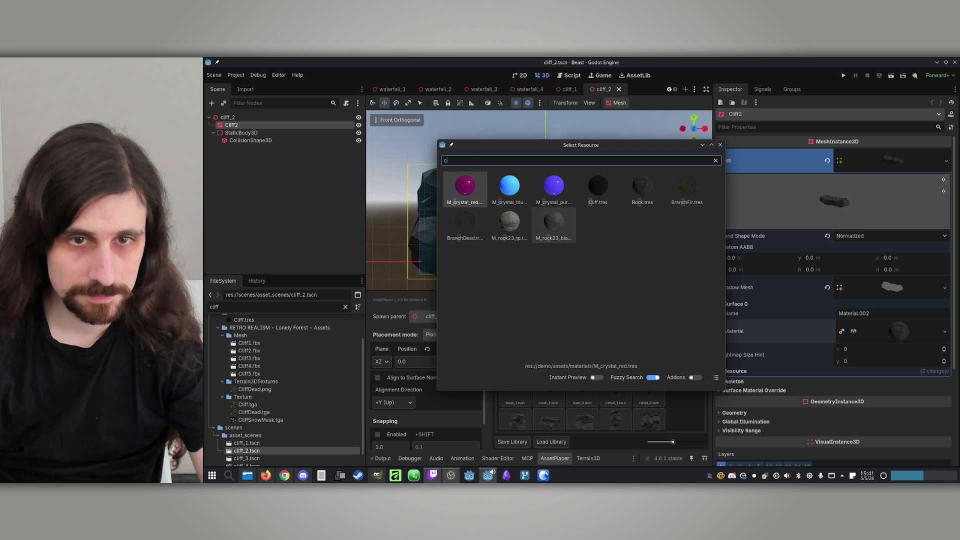
click(608, 190)
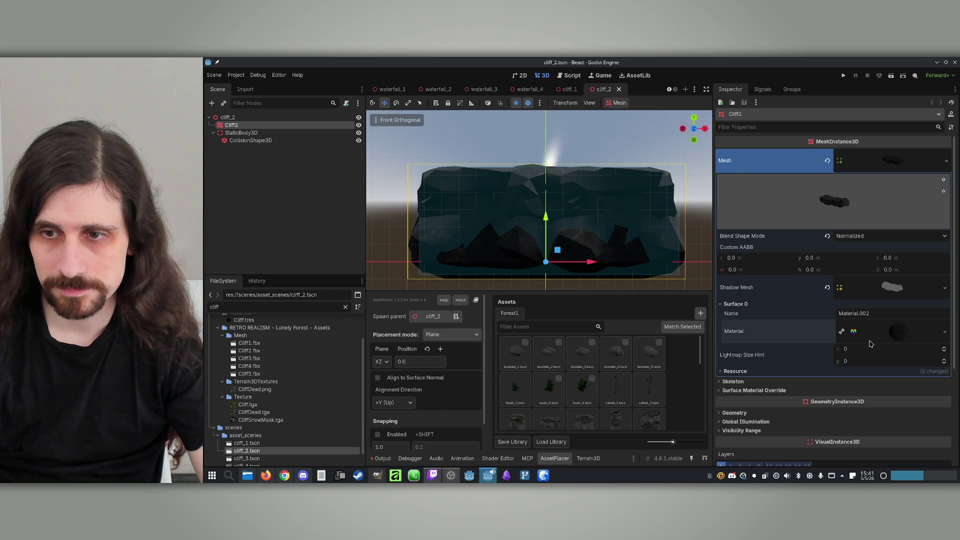
click(898, 332)
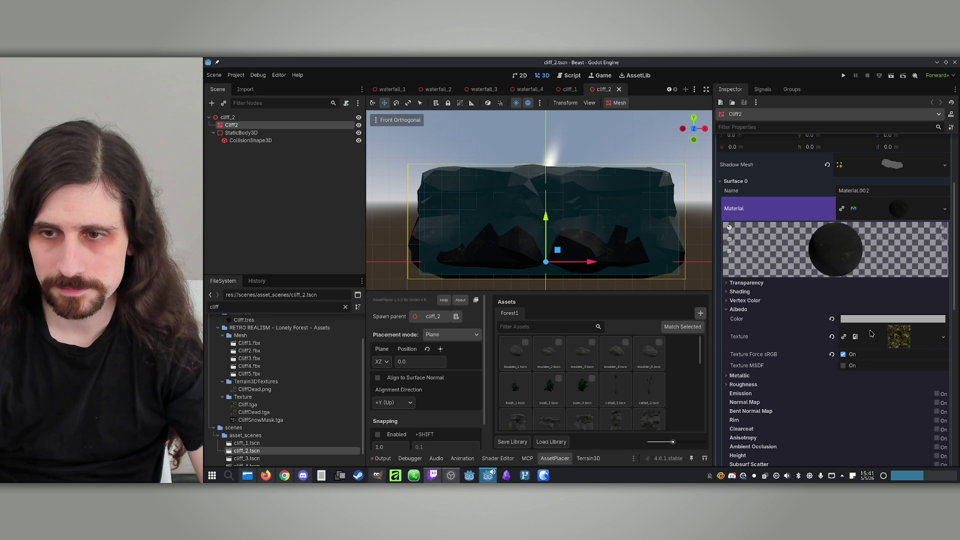
click(832, 320)
key(ctrl+s)
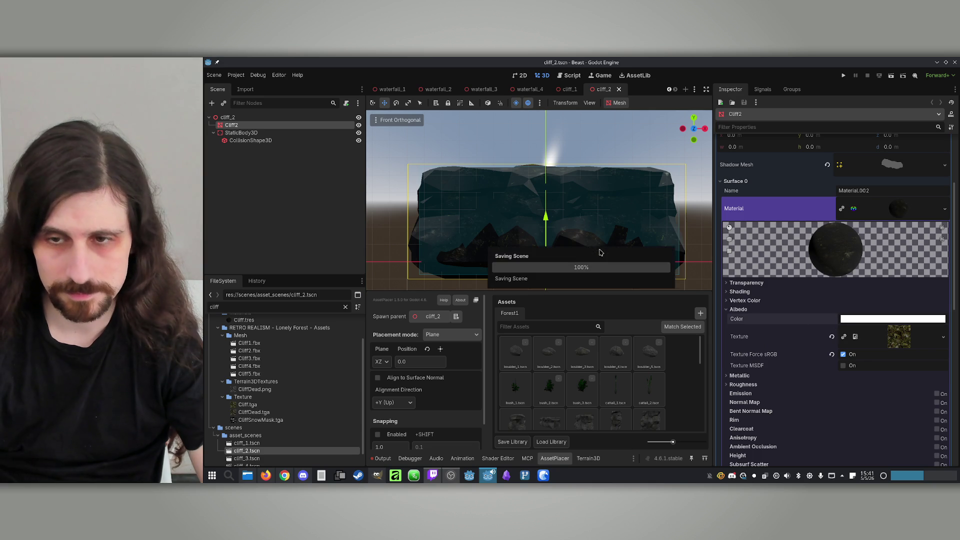
Load Cliff.tres onto the Cliff3 mesh in cliff_3.tscn and save the scene.
scroll(275, 422, down, 1)
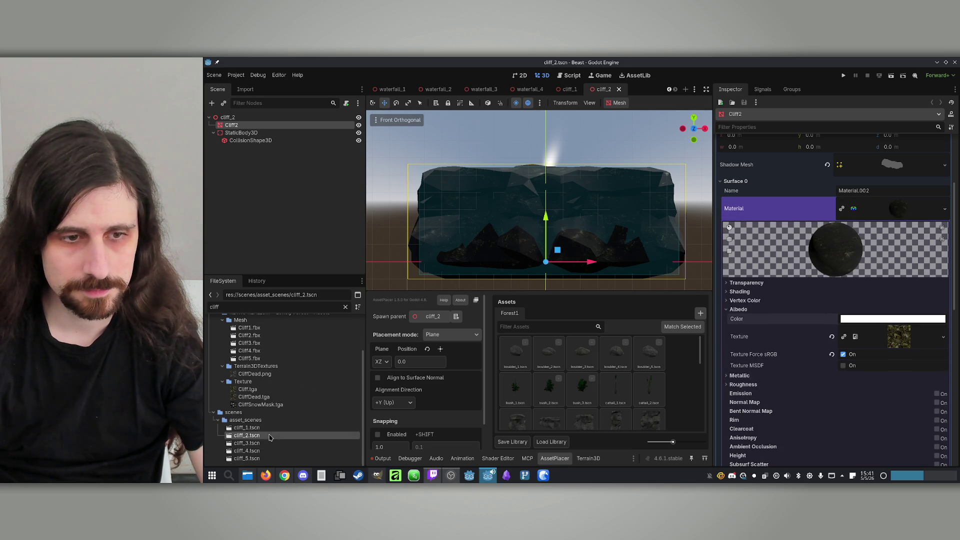
double_click(258, 444)
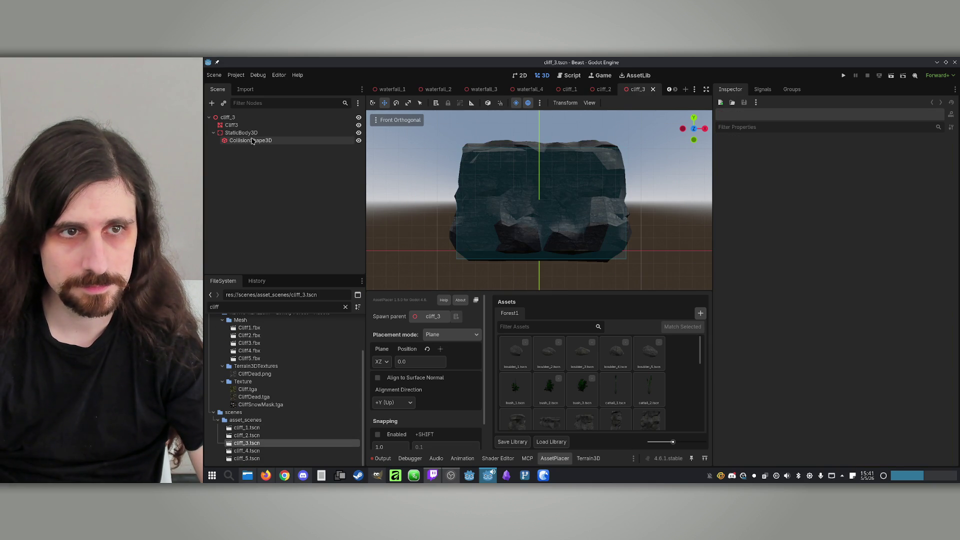
click(249, 126)
click(943, 332)
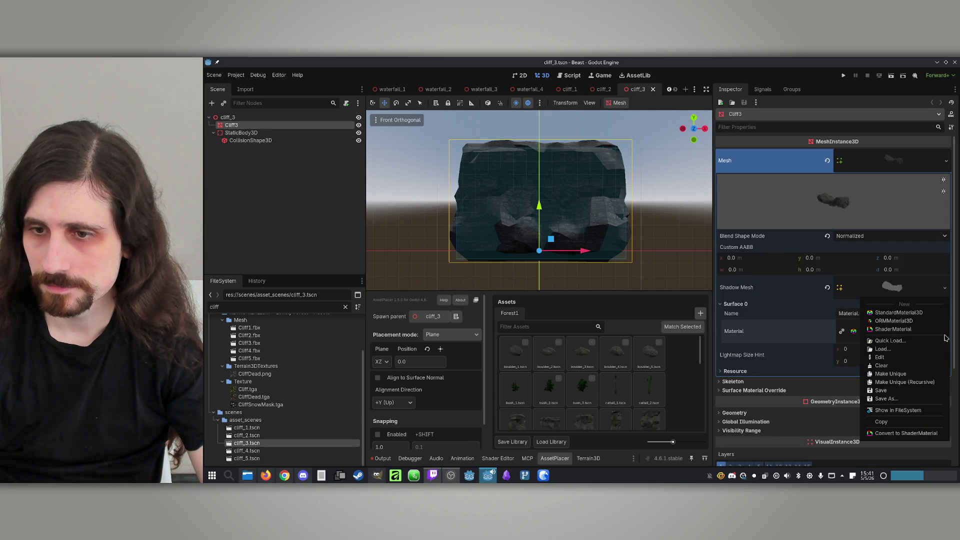
click(903, 344)
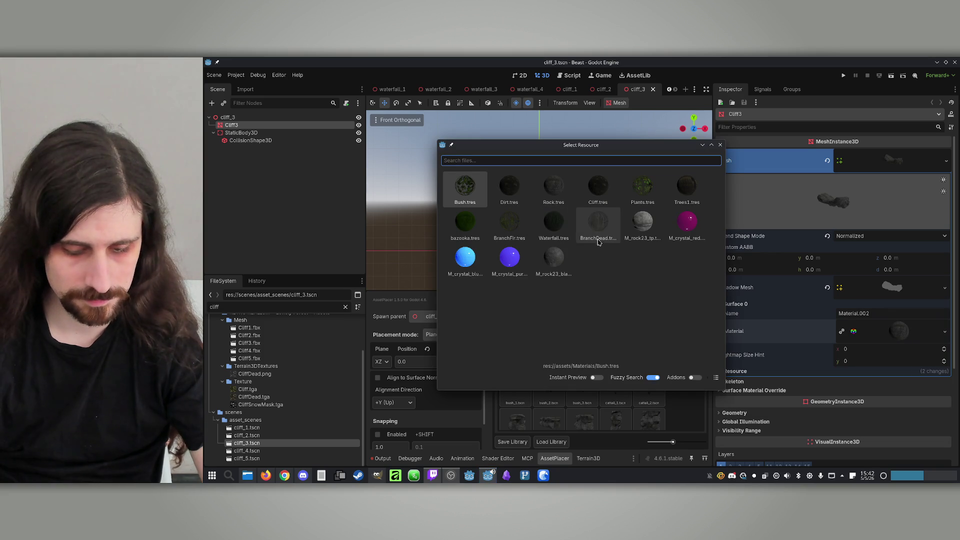
text(cl)
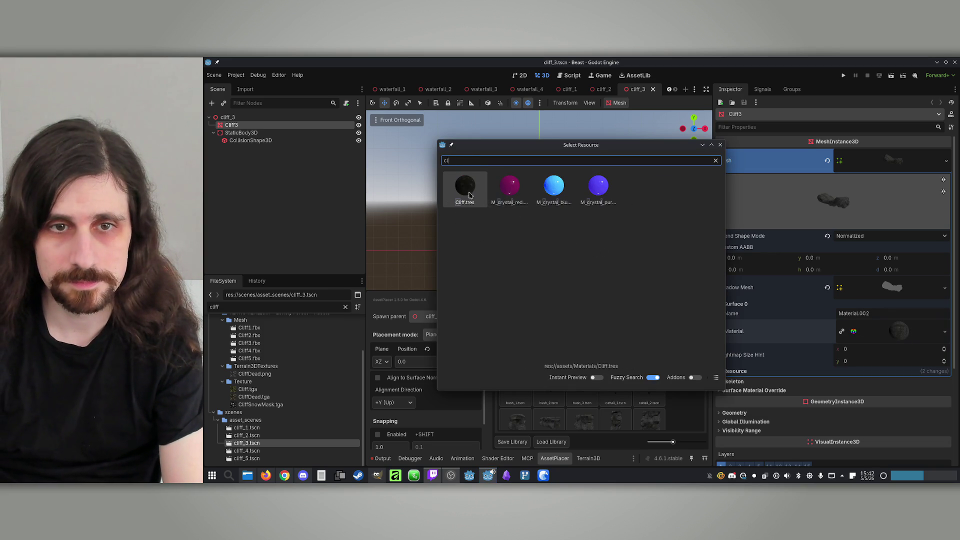
key(Return)
click(250, 140)
key(ctrl+s)
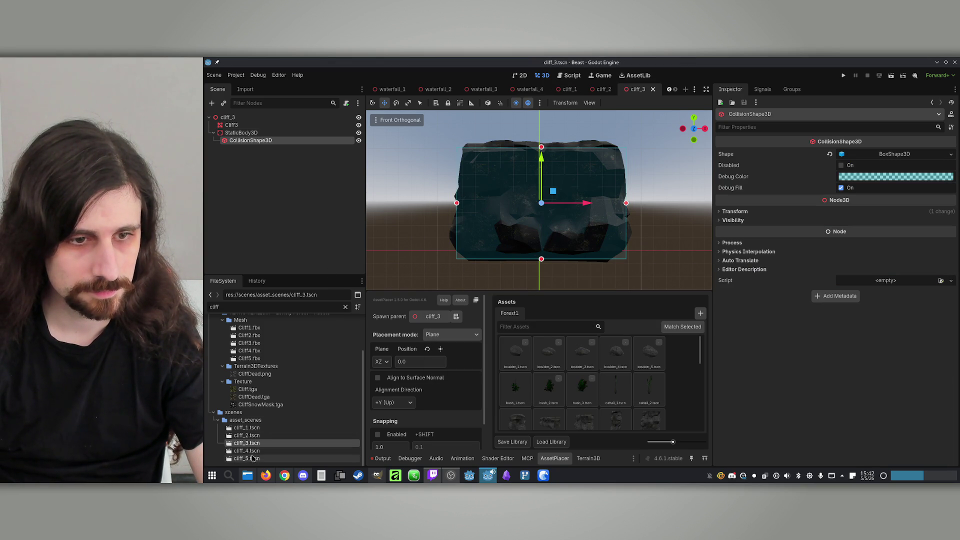
Give the Cliff4 mesh in cliff_4.tscn the Cliff.tres material and save it.
double_click(256, 451)
click(231, 125)
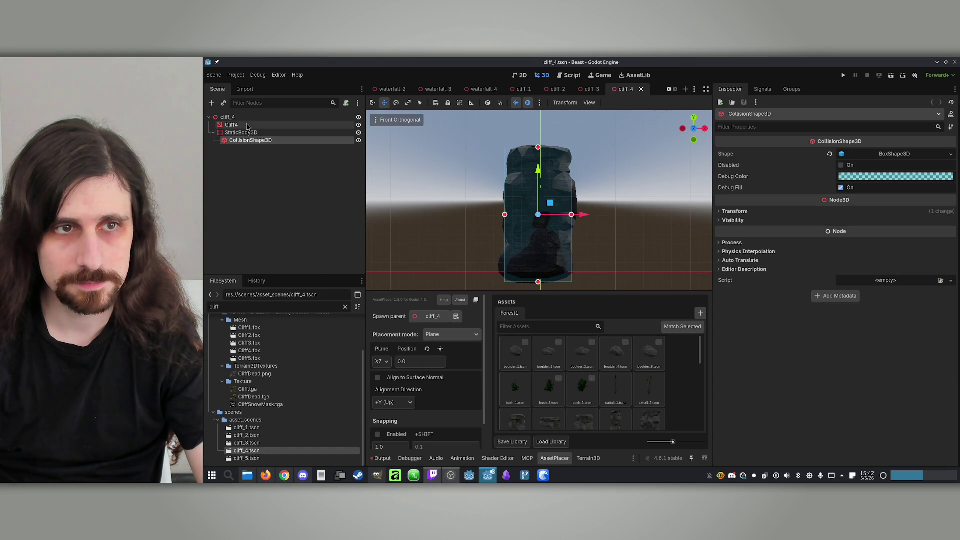
click(945, 331)
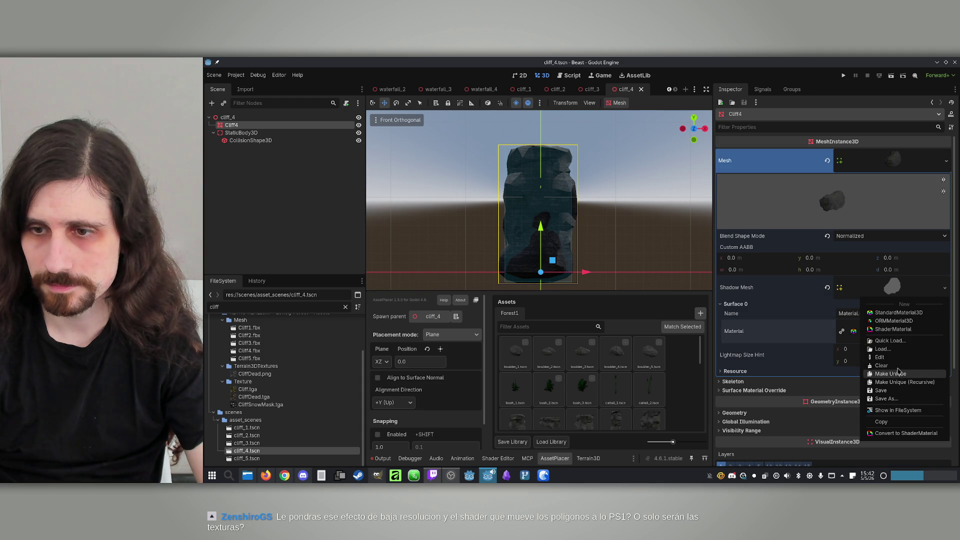
click(899, 341)
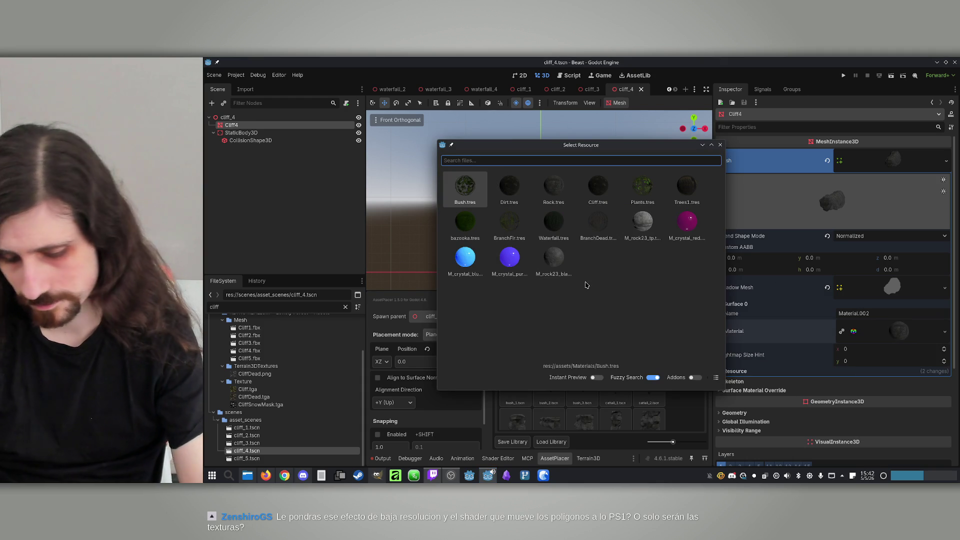
text(cliff)
key(Return)
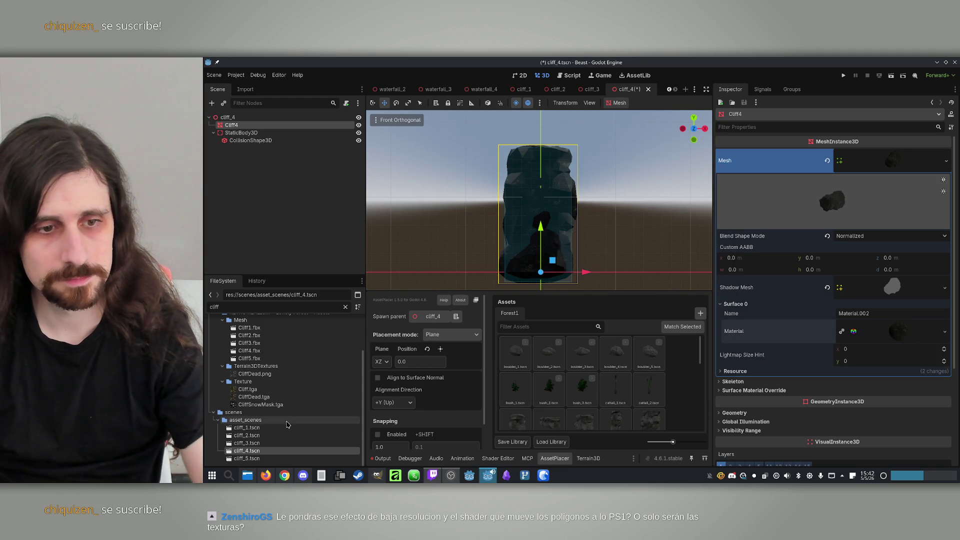
key(ctrl+s)
Assign Cliff.tres to the Cliff5 mesh in cliff_5.tscn, save, and close the scene.
double_click(247, 459)
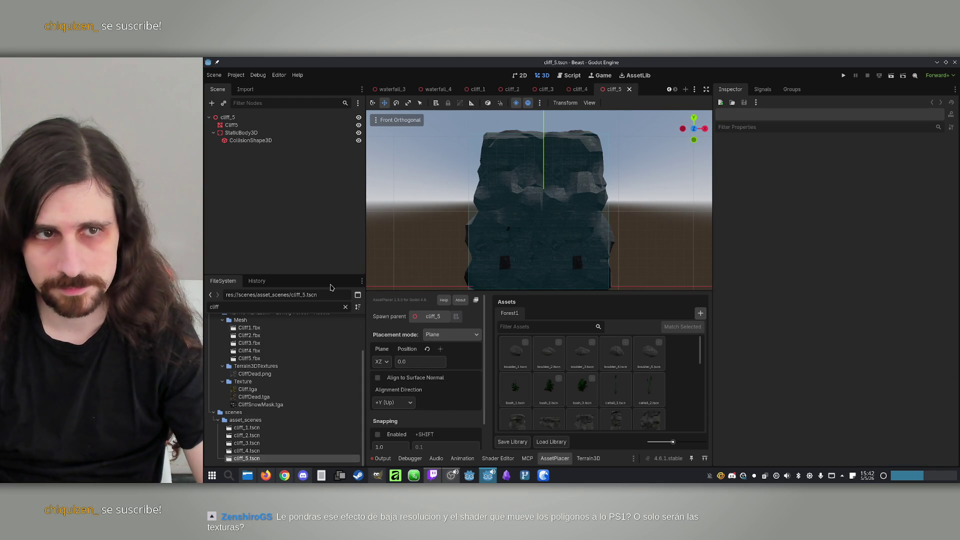
click(232, 125)
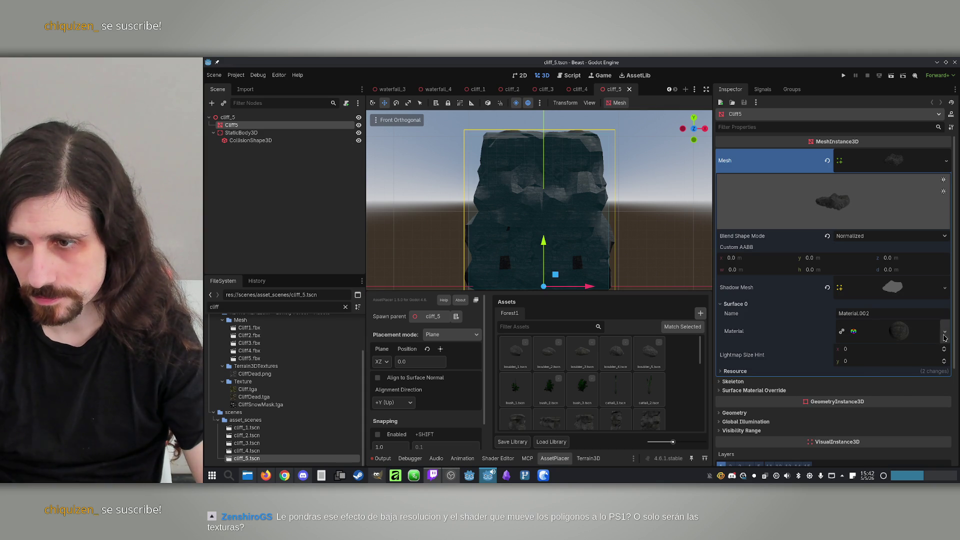
click(944, 333)
click(906, 341)
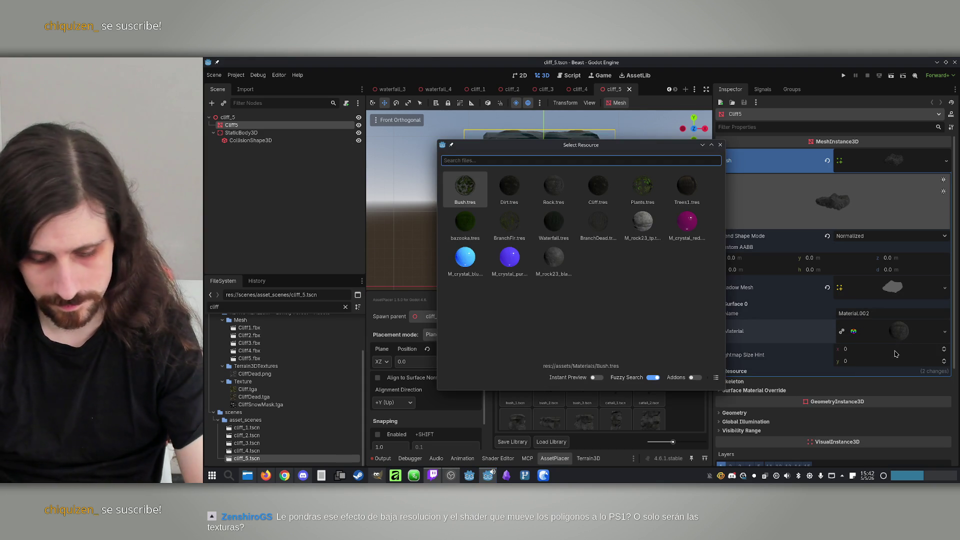
text(cliff)
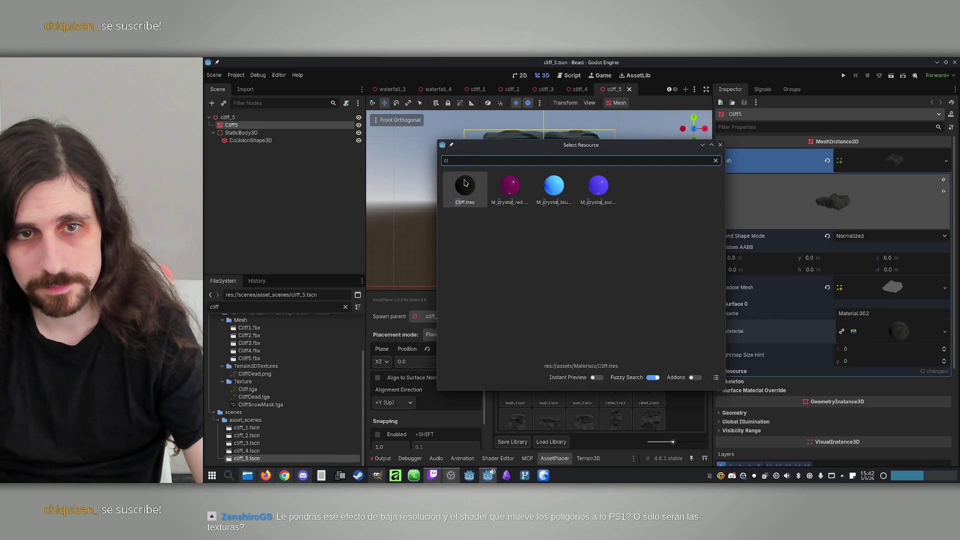
key(Return)
key(ctrl+s)
click(637, 89)
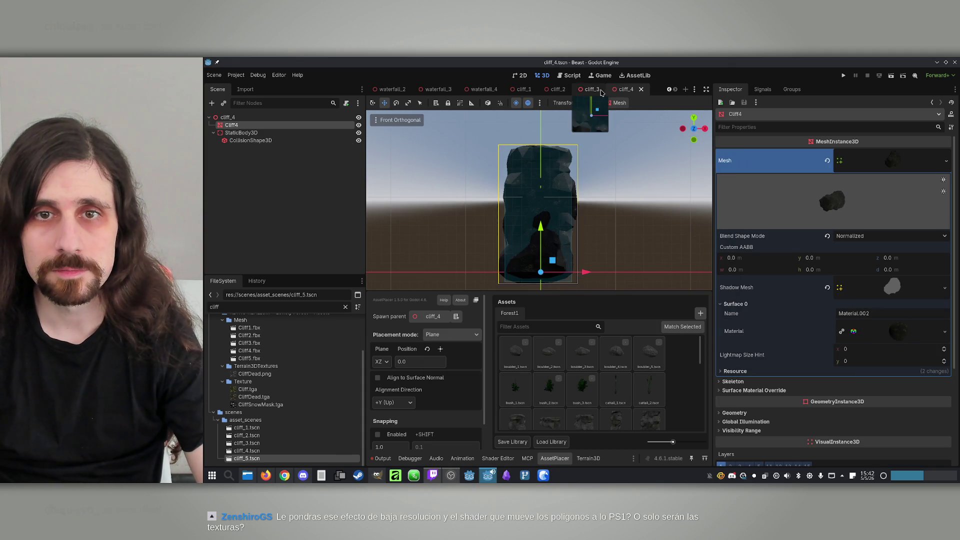
Close the cliff_4, cliff_3, cliff_2 and cliff_1 scene tabs and return to stage_2.
click(619, 89)
click(618, 89)
click(619, 89)
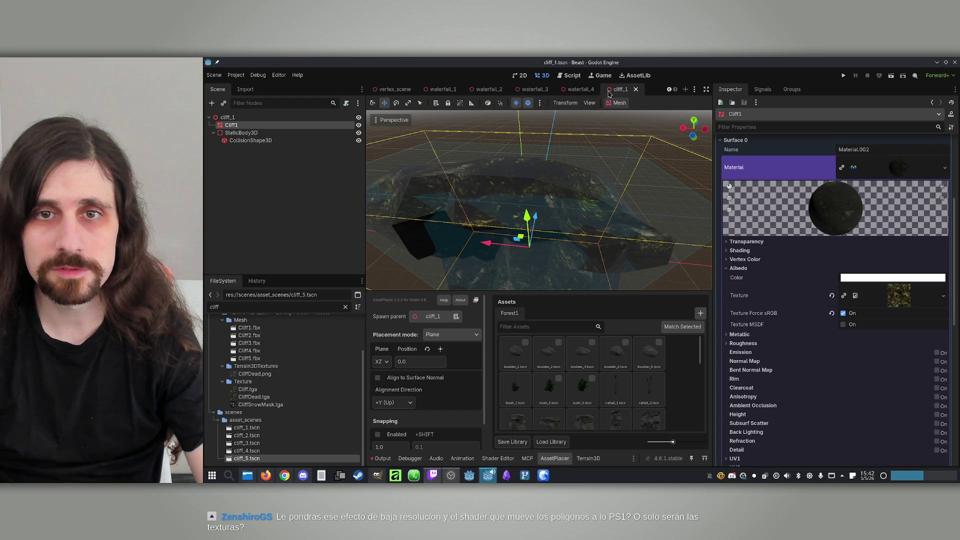
click(618, 89)
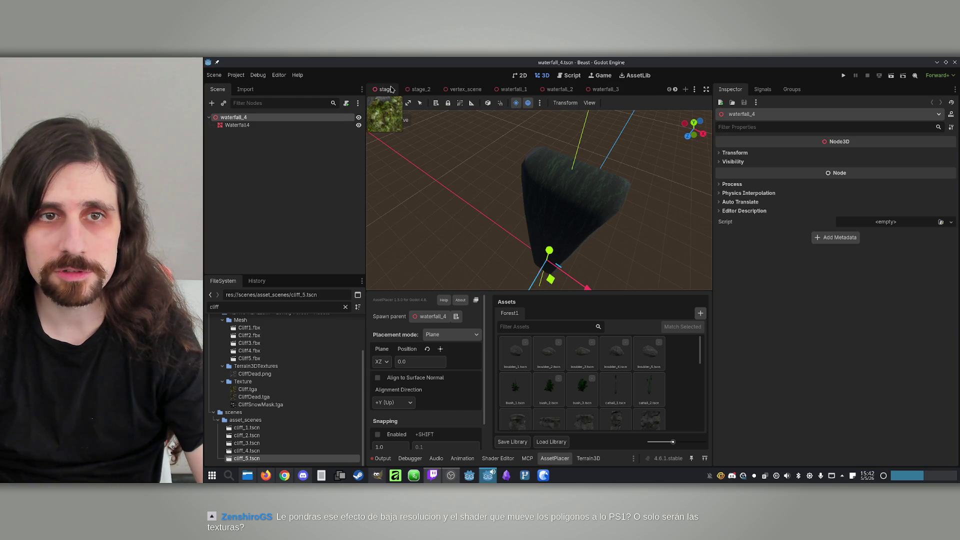
scroll(395, 89, up, 1)
click(420, 89)
Place a boulder on the grassy stage_2 terrain, then reopen cliff_1.tscn.
drag(451, 152, 534, 465)
click(553, 458)
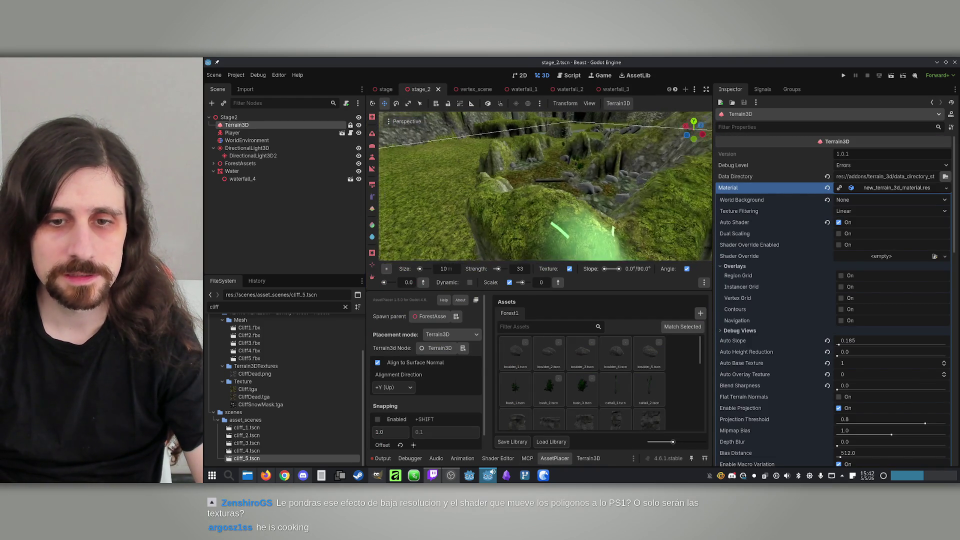
click(520, 428)
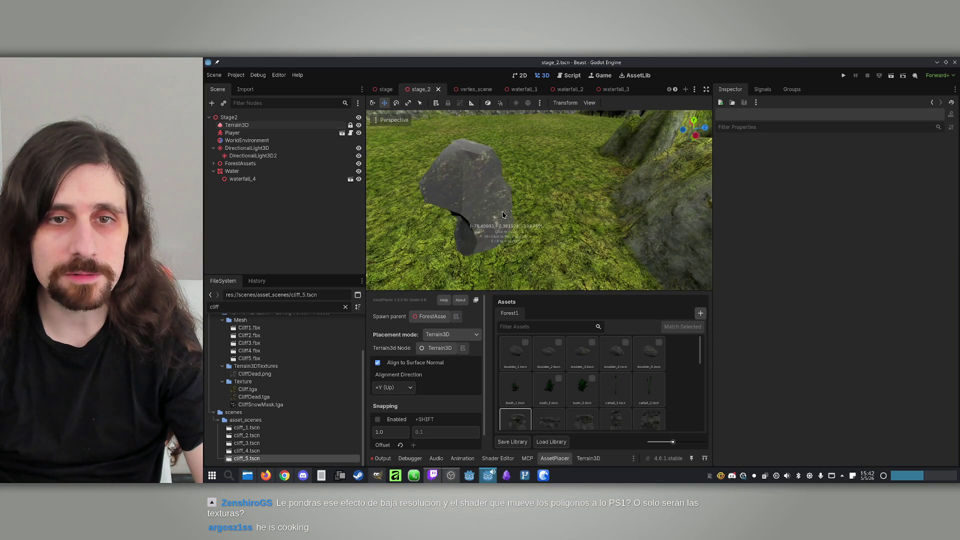
click(465, 220)
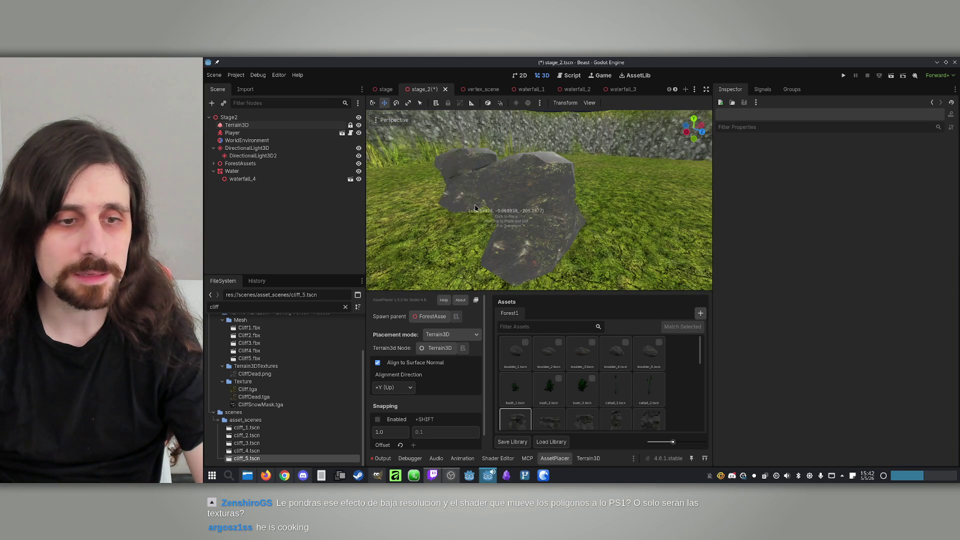
double_click(245, 428)
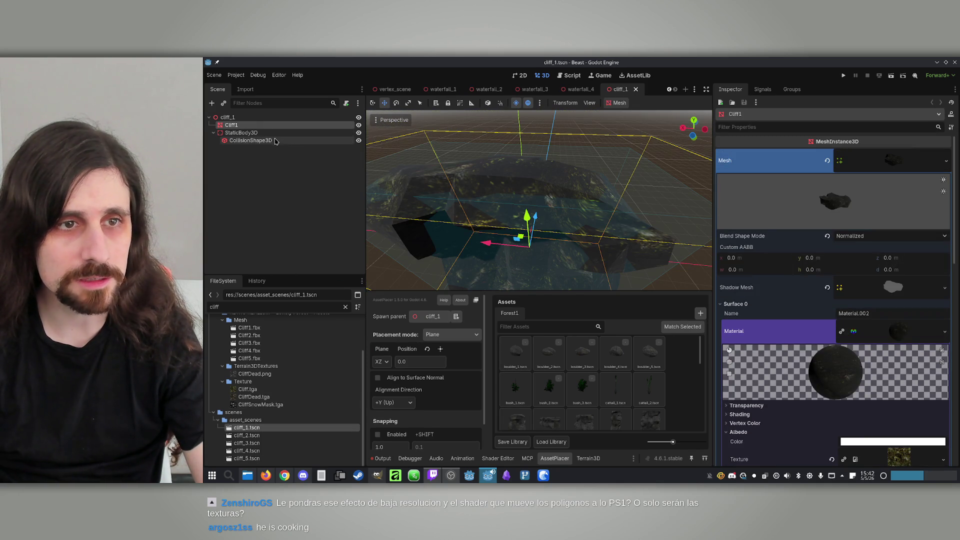
Turn on vertex colour as albedo and uncheck Texture Force sRGB on cliff_1's material, then save.
scroll(777, 348, down, 3)
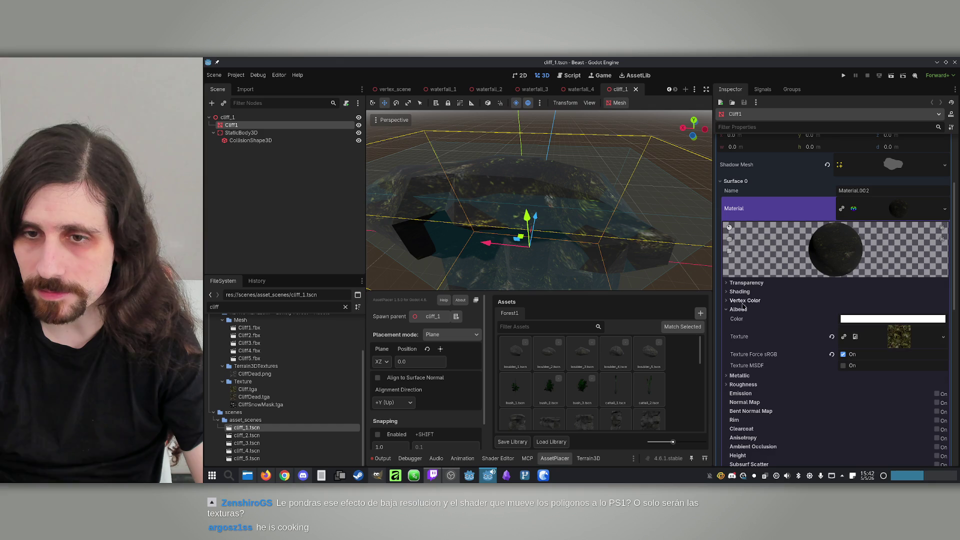
click(744, 301)
click(844, 310)
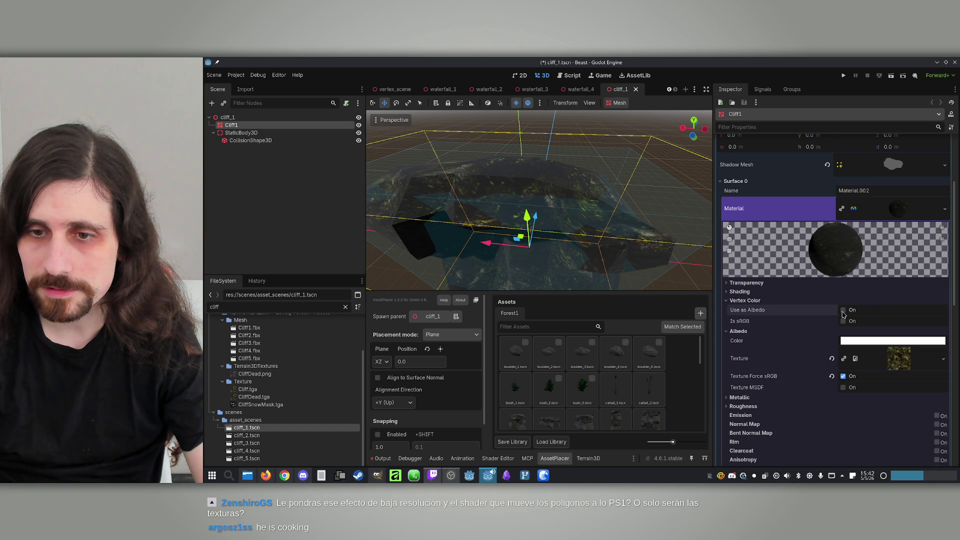
click(844, 376)
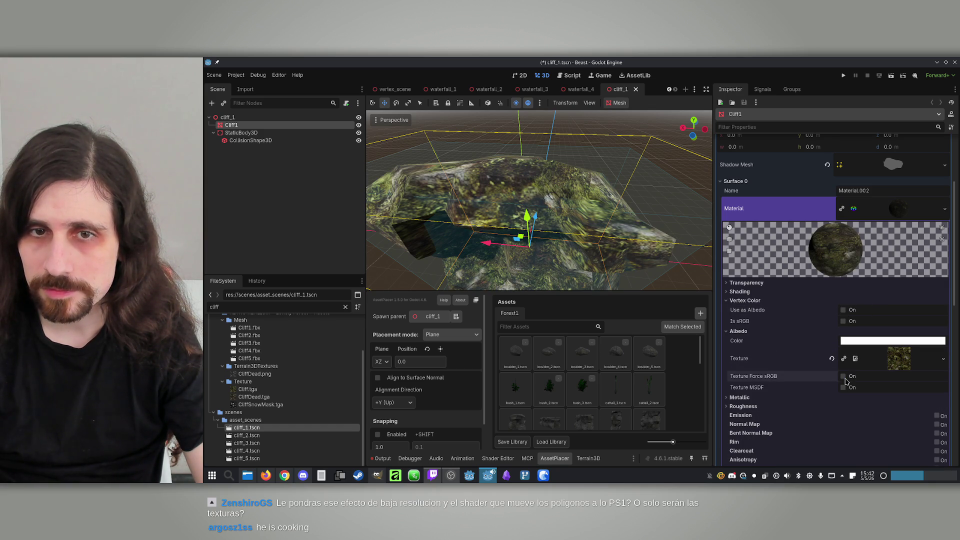
key(ctrl+s)
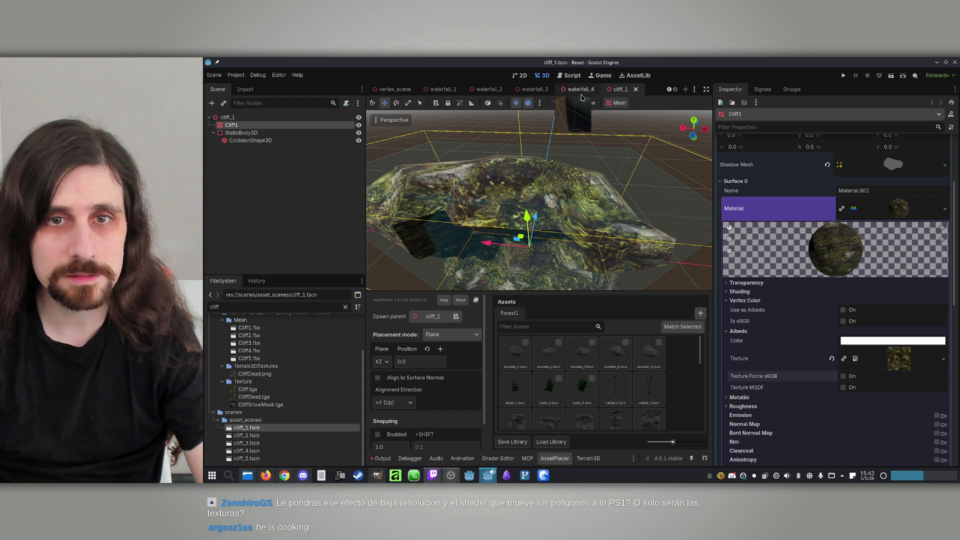
scroll(398, 91, up, 2)
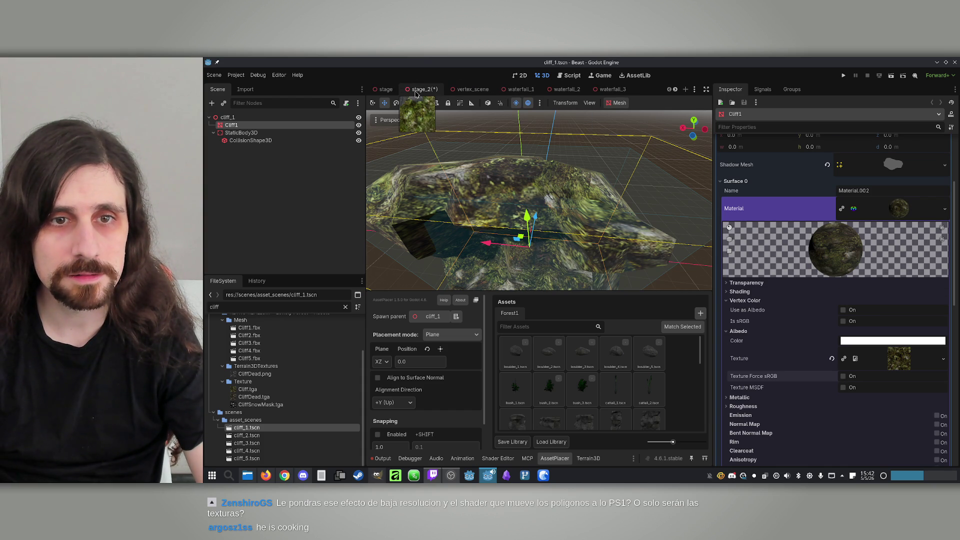
click(415, 98)
Orbit the stage_2 view, then find and open assets/Materials/Cliff.tres in the FileSystem dock.
scroll(522, 190, down, 5)
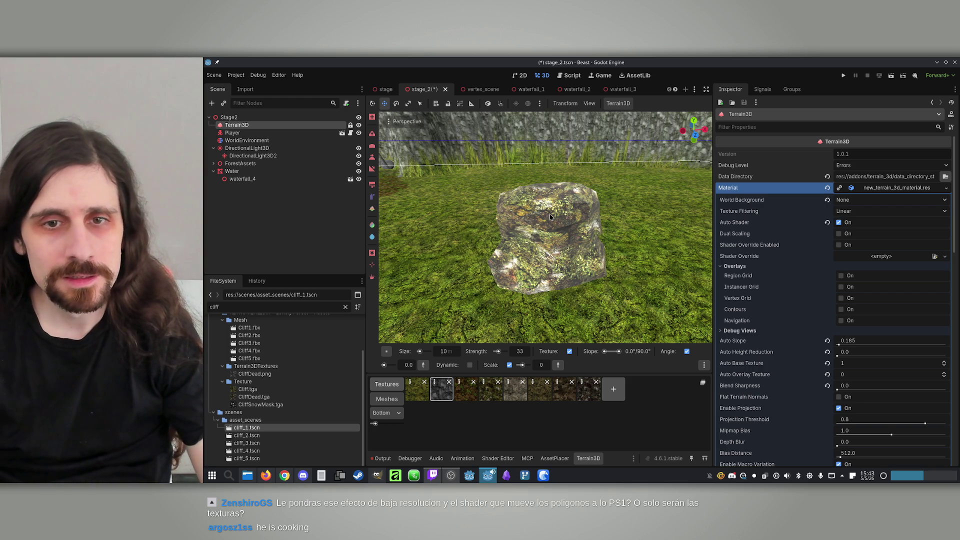
key(KP_4)
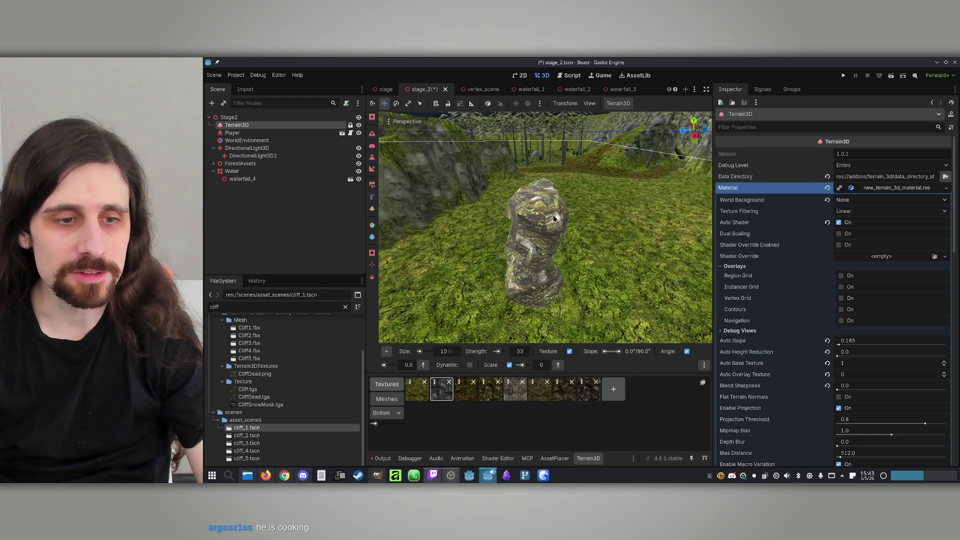
click(239, 308)
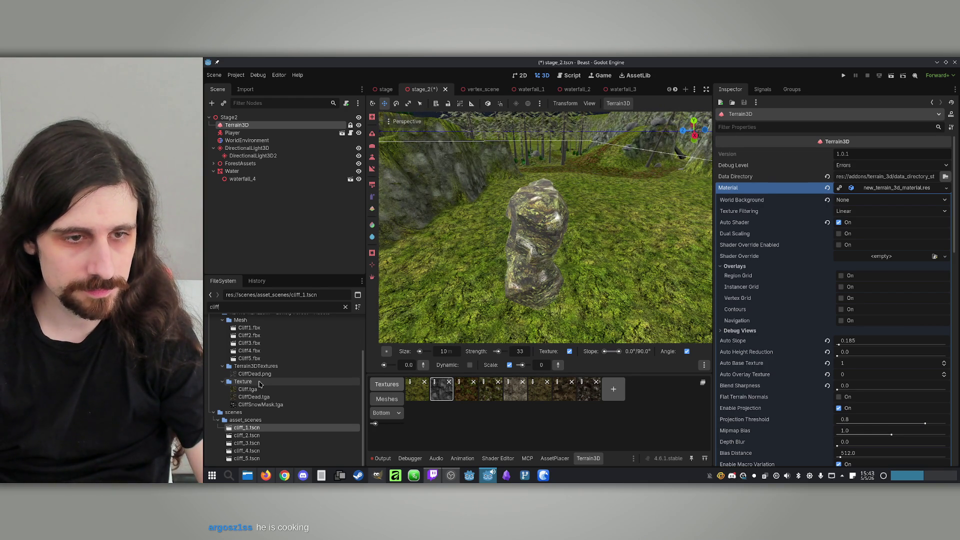
scroll(261, 384, up, 3)
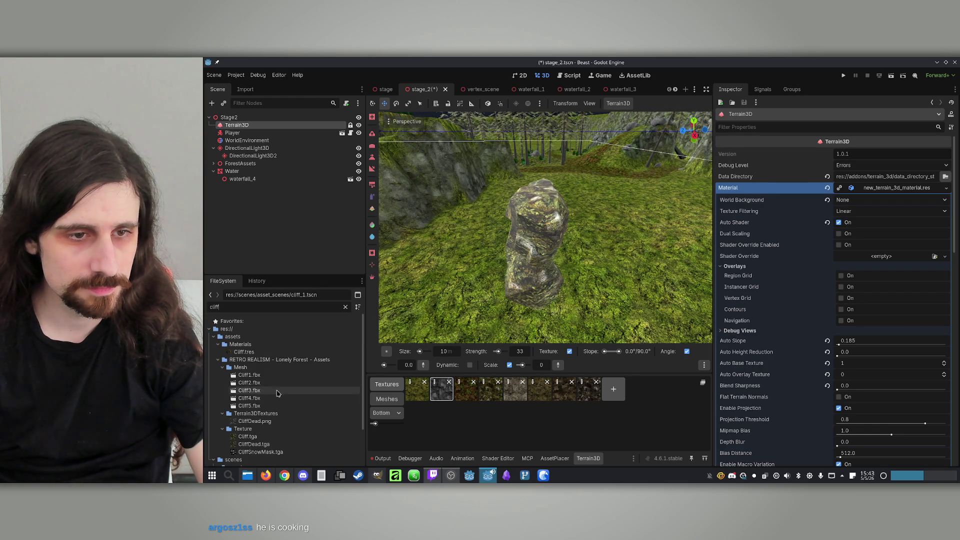
click(256, 353)
double_click(248, 354)
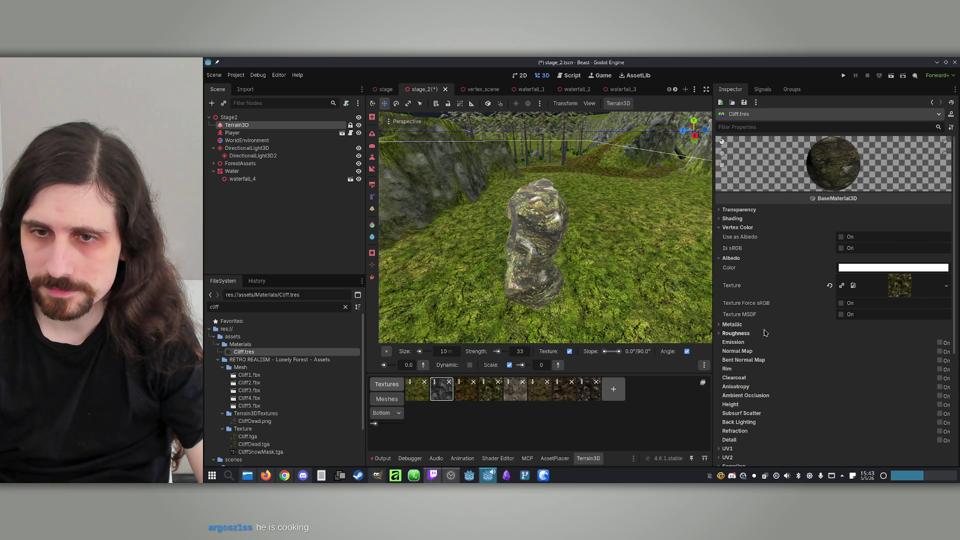
Re-enable Texture Force sRGB on Cliff.tres and check its albedo colour.
click(841, 303)
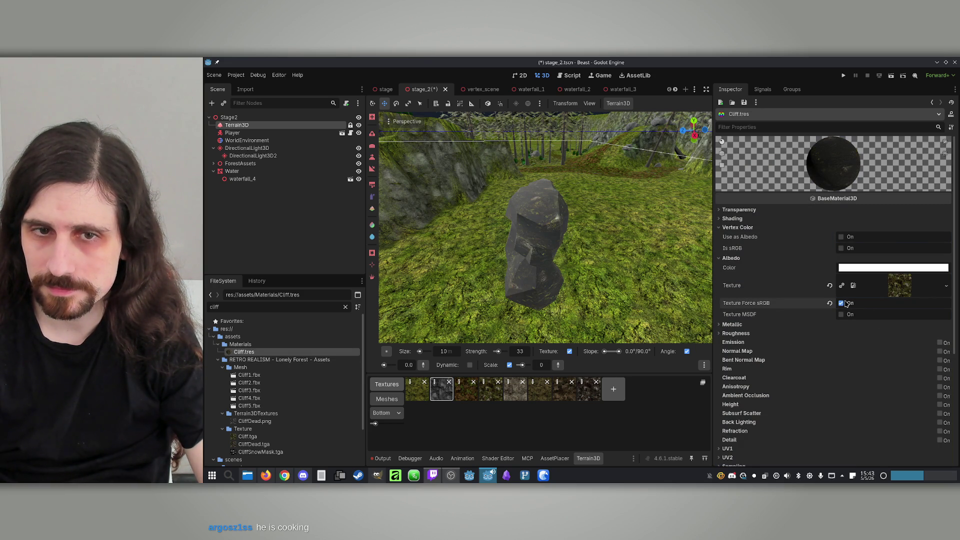
scroll(635, 210, up, 3)
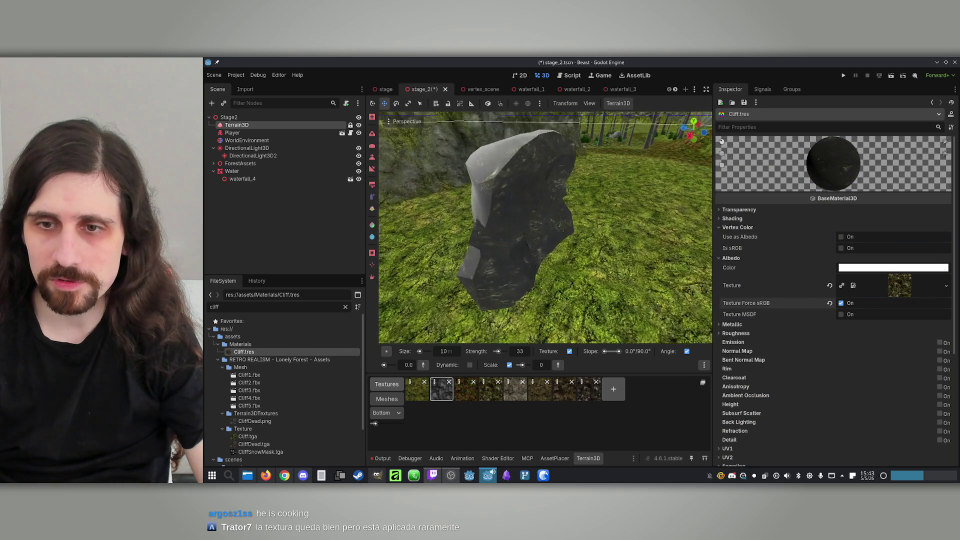
click(882, 272)
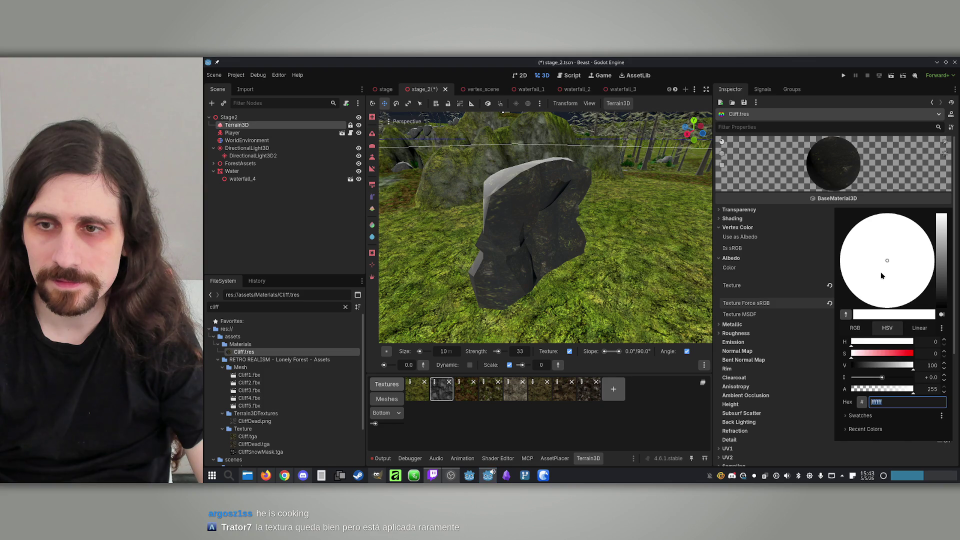
click(779, 286)
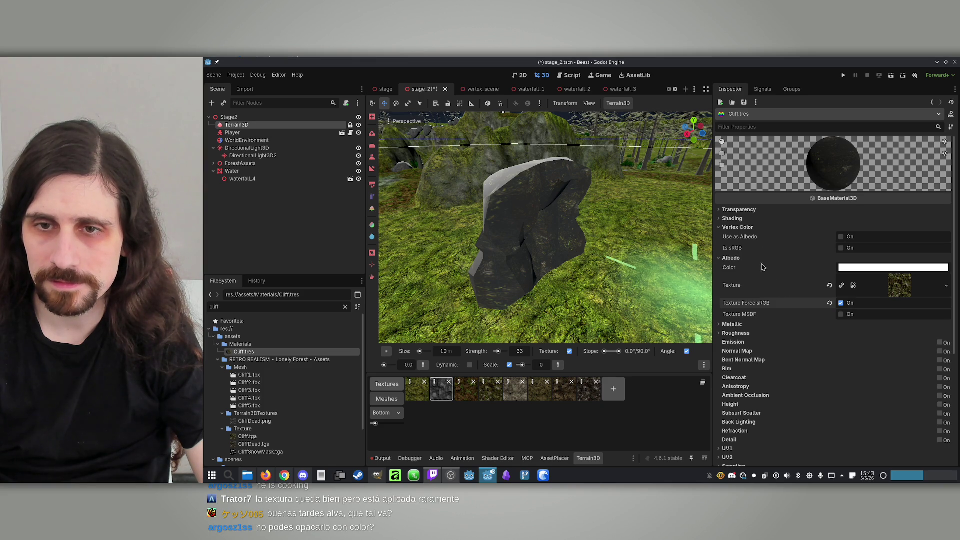
Try Per-Vertex and Unshaded shading on Cliff.tres before returning to Per-Pixel.
click(735, 220)
click(907, 229)
click(868, 258)
drag(678, 227, 615, 255)
click(881, 229)
click(844, 255)
click(858, 231)
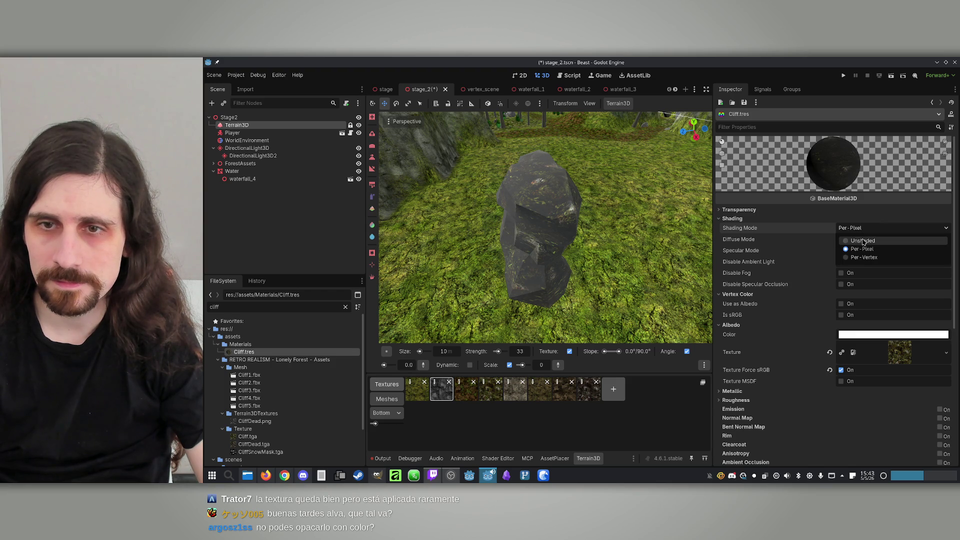
click(863, 242)
click(863, 228)
click(844, 256)
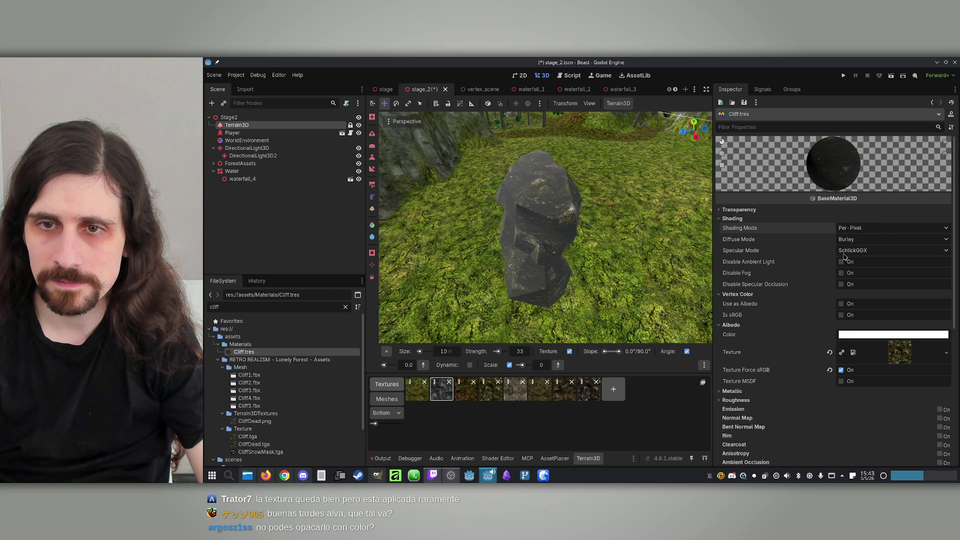
click(727, 214)
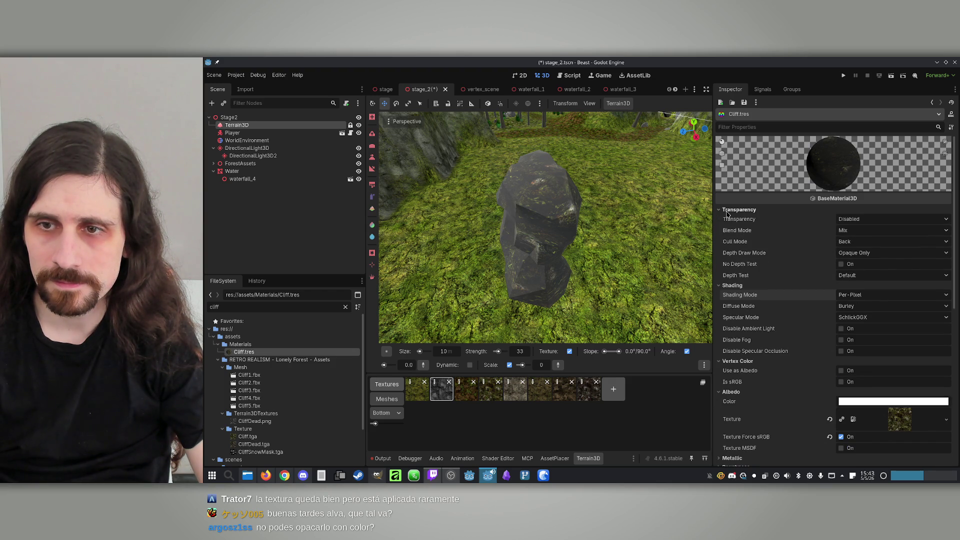
click(738, 212)
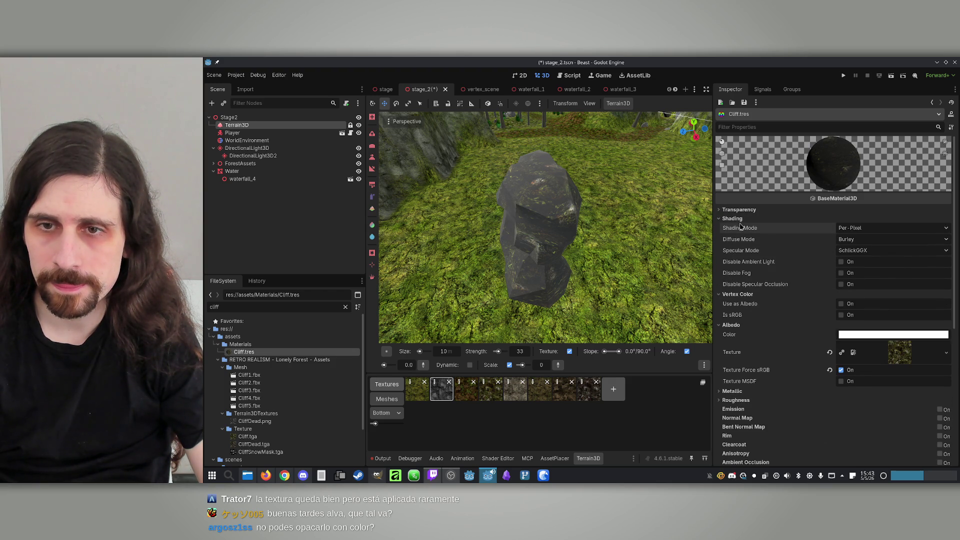
Keep diffuse mode Burley and test Toon and Disabled specular before restoring SchlickGGX.
click(855, 240)
click(857, 246)
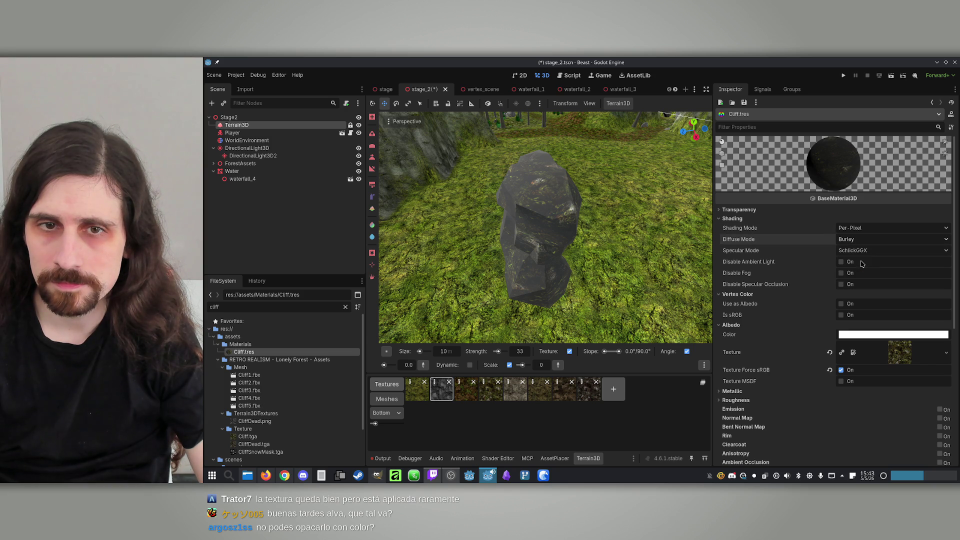
click(853, 242)
click(858, 250)
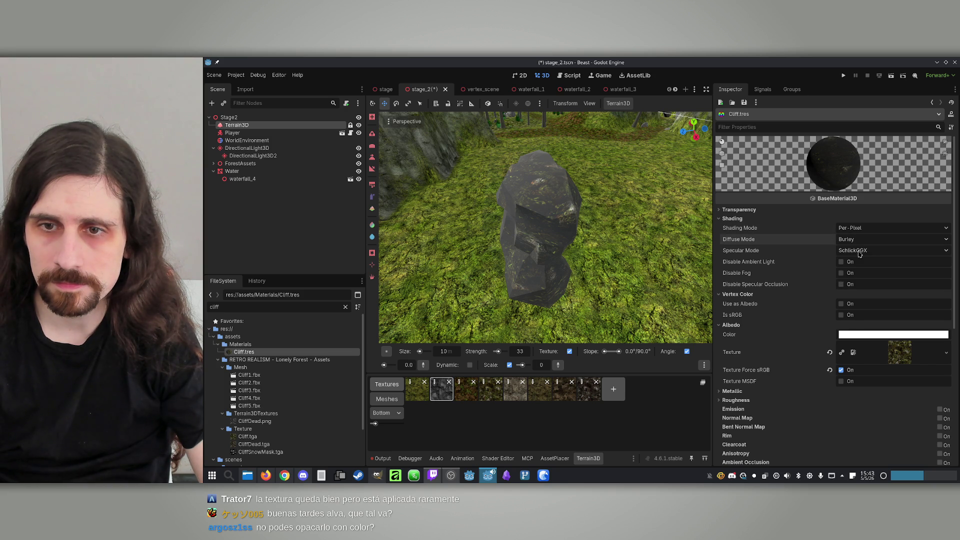
click(852, 254)
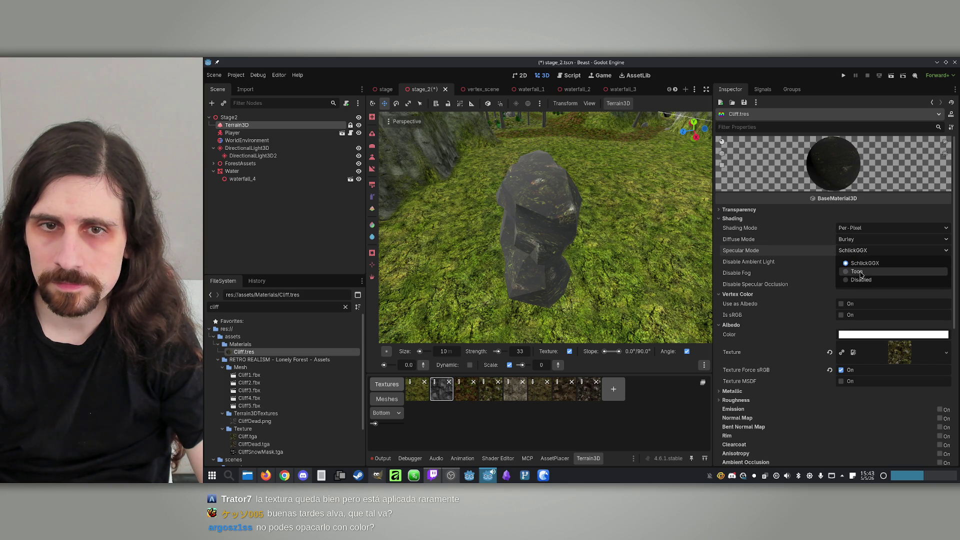
click(860, 274)
click(855, 250)
click(856, 273)
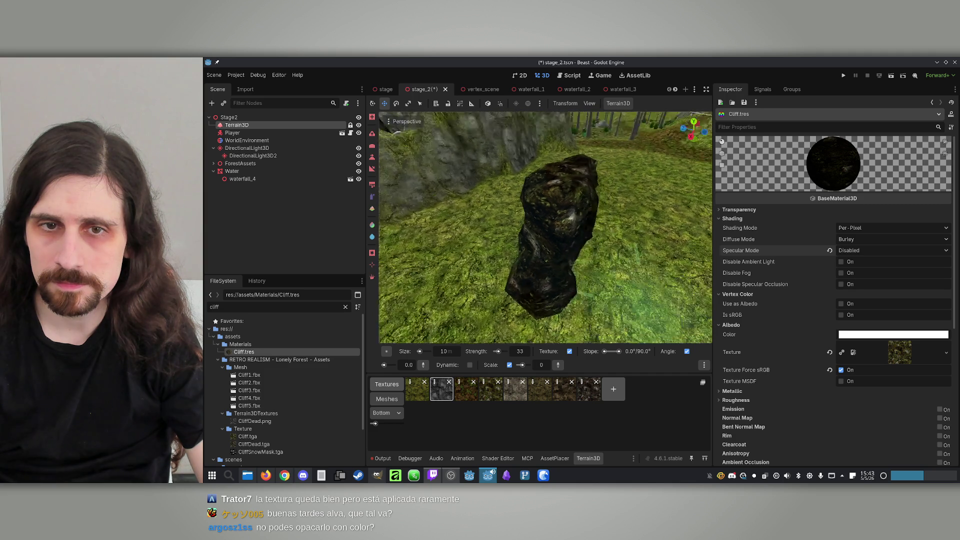
click(894, 251)
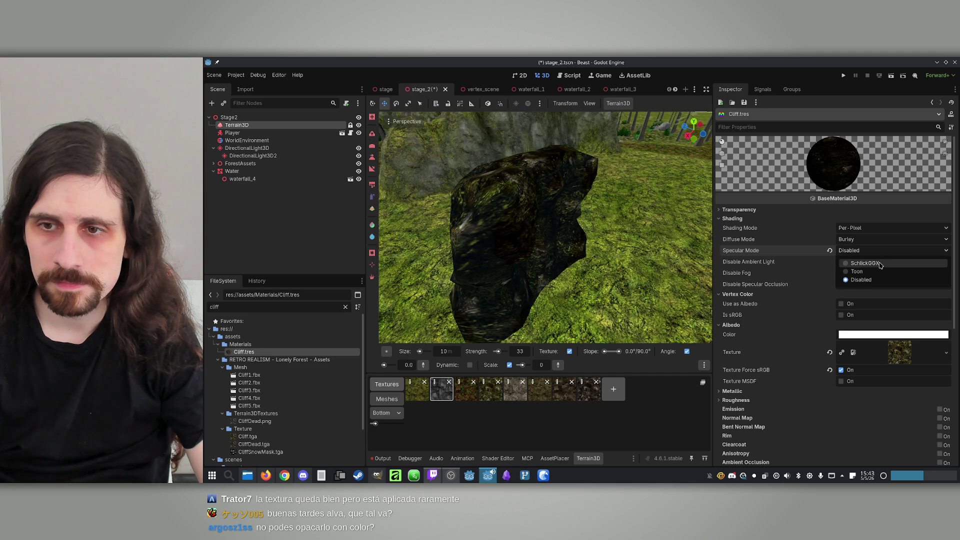
click(880, 261)
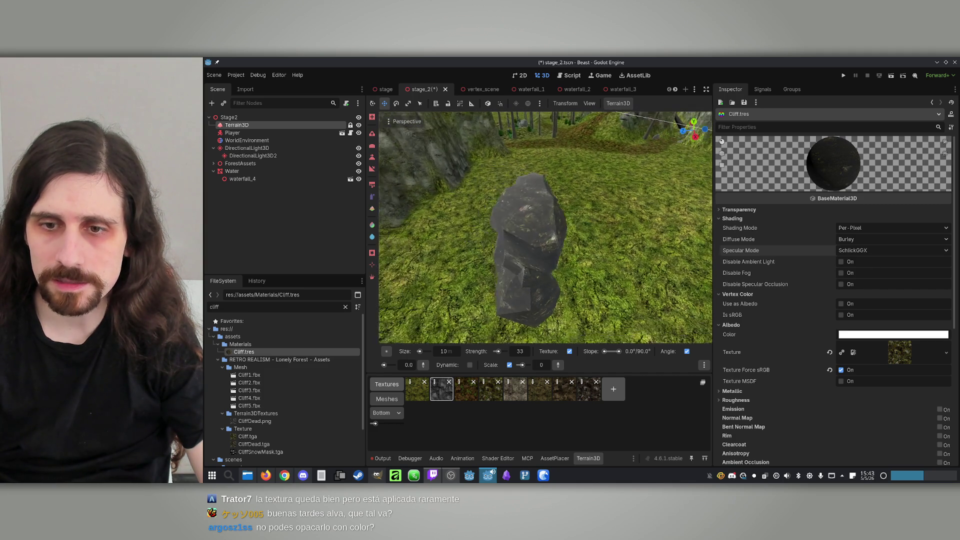
Lower Cliff.tres specular to 0.08, uncheck Force sRGB, and tint the albedo grey bfbfbf.
click(732, 391)
mouse_move(893, 416)
mouse_down()
mouse_move(940, 416)
mouse_move(820, 416)
mouse_move(863, 415)
mouse_up()
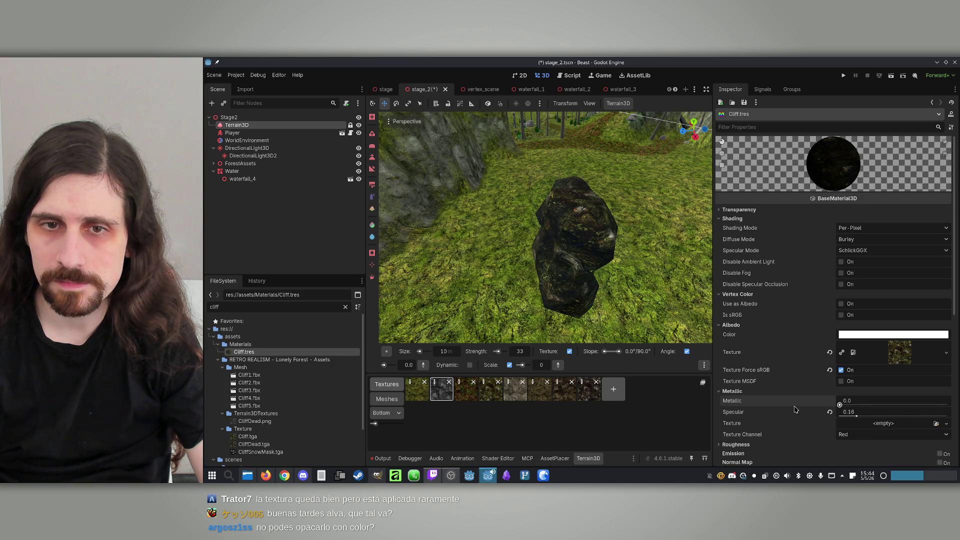
scroll(643, 257, up, 5)
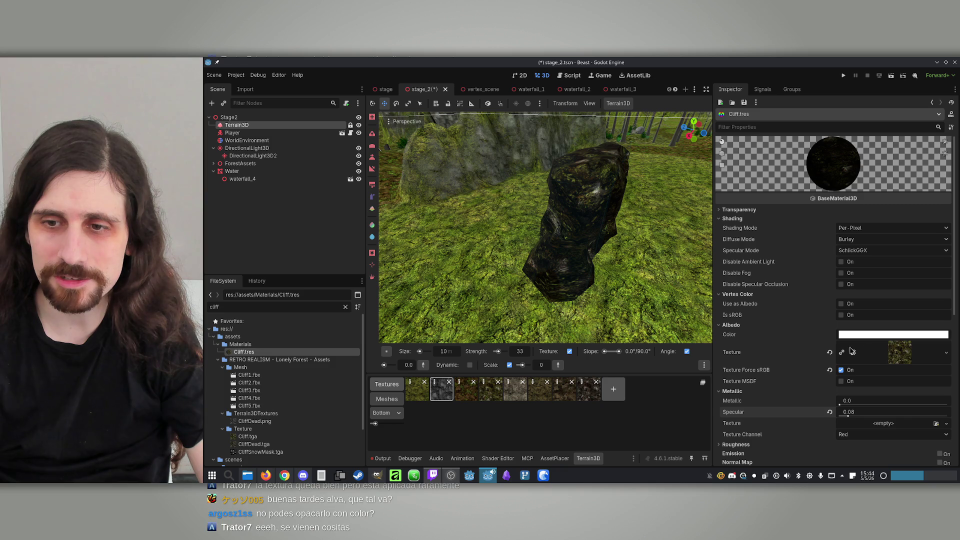
click(841, 370)
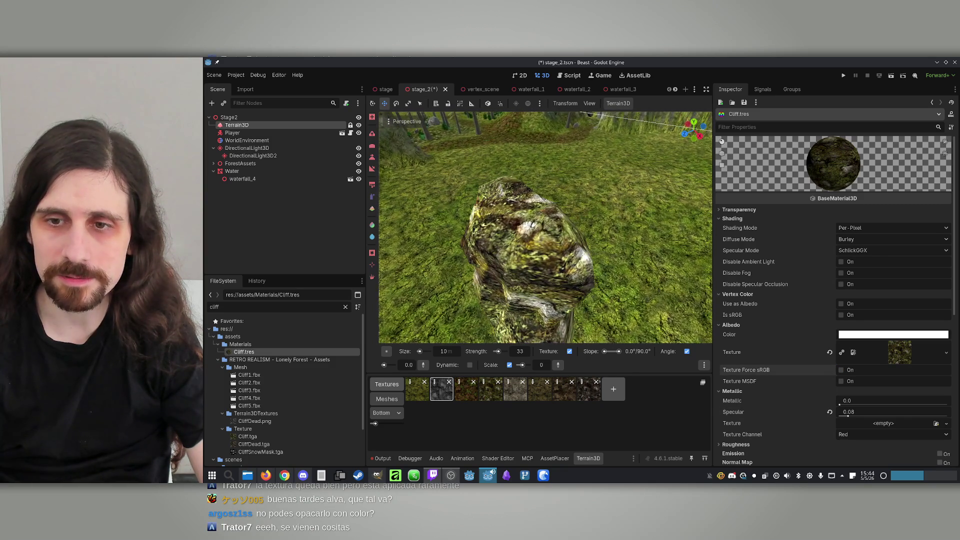
click(854, 338)
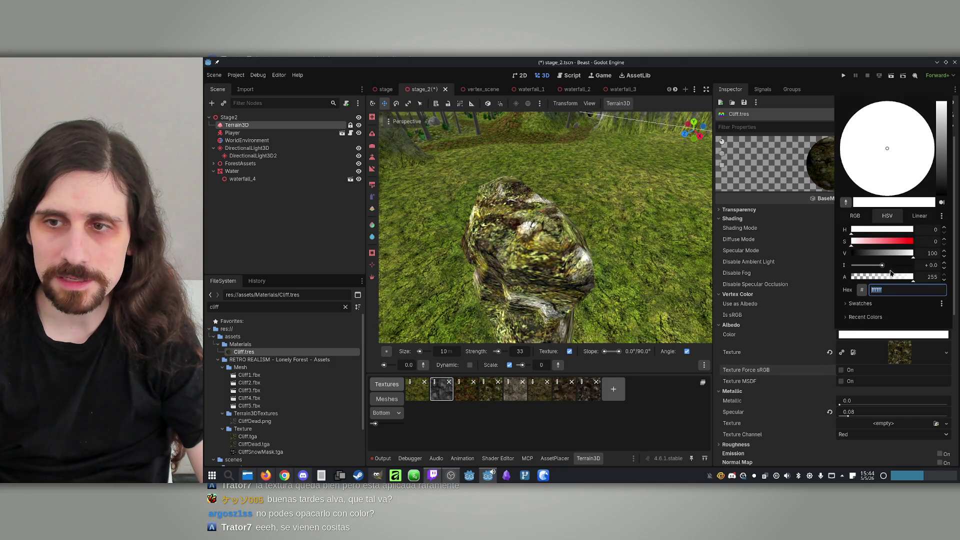
click(899, 254)
key(Escape)
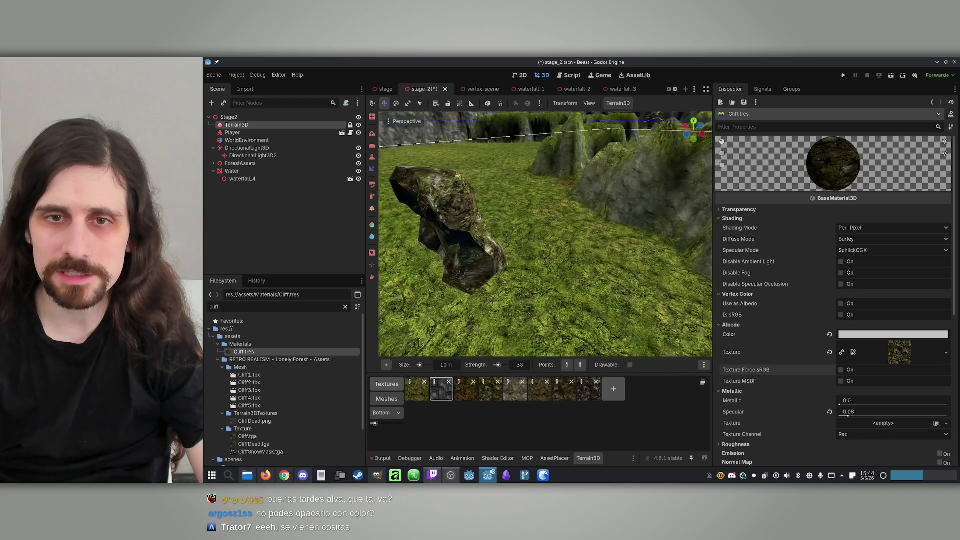
Save stage_2 and fly the camera to view the cliffs and rock.
key(ctrl+s)
drag(587, 244, 587, 244)
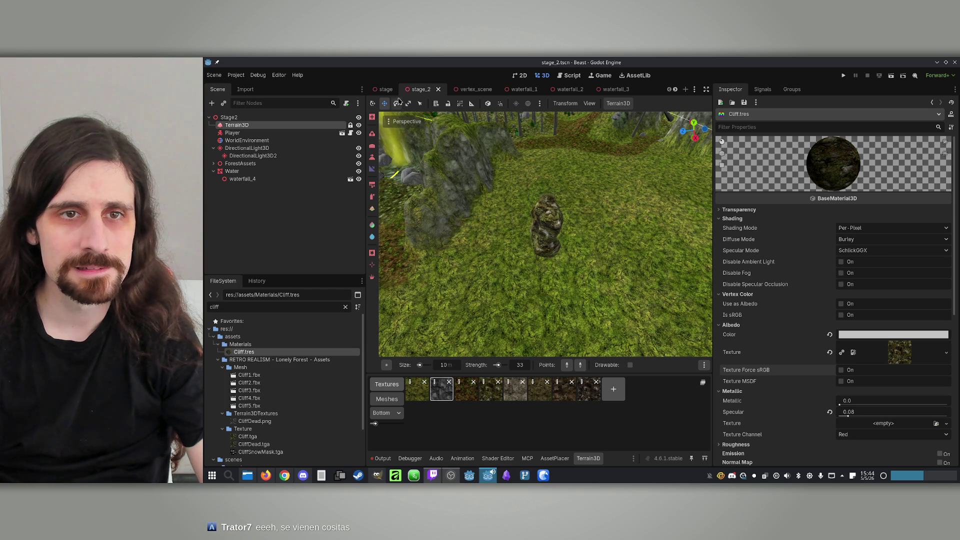
click(559, 457)
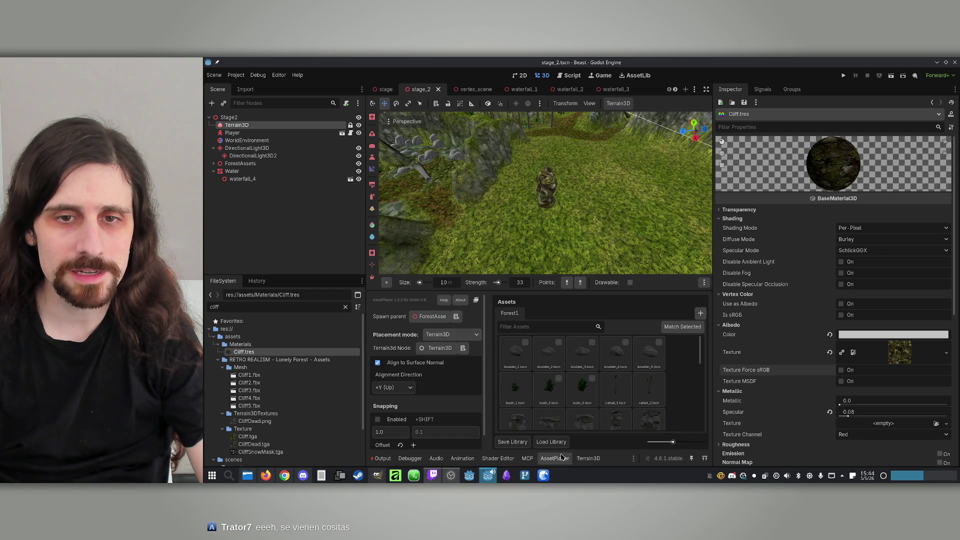
Delete the cliff_1_tscn rock from the level and save the scene.
click(244, 118)
click(541, 203)
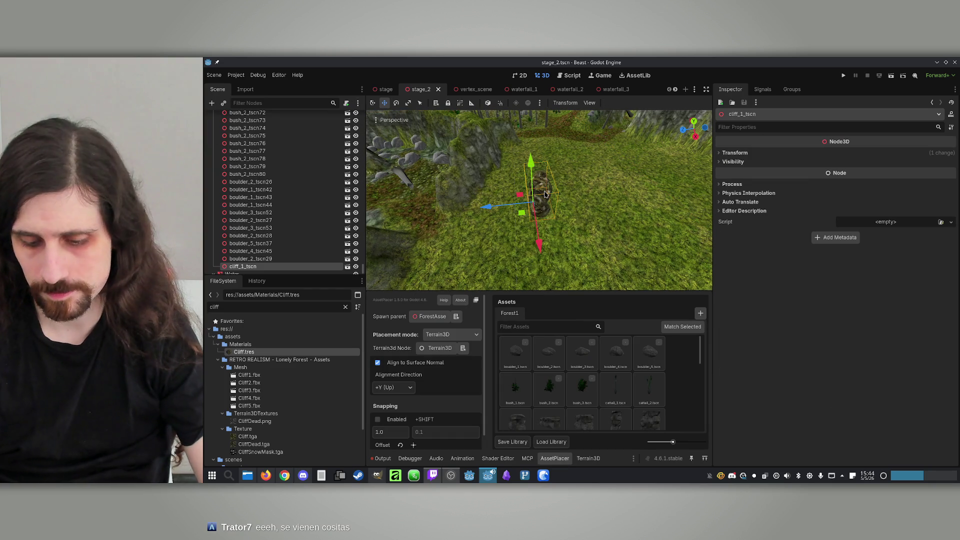
key(Delete)
click(567, 277)
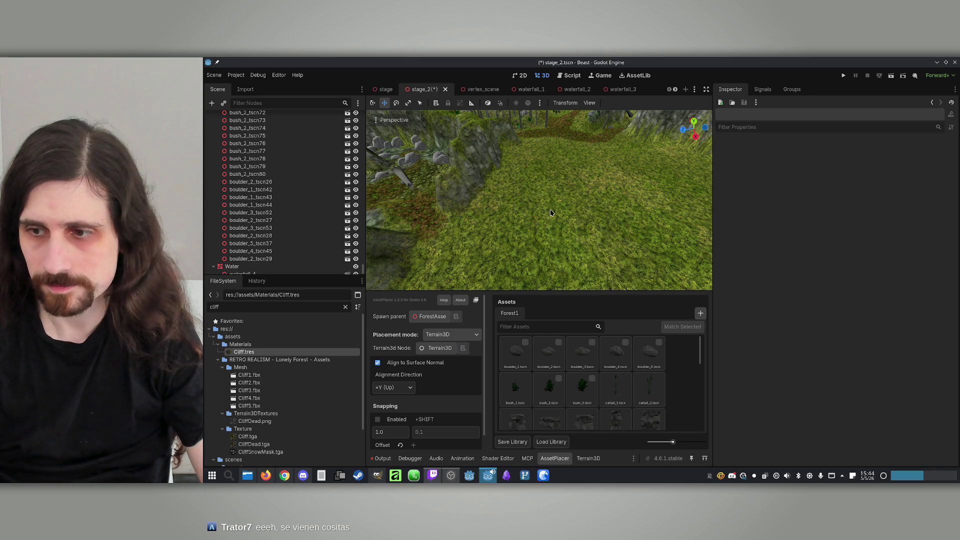
key(ctrl+s)
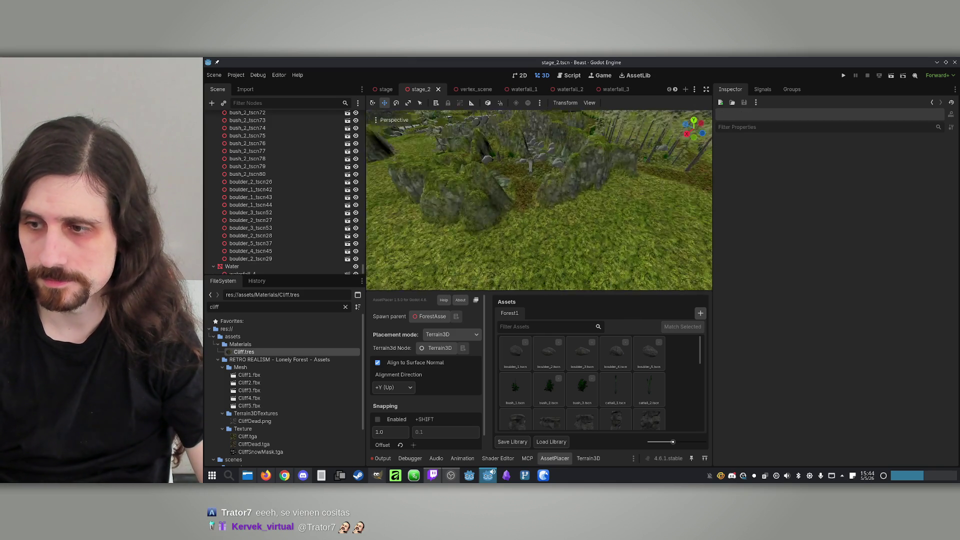
Enlarge the 3D viewport by widening it and giving it more height.
scroll(546, 201, down, 5)
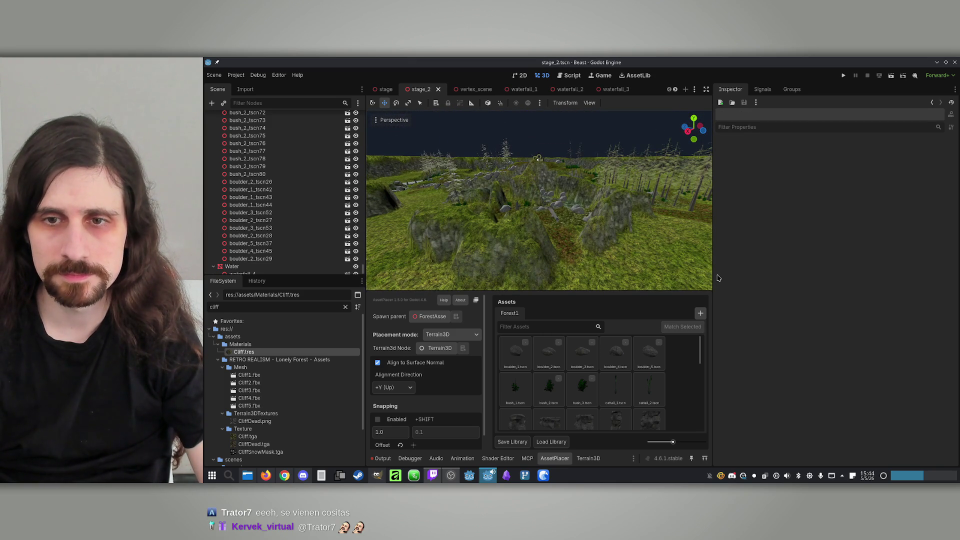
drag(712, 275, 859, 282)
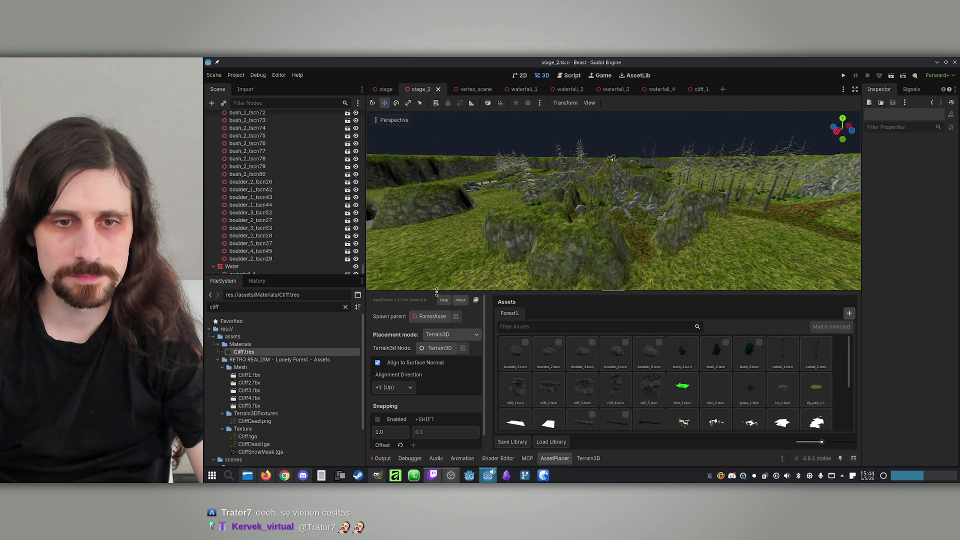
drag(436, 291, 436, 345)
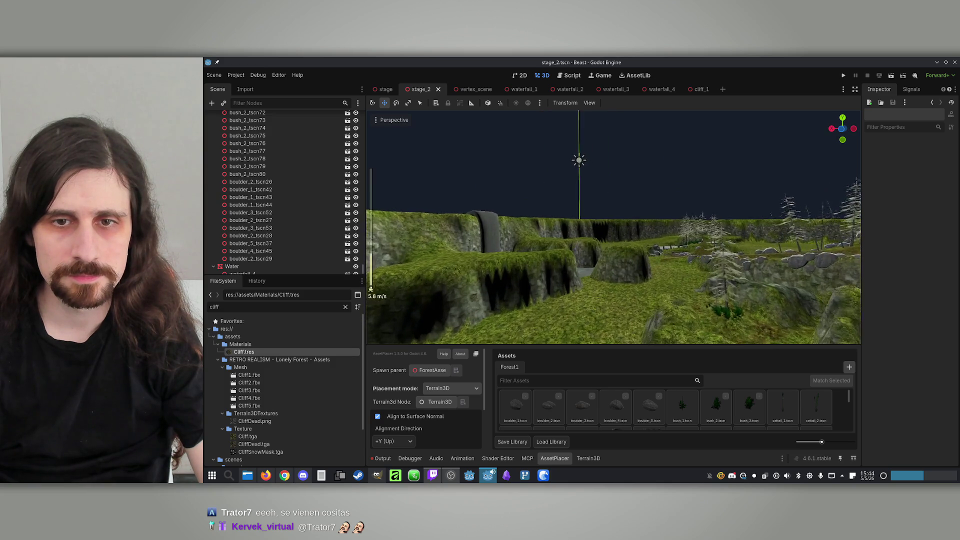
scroll(614, 228, up, 4)
Fly the camera over the river, rocks and path, then select the Terrain3D node.
key(s)
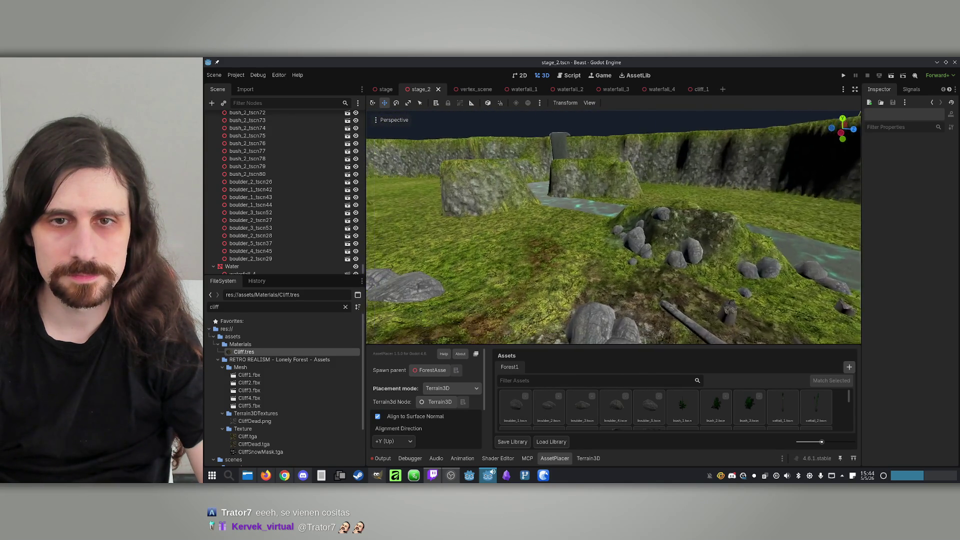
key(s)
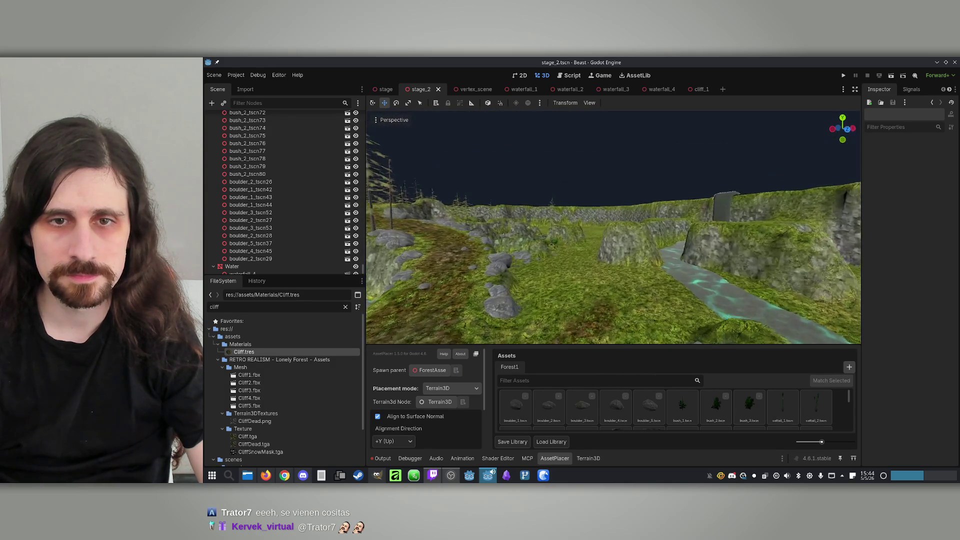
key(s)
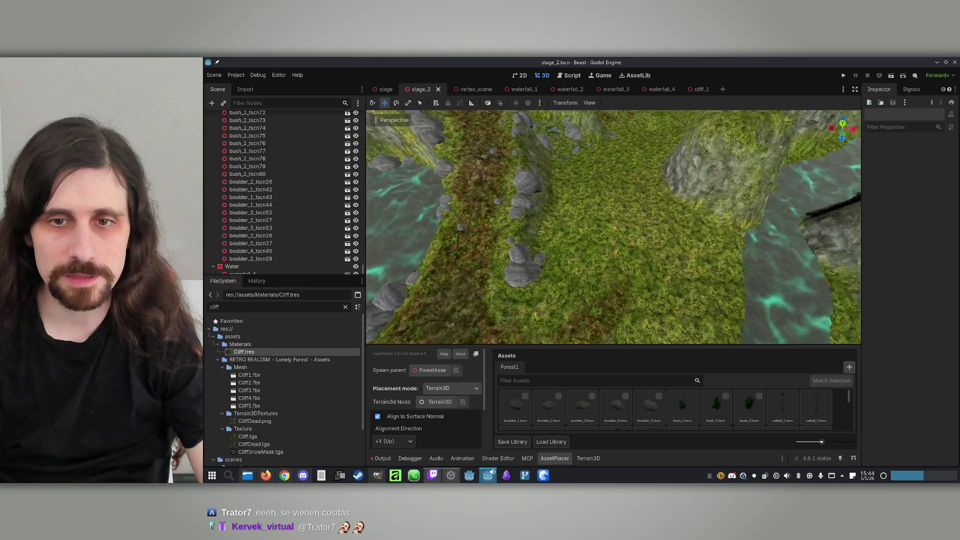
key(s)
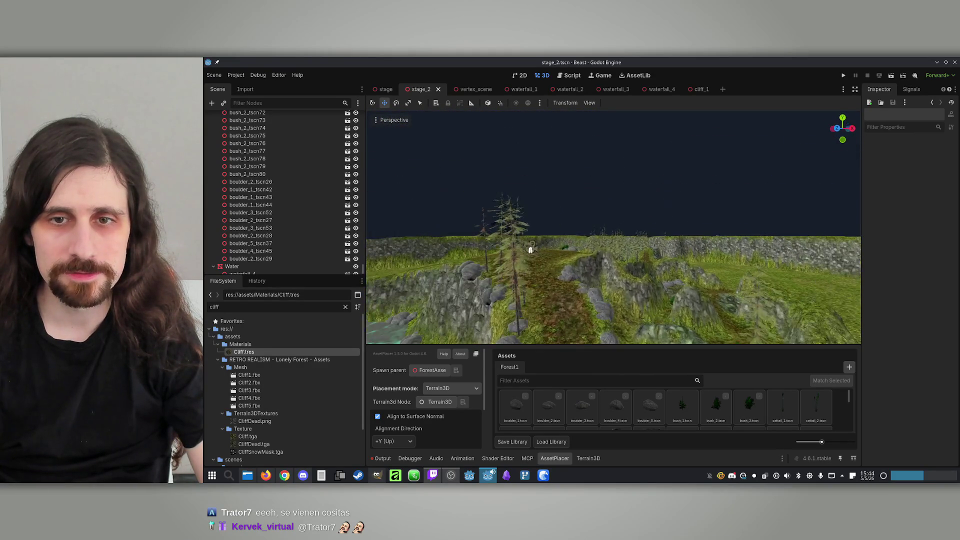
key(s)
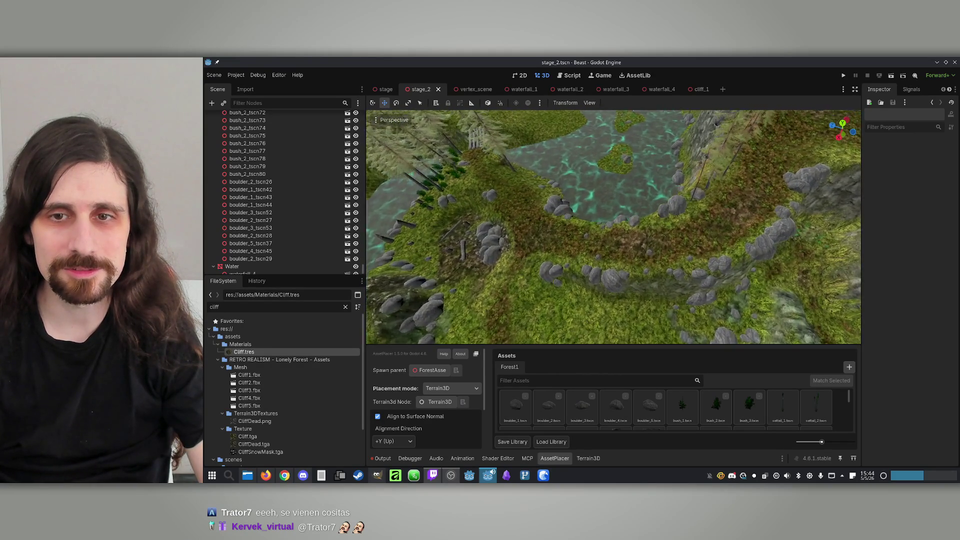
key(s)
key(s)
scroll(277, 187, up, 15)
scroll(302, 170, up, 15)
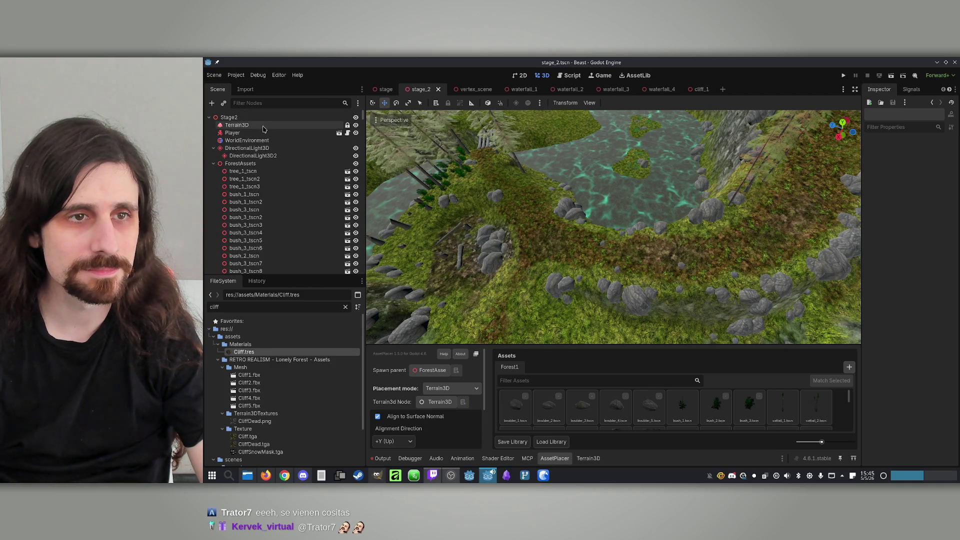
click(261, 126)
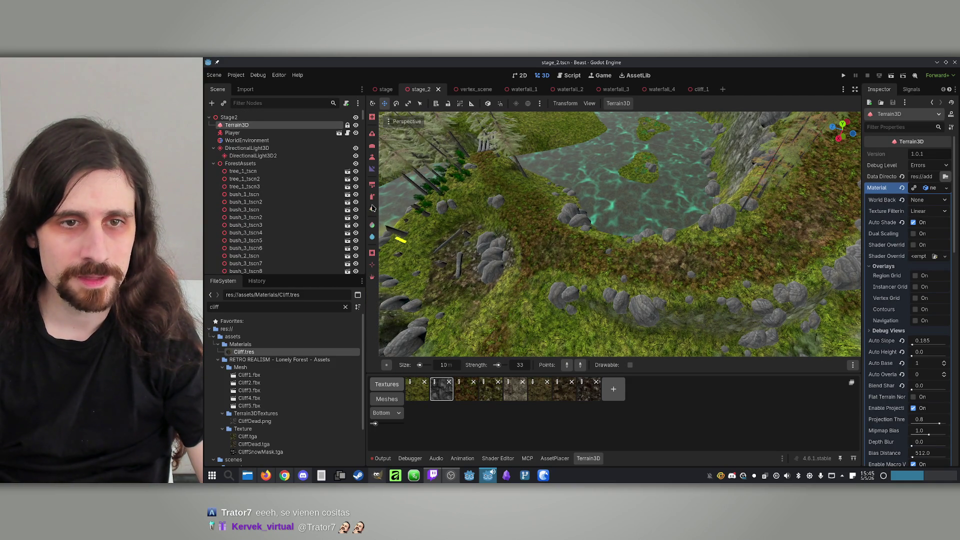
Set up the Terrain3D texture paint brush at 20 m size, undoing a stray grey stone stroke.
click(373, 197)
click(372, 186)
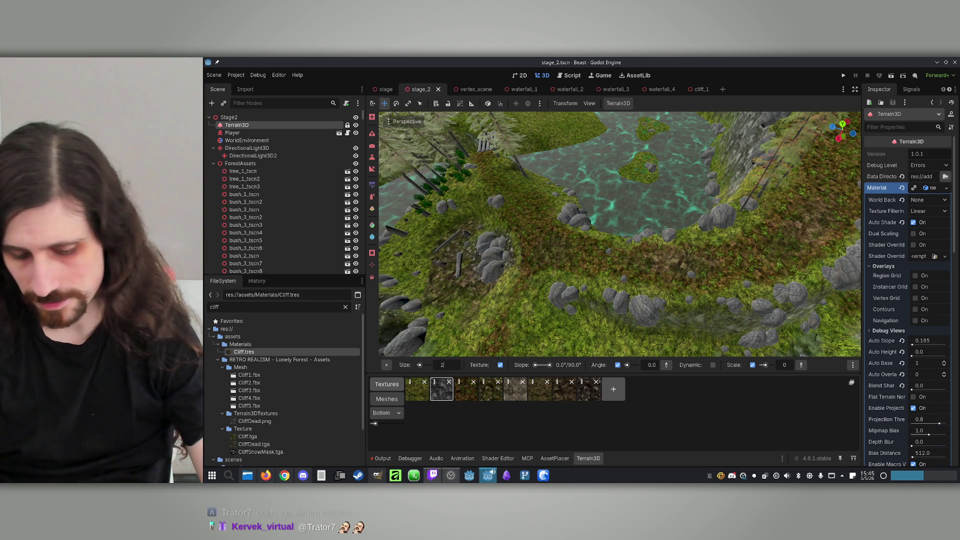
text(0)
key(Return)
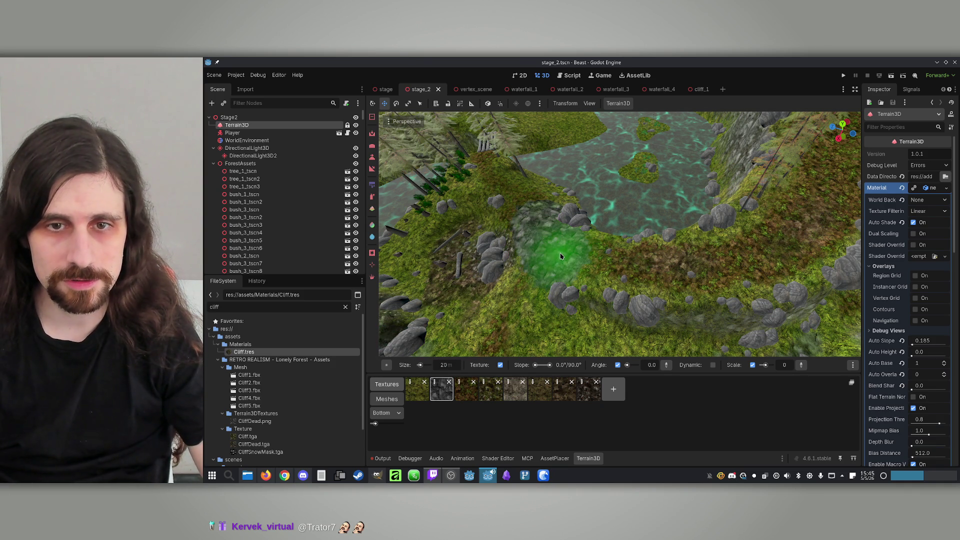
key(ctrl+z)
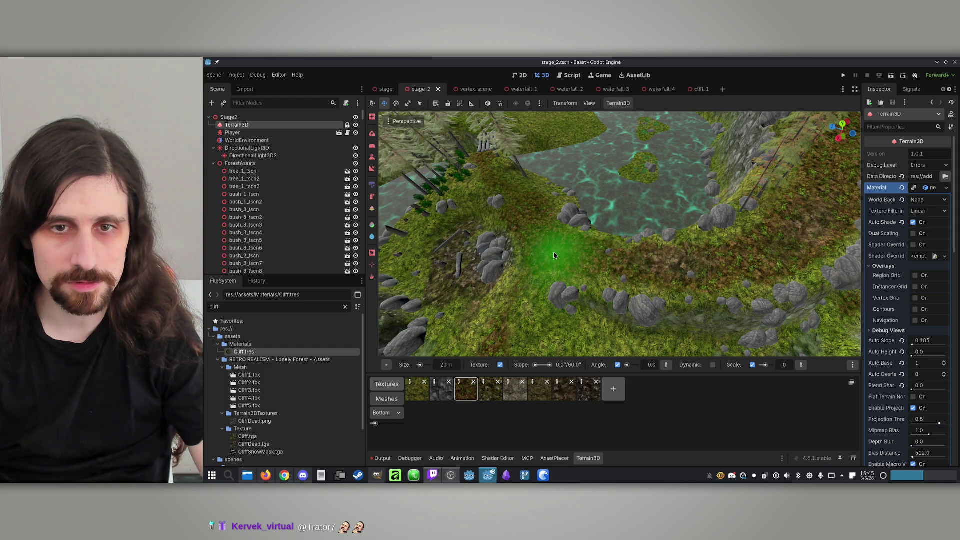
click(372, 199)
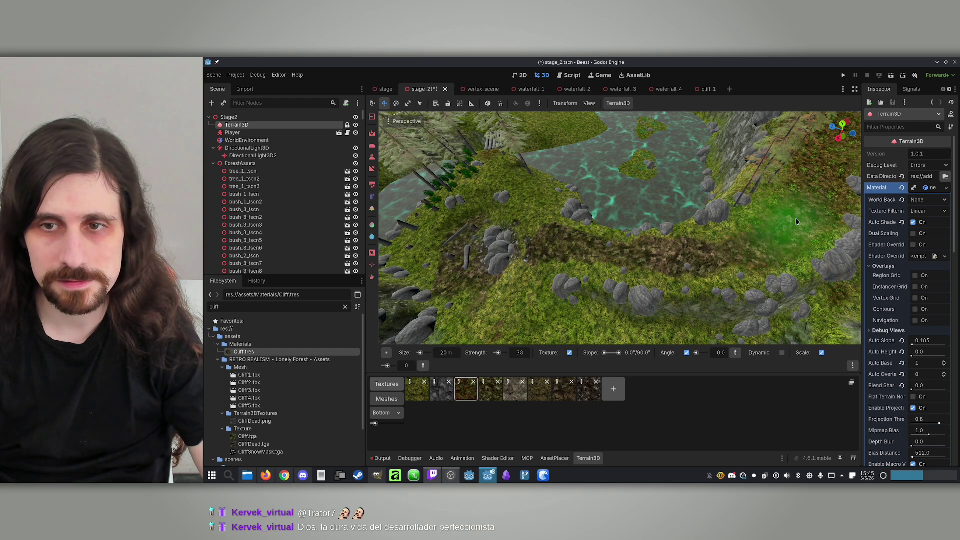
Paint dark leaf-litter patches across the grassy terrain from several camera angles.
mouse_move(764, 214)
mouse_down()
mouse_move(725, 190)
mouse_move(750, 175)
mouse_move(739, 200)
mouse_move(620, 271)
mouse_up()
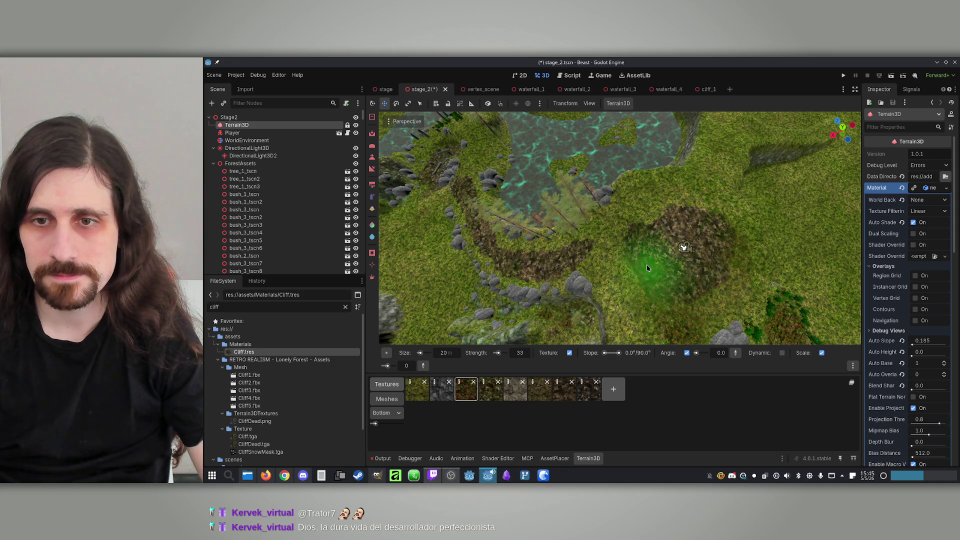
mouse_move(710, 280)
mouse_down()
mouse_move(674, 283)
mouse_move(638, 306)
mouse_move(567, 279)
mouse_up()
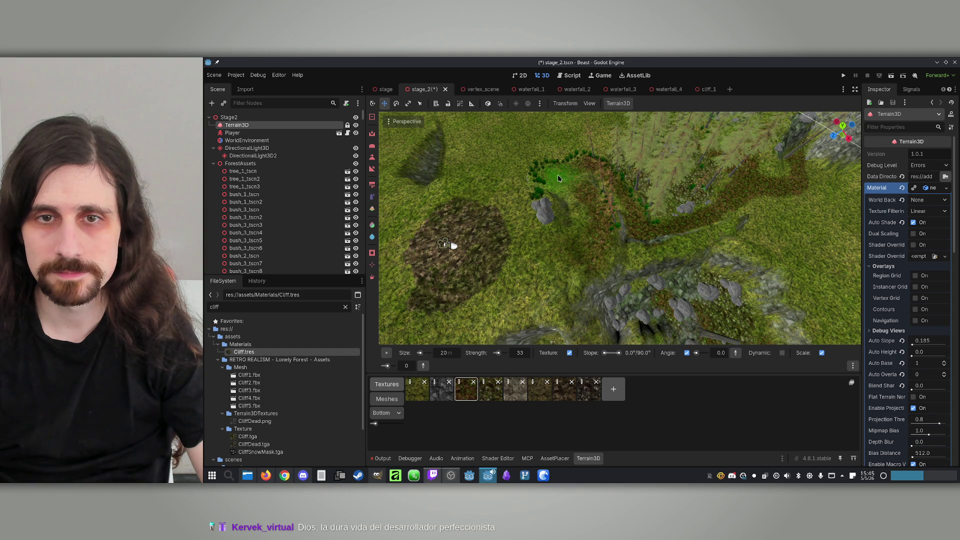
drag(590, 178, 542, 187)
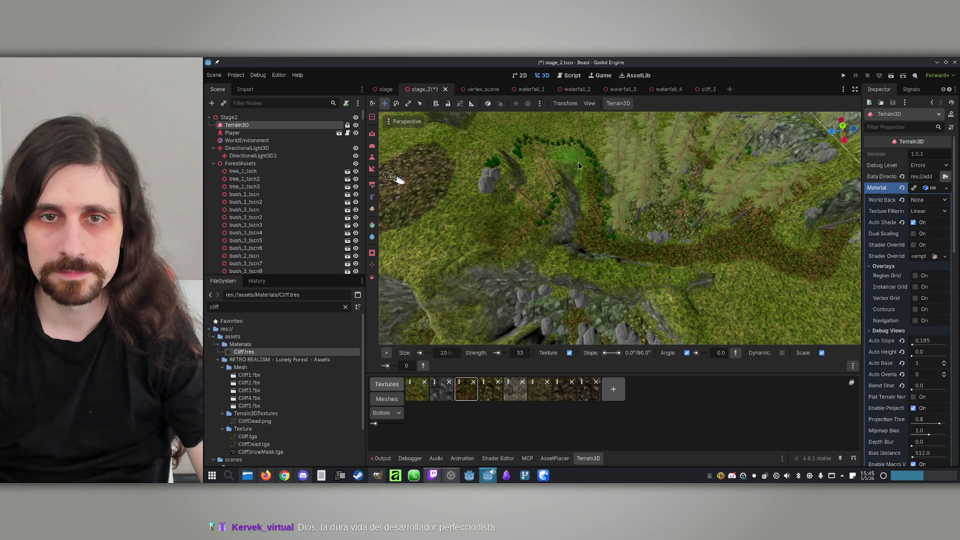
mouse_move(695, 258)
mouse_down()
mouse_move(585, 280)
mouse_move(593, 217)
mouse_up()
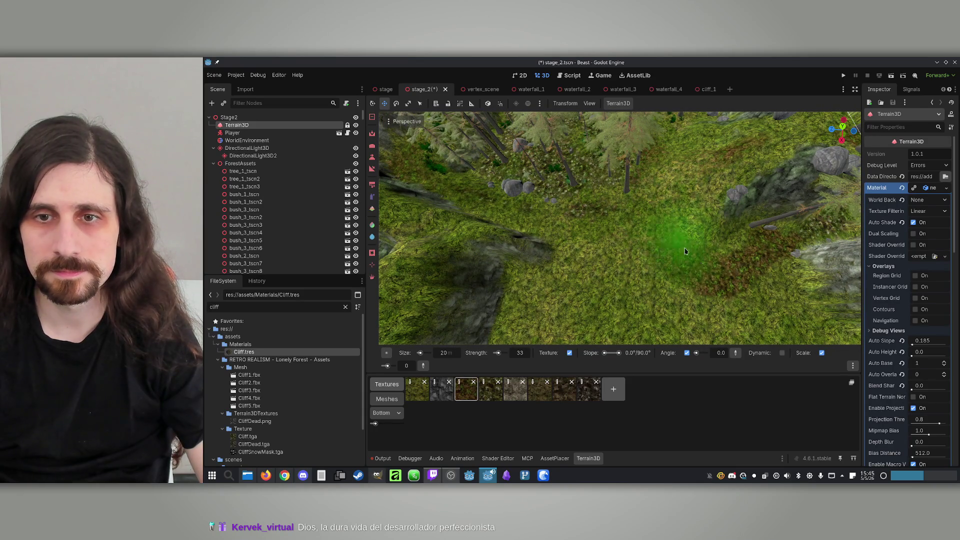
mouse_move(710, 291)
mouse_down()
mouse_move(707, 279)
mouse_move(665, 285)
mouse_move(742, 286)
mouse_up()
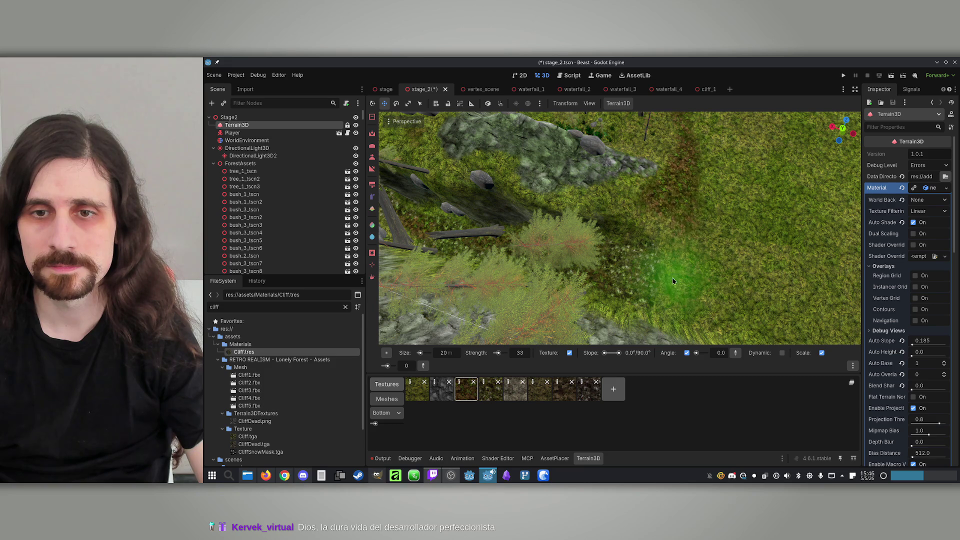
mouse_move(686, 205)
mouse_down()
mouse_move(689, 190)
mouse_move(694, 249)
mouse_up()
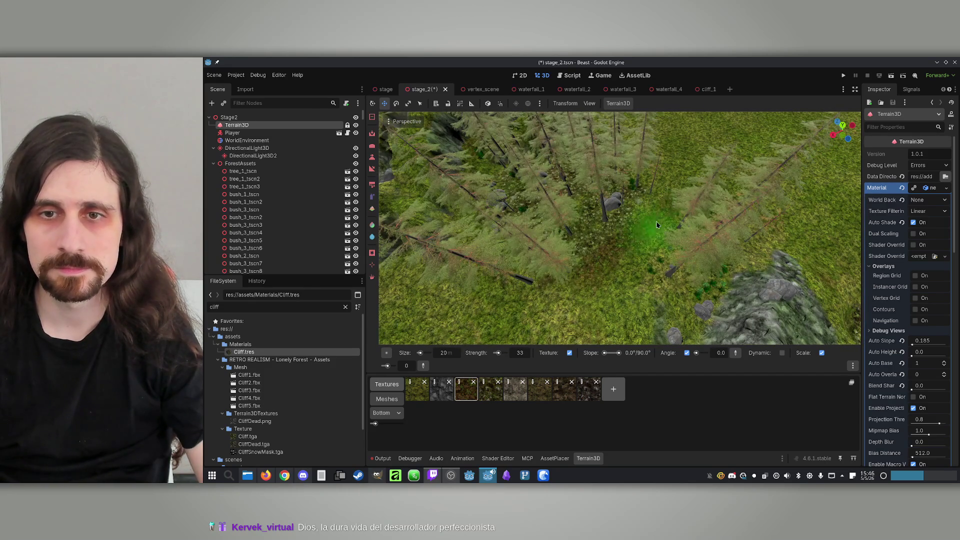
mouse_move(590, 257)
mouse_down()
mouse_move(593, 227)
mouse_move(595, 265)
mouse_move(594, 220)
mouse_move(598, 268)
mouse_move(584, 280)
mouse_move(597, 280)
mouse_move(598, 312)
mouse_move(597, 270)
mouse_move(557, 300)
mouse_up()
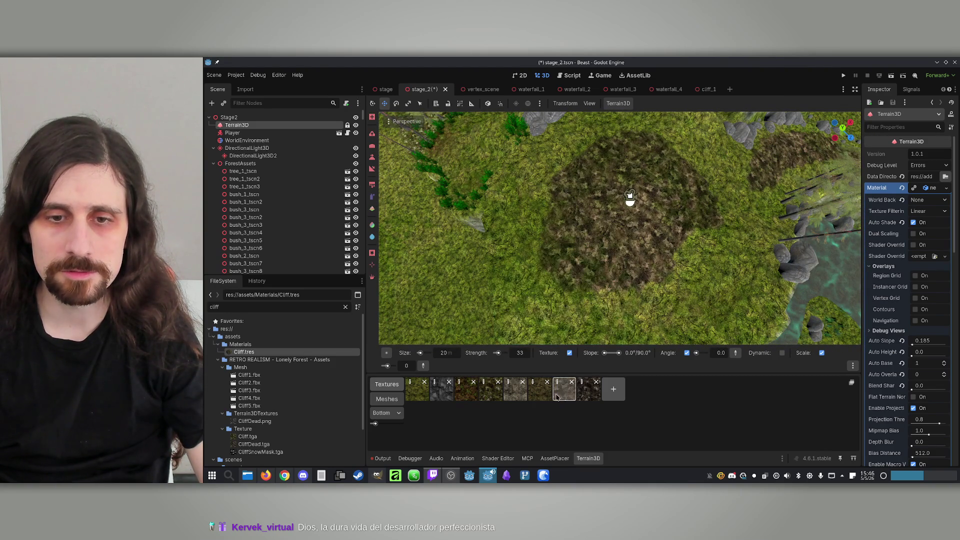
Paint grass back over part of the dirt patch on the mound.
click(540, 389)
drag(595, 246, 605, 220)
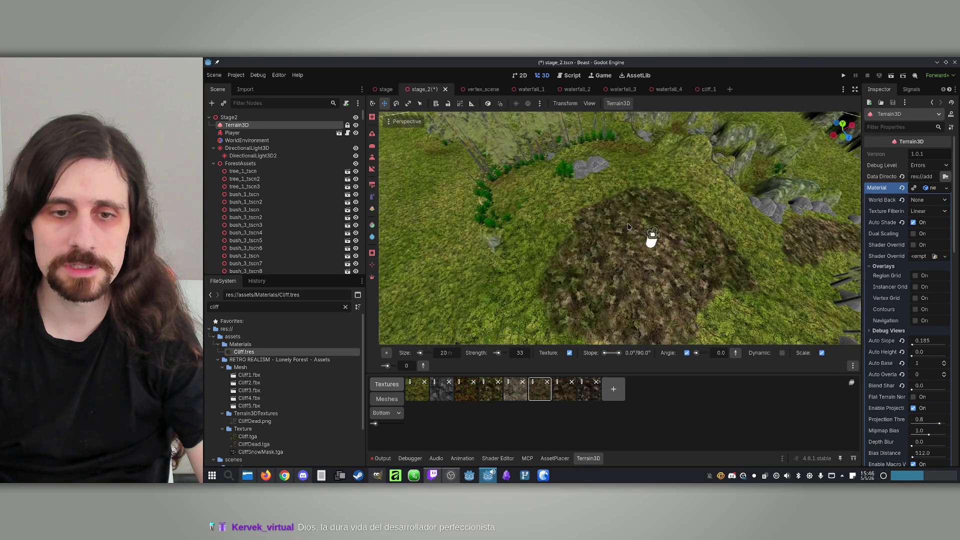
click(417, 389)
mouse_move(525, 250)
mouse_down()
mouse_move(535, 235)
mouse_move(655, 263)
mouse_up()
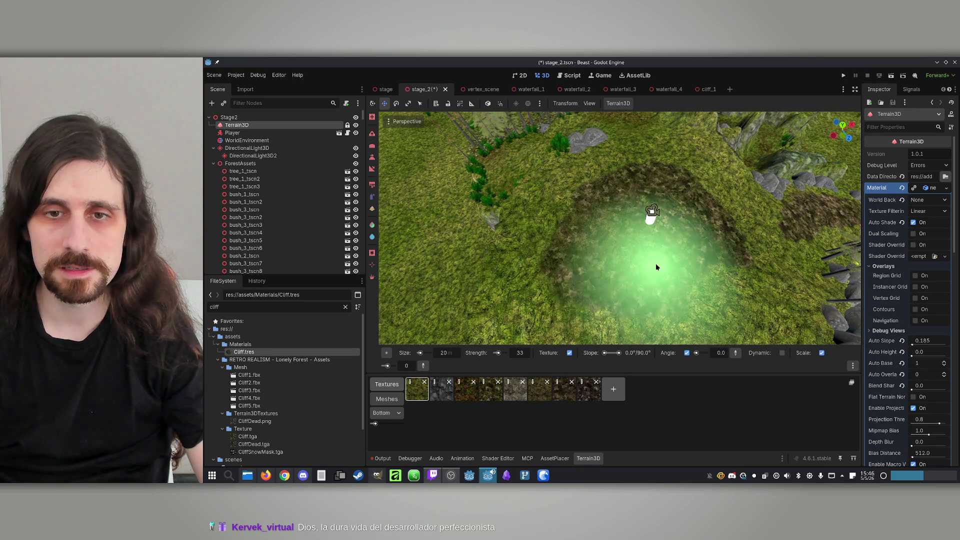
scroll(655, 263, up, 3)
scroll(620, 150, down, 3)
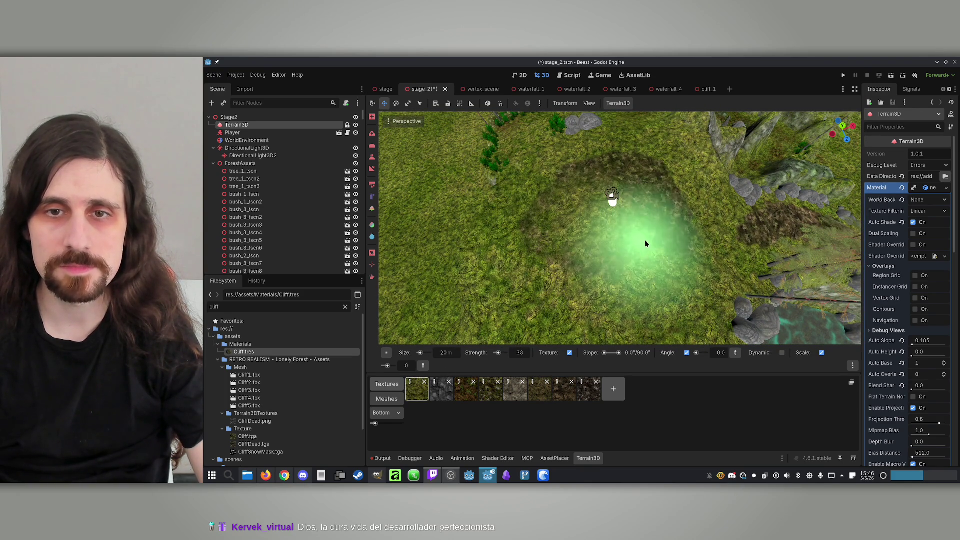
drag(679, 153, 659, 172)
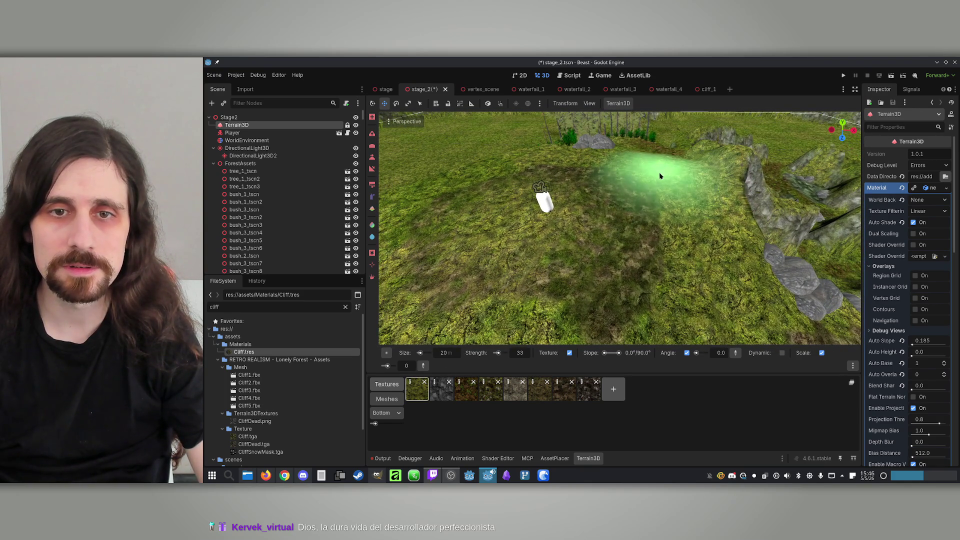
key(ctrl)
mouse_move(685, 259)
mouse_down()
mouse_move(664, 203)
mouse_move(655, 210)
mouse_up()
Paint a brown dirt patch onto the mound and set the brush size to 10 m.
click(565, 387)
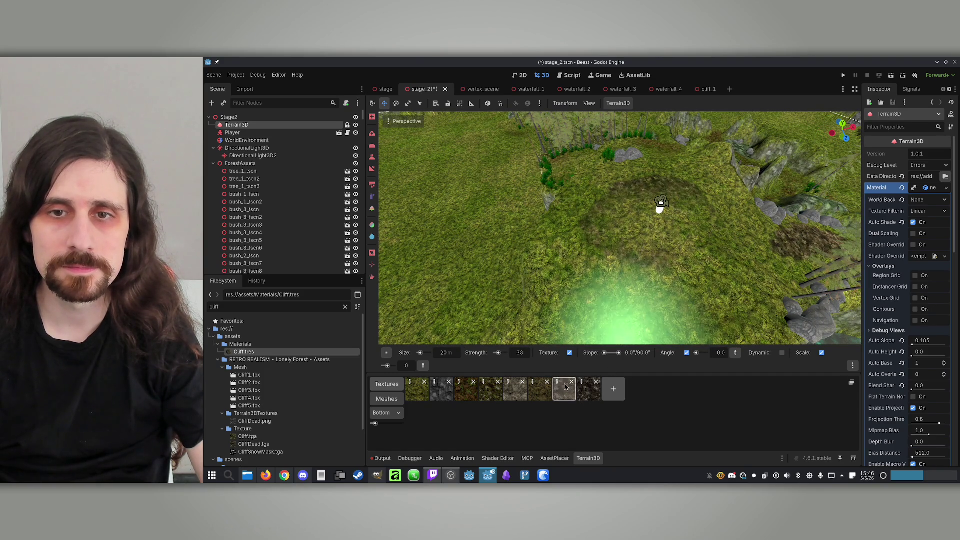
drag(680, 244, 681, 254)
mouse_move(682, 187)
mouse_down()
mouse_move(650, 200)
mouse_move(703, 208)
mouse_up()
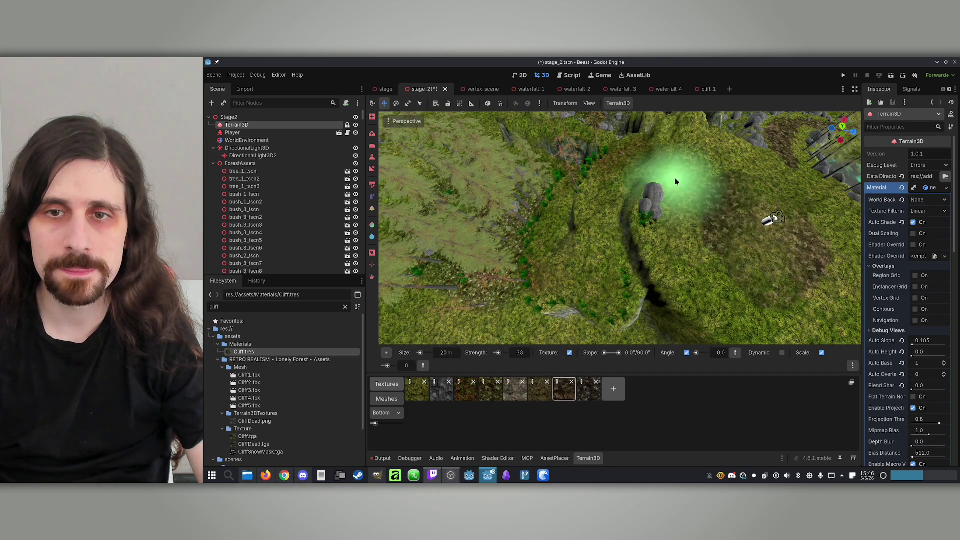
mouse_move(651, 148)
mouse_down()
mouse_move(654, 236)
mouse_move(624, 160)
mouse_move(644, 173)
mouse_move(621, 214)
mouse_move(471, 325)
mouse_up()
text(10)
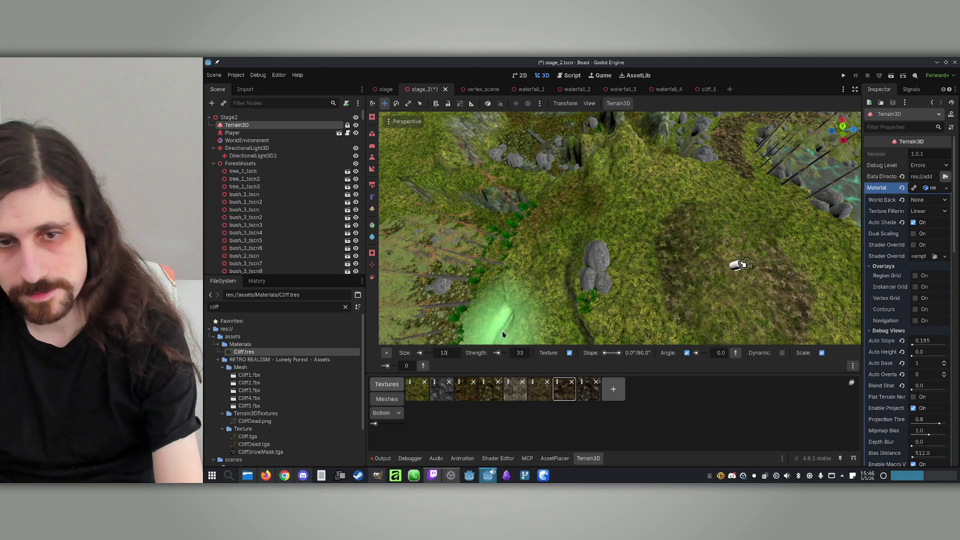
key(Return)
mouse_move(557, 269)
mouse_down()
mouse_move(606, 242)
mouse_move(665, 268)
mouse_move(633, 225)
mouse_move(620, 230)
mouse_move(631, 215)
mouse_move(532, 278)
mouse_move(681, 195)
mouse_move(681, 229)
mouse_move(671, 178)
mouse_move(688, 250)
mouse_up()
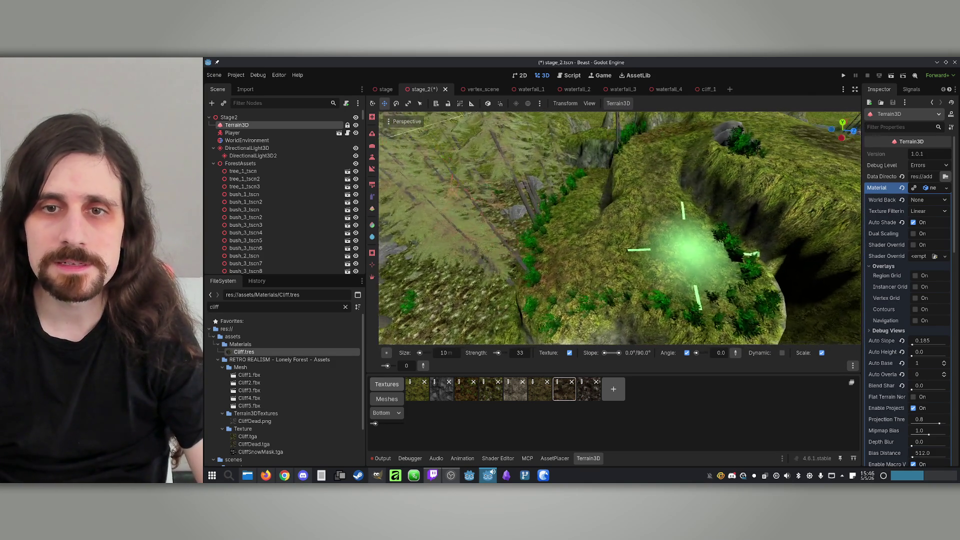
click(288, 479)
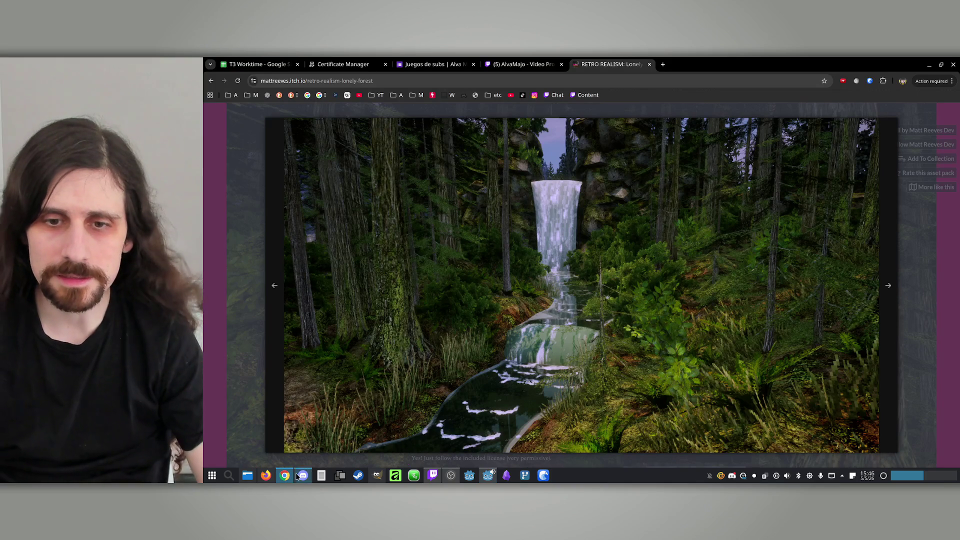
click(272, 298)
click(273, 299)
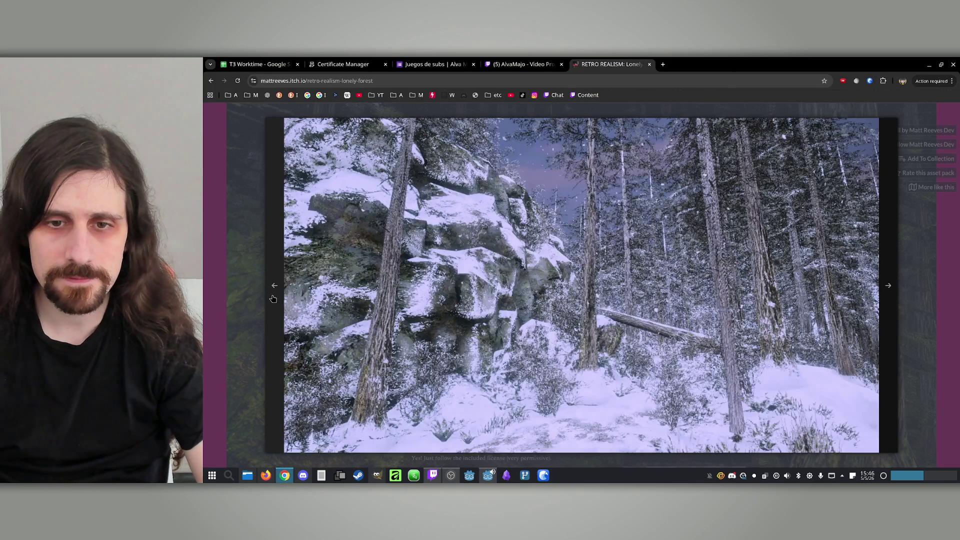
click(273, 299)
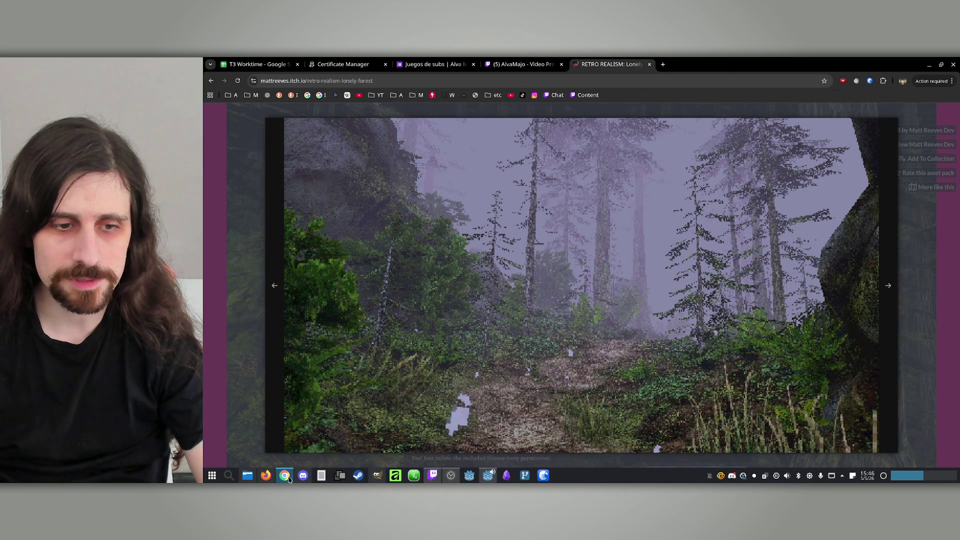
click(288, 479)
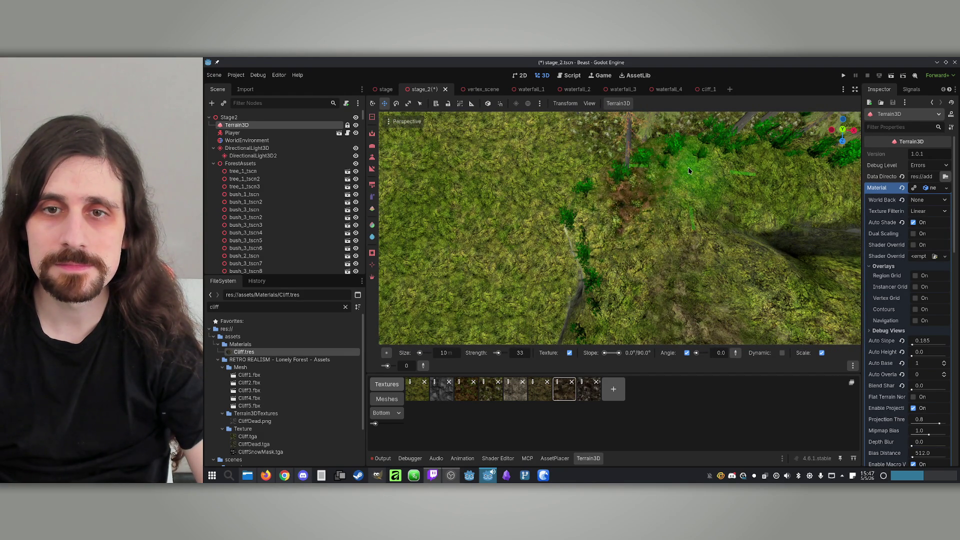
Paint a GroundDirt Moss patch on the forest floor and cover it with green moss.
mouse_move(667, 163)
mouse_down()
mouse_move(625, 214)
mouse_move(565, 250)
mouse_up()
click(460, 398)
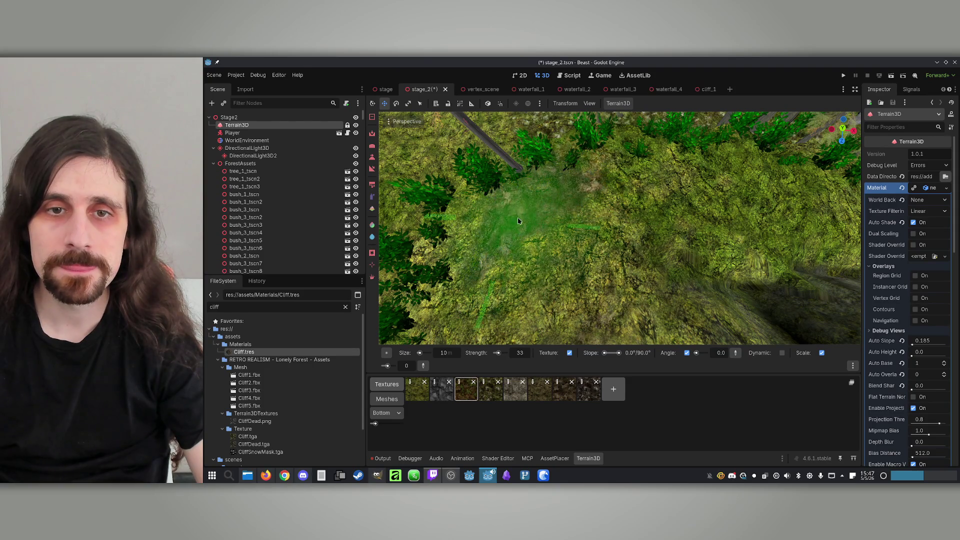
drag(518, 221, 653, 298)
click(515, 390)
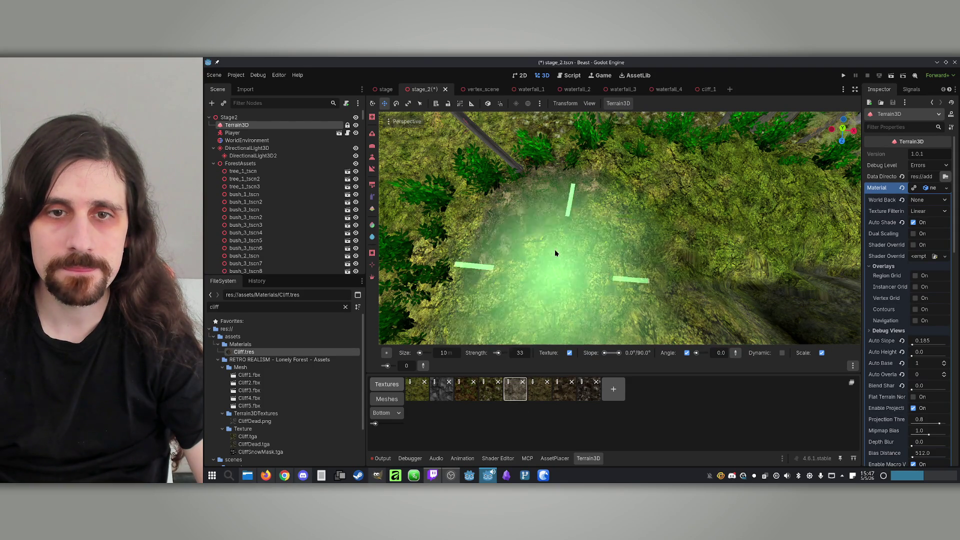
drag(554, 249, 573, 199)
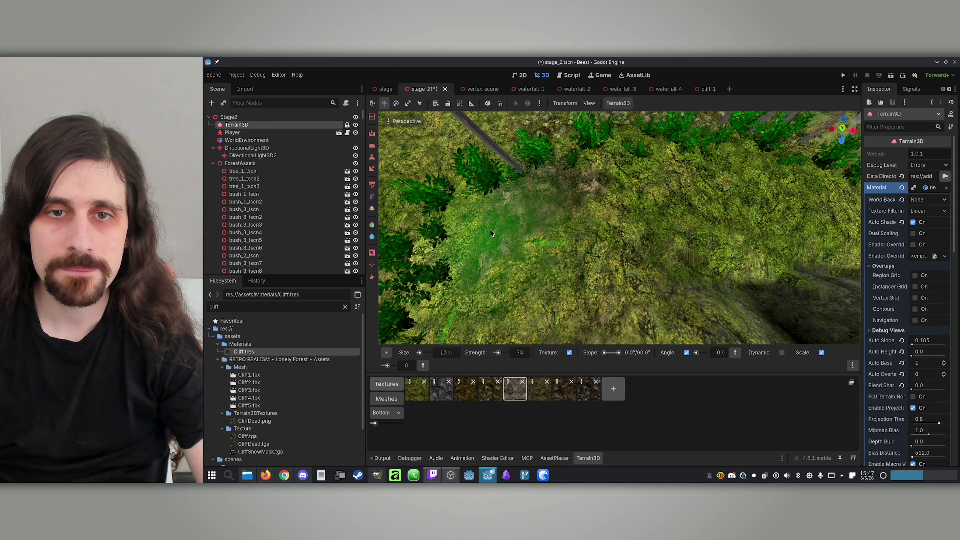
Paint a small cliff-texture patch, cover it with grass, then bring up the Chrome references.
mouse_move(491, 234)
mouse_down()
mouse_move(550, 260)
mouse_move(621, 214)
mouse_move(611, 208)
mouse_up()
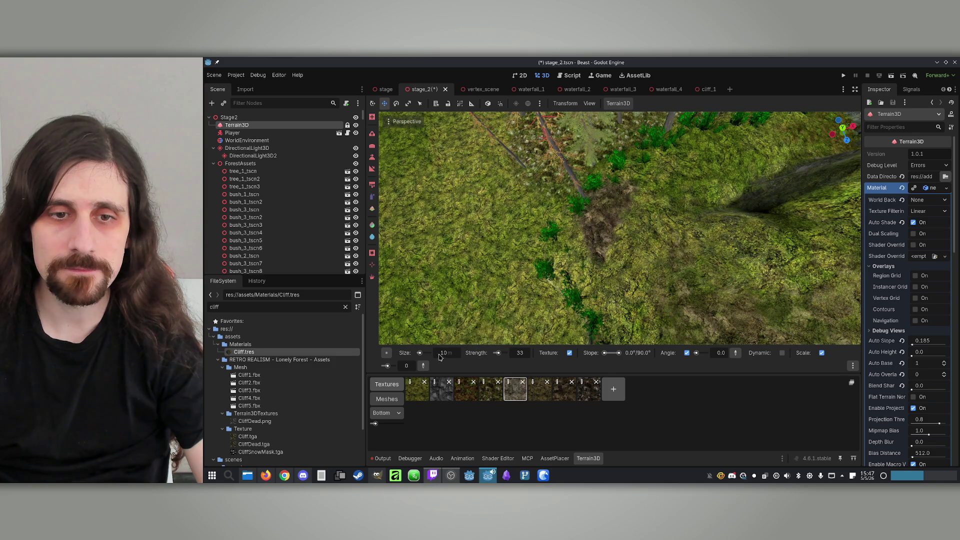
scroll(419, 354, up, 7)
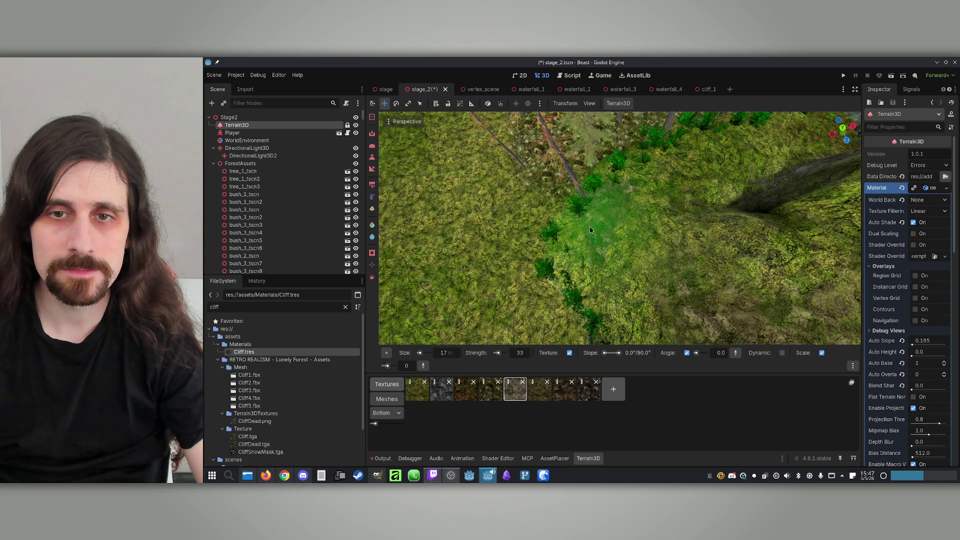
click(540, 389)
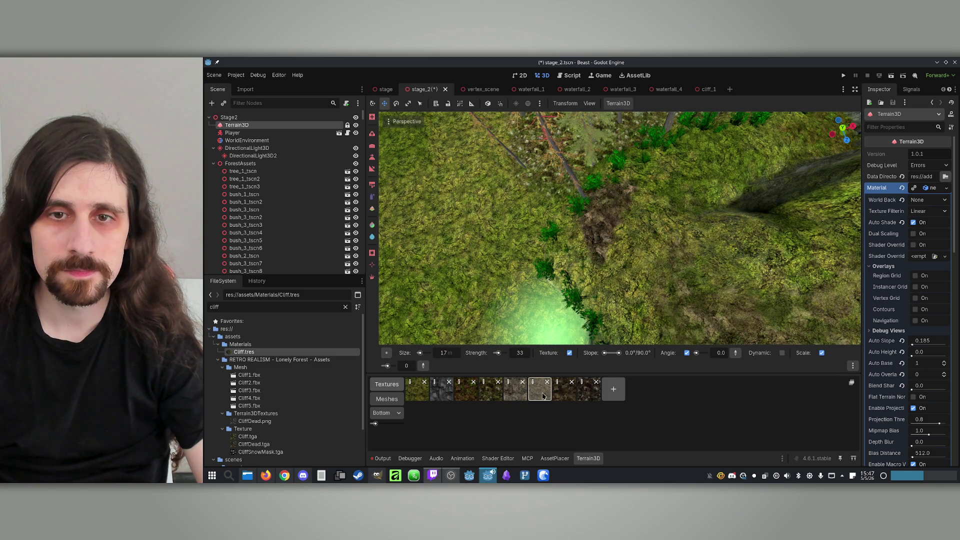
click(563, 389)
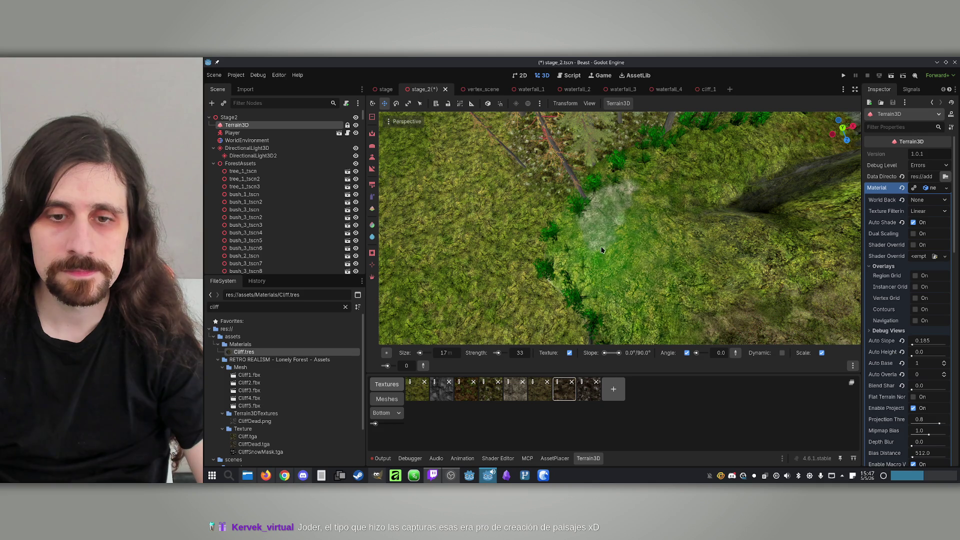
click(515, 389)
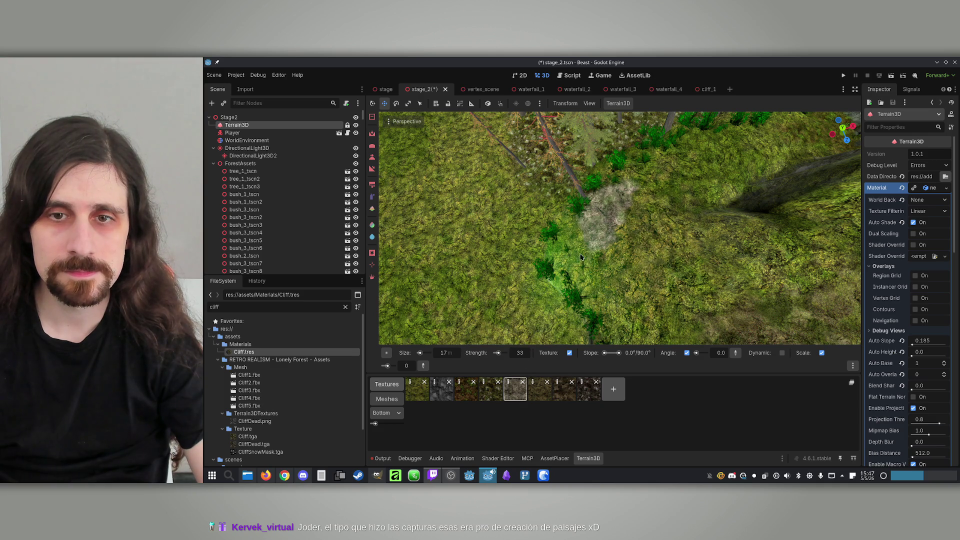
click(614, 202)
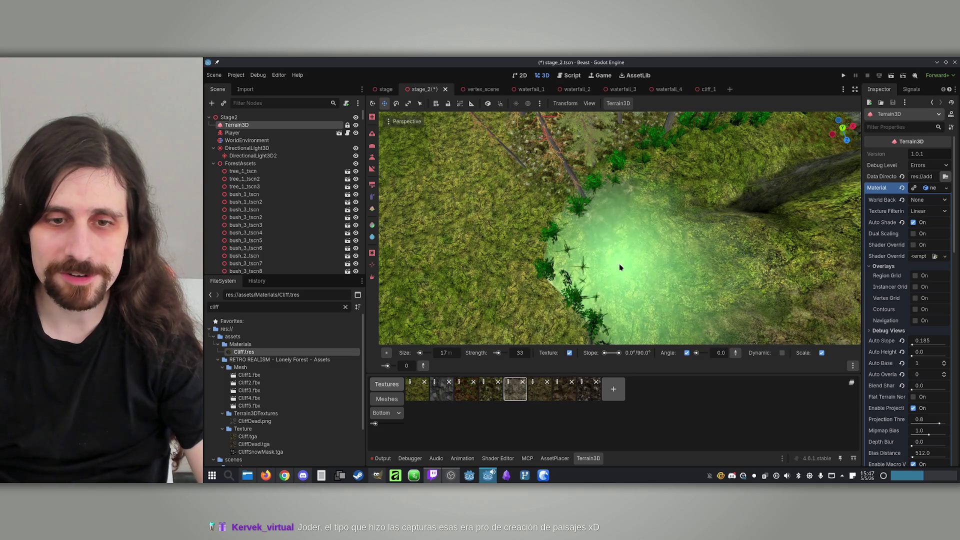
click(416, 389)
drag(581, 268, 603, 232)
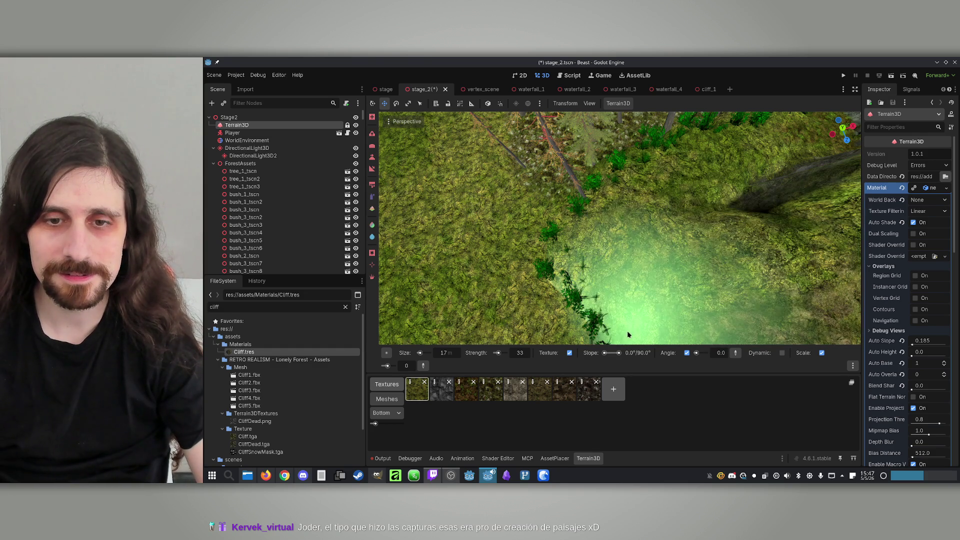
click(558, 395)
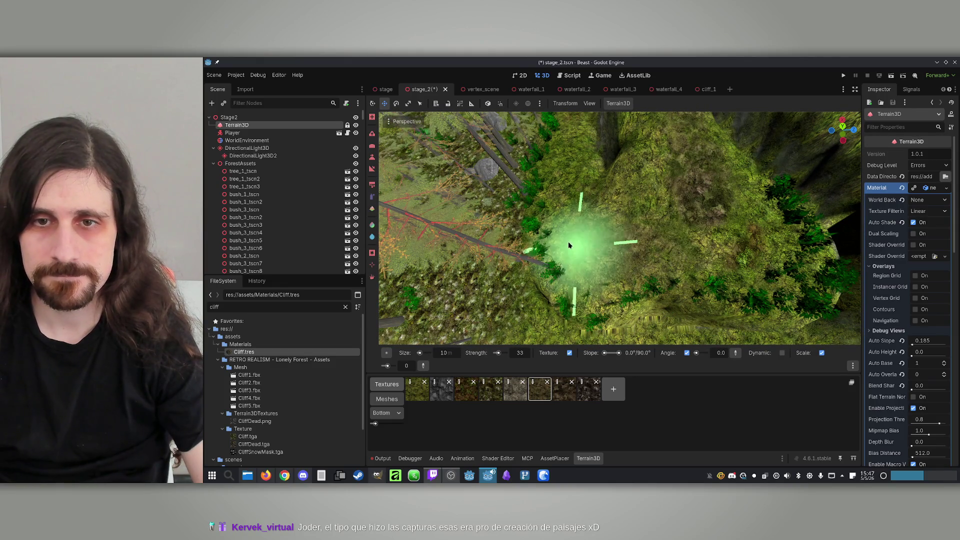
click(282, 478)
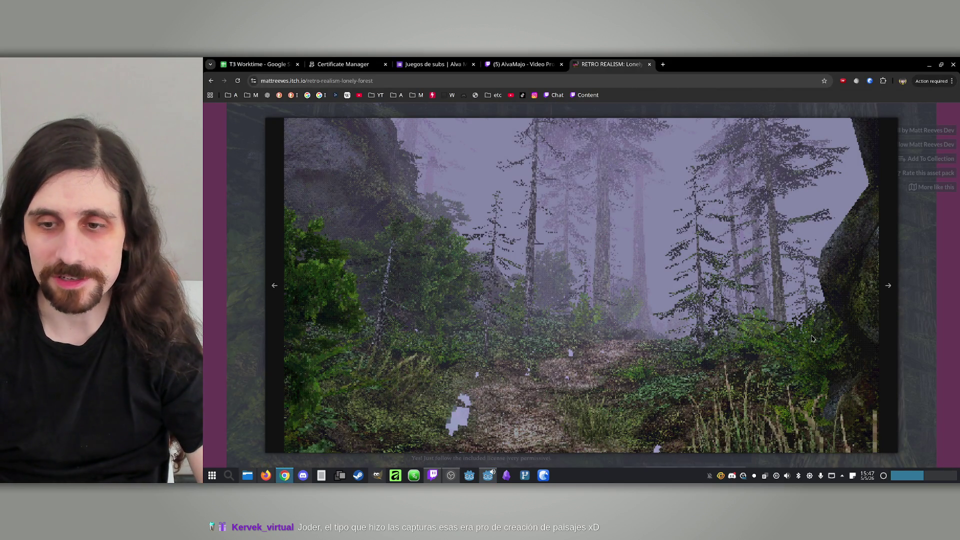
Cycle through the itch.io Lonely Forest screenshots, then minimize Chrome to return to Godot.
click(889, 285)
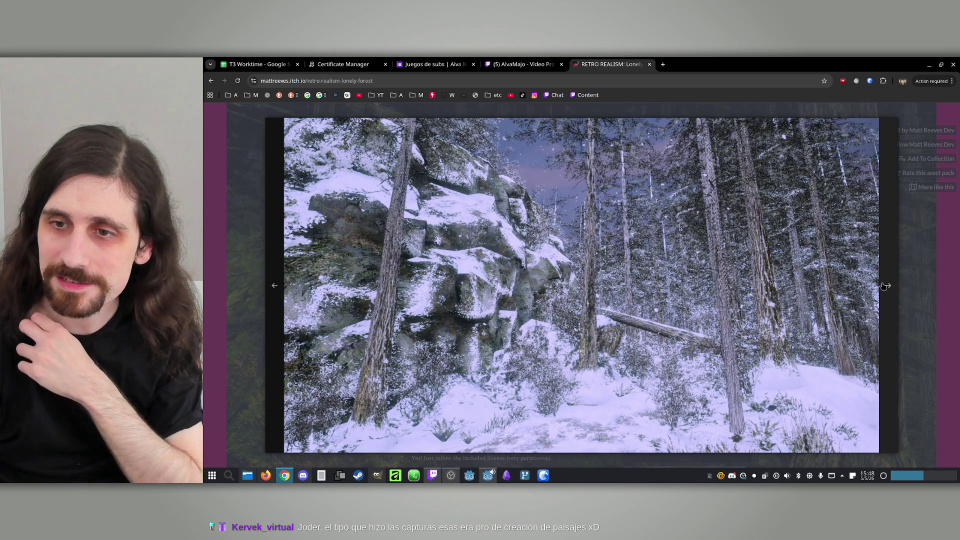
key(Right)
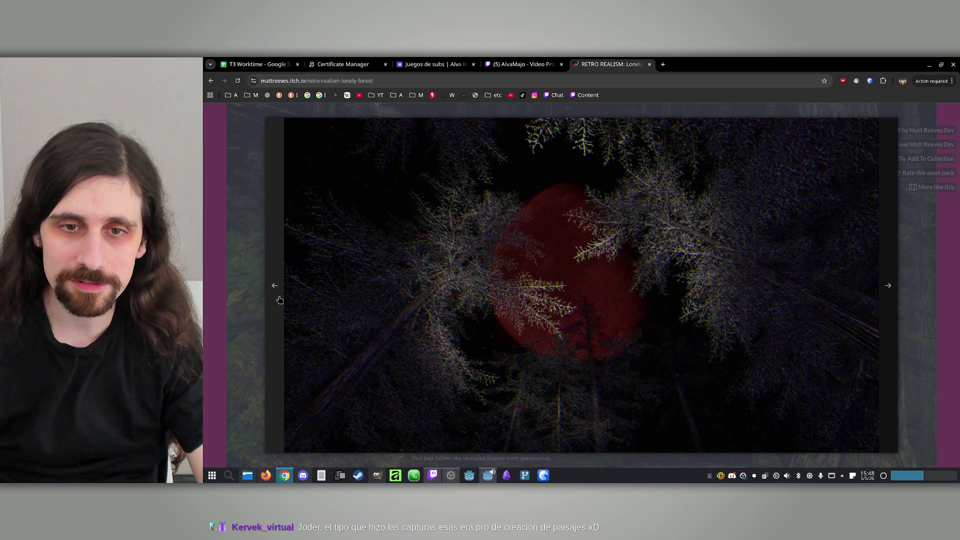
click(274, 299)
click(274, 299)
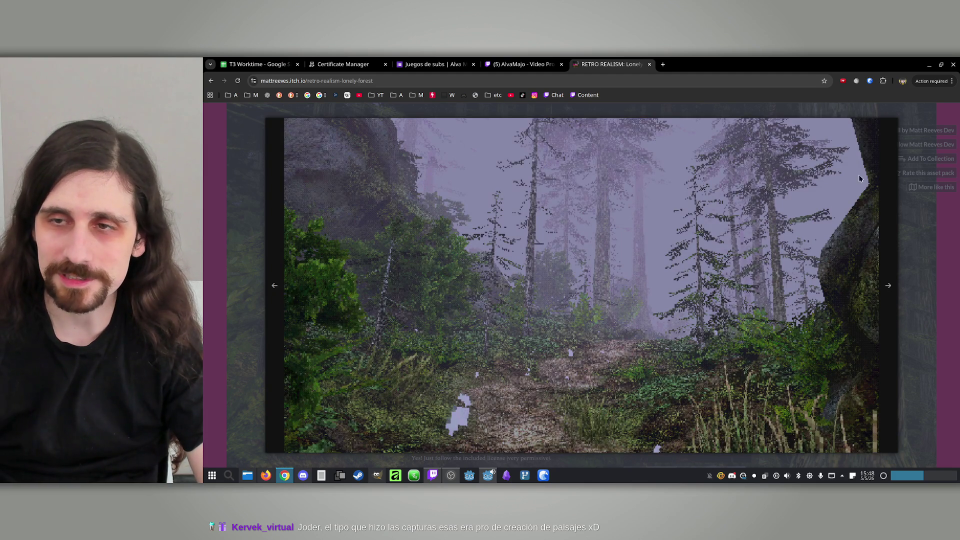
click(928, 66)
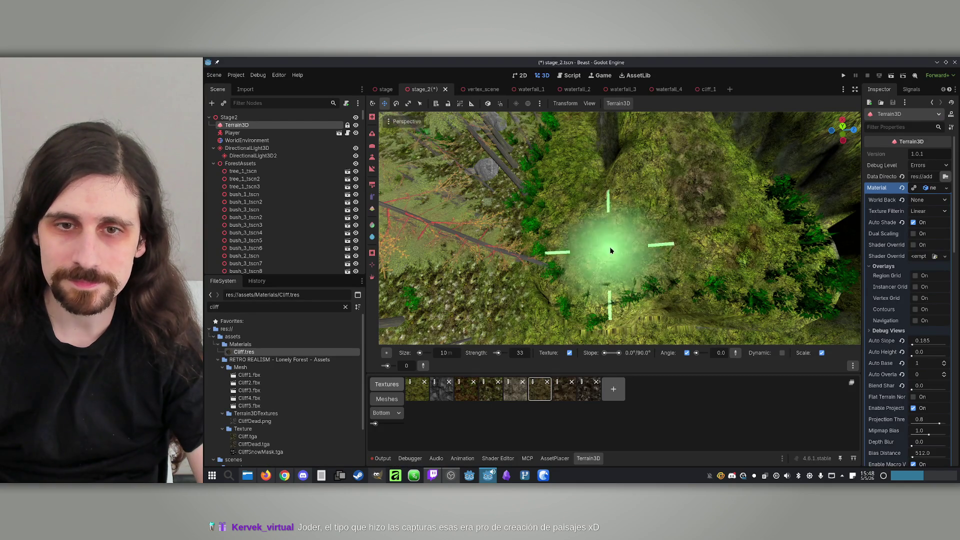
Brush grass over the forest floor between pines and cliff rocks with a 10 m, strength-33 brush.
mouse_move(573, 218)
mouse_down()
mouse_move(713, 161)
mouse_move(571, 253)
mouse_move(742, 198)
mouse_up()
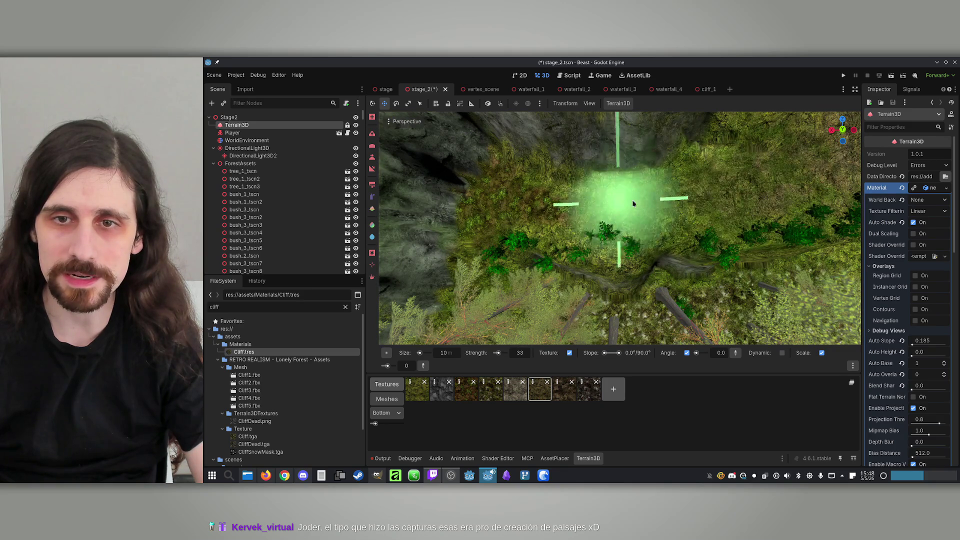
mouse_move(625, 204)
mouse_down()
mouse_move(605, 225)
mouse_move(620, 150)
mouse_up()
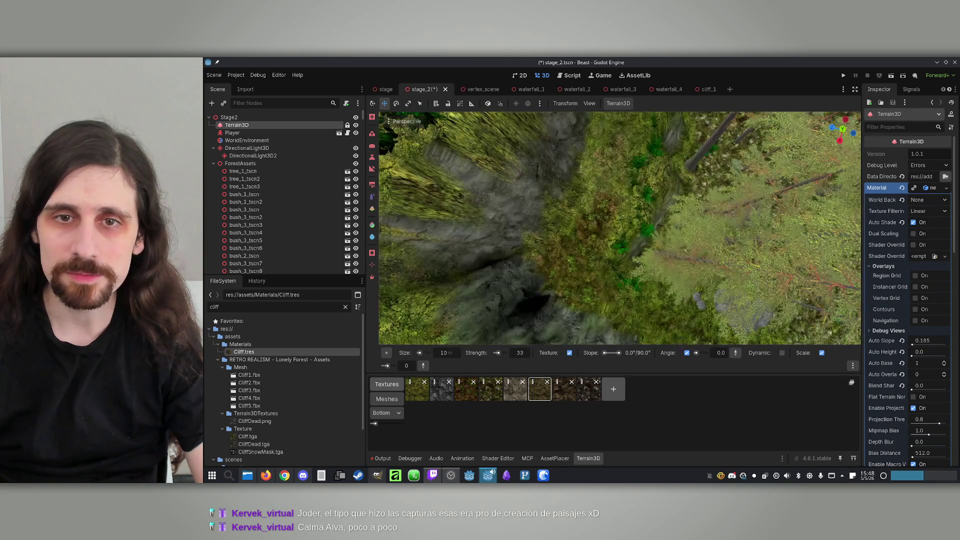
mouse_move(592, 270)
mouse_down()
mouse_move(675, 246)
mouse_move(665, 225)
mouse_move(597, 215)
mouse_move(614, 215)
mouse_up()
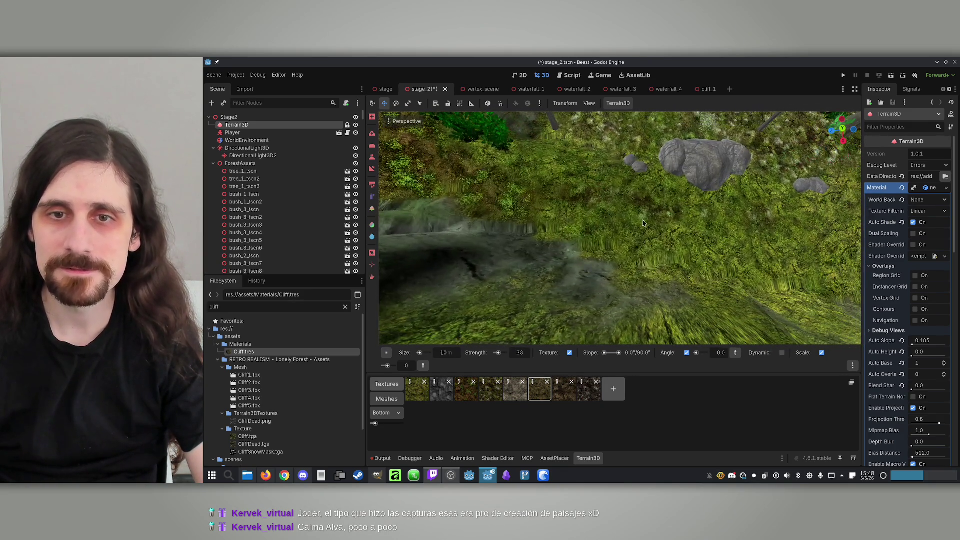
mouse_move(749, 225)
mouse_down()
mouse_move(630, 242)
mouse_move(660, 265)
mouse_move(634, 285)
mouse_move(504, 243)
mouse_up()
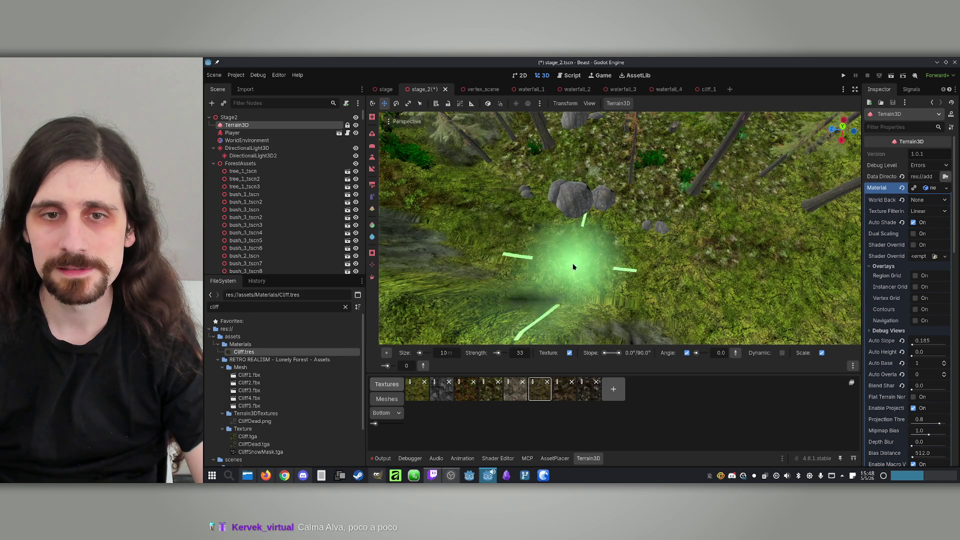
mouse_move(696, 300)
mouse_down()
mouse_move(610, 325)
mouse_move(582, 274)
mouse_move(643, 296)
mouse_move(572, 218)
mouse_move(606, 274)
mouse_move(428, 289)
mouse_move(468, 269)
mouse_up()
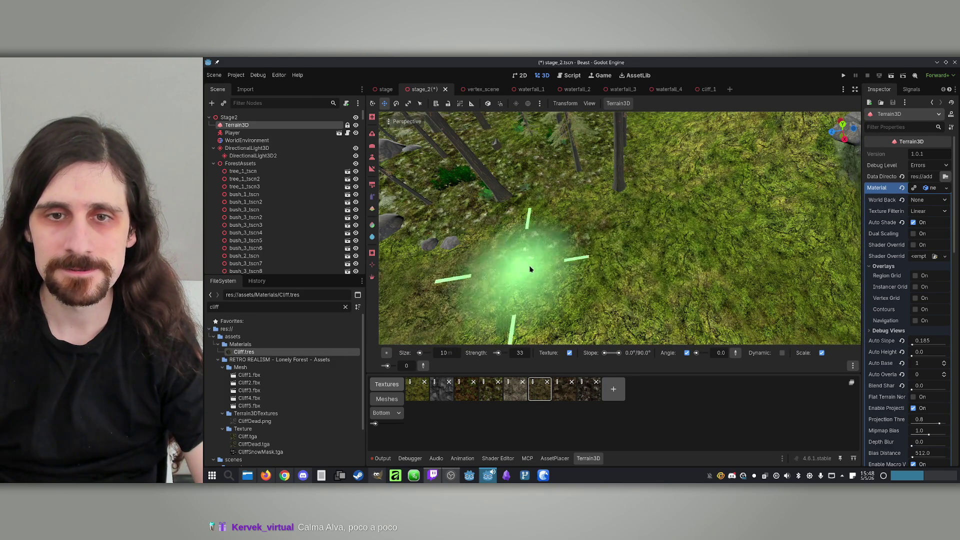
drag(551, 251, 560, 300)
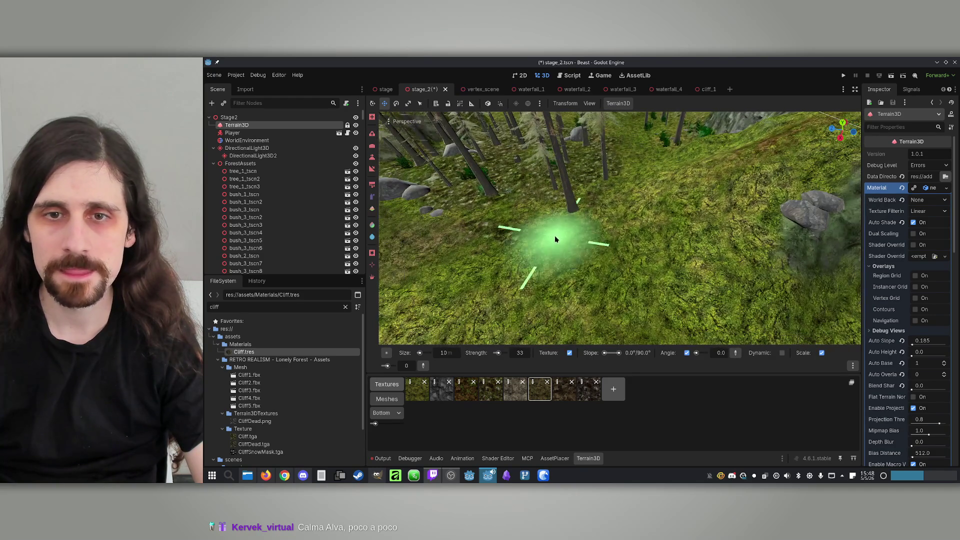
key(s)
mouse_move(564, 251)
mouse_down()
mouse_move(522, 300)
mouse_move(552, 281)
mouse_up()
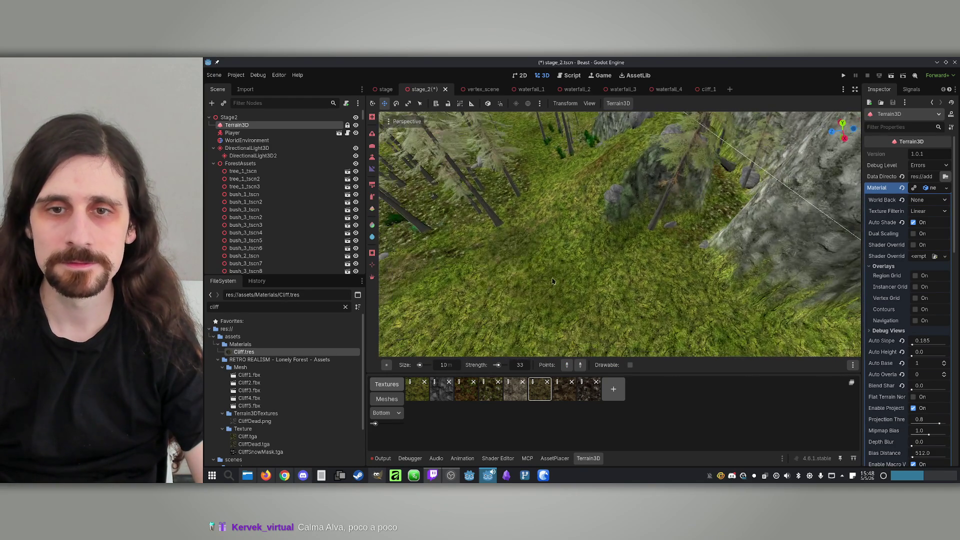
Set texture painting to 100% strength and survey the boulder-lined trail from overhead.
click(373, 199)
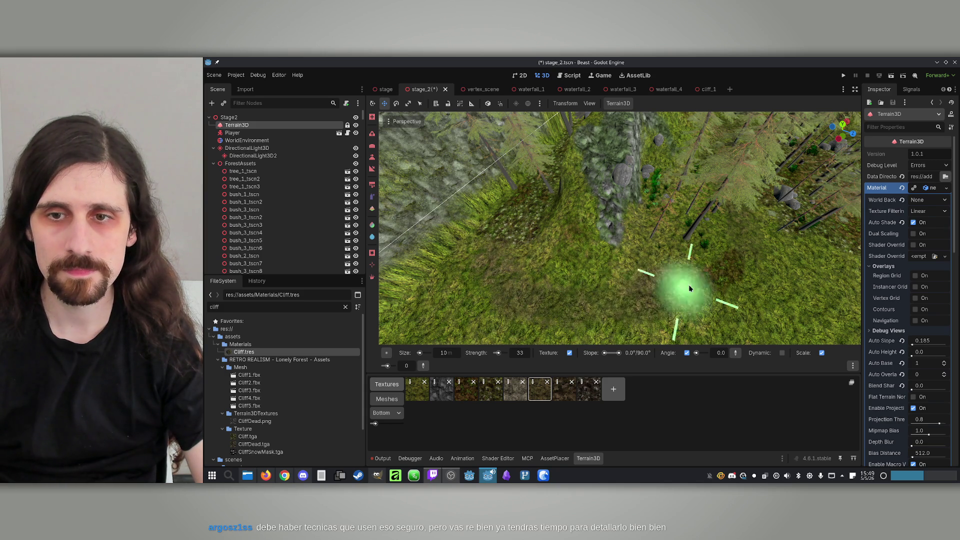
mouse_move(755, 243)
mouse_down()
mouse_move(664, 208)
mouse_move(713, 272)
mouse_move(761, 285)
mouse_move(677, 243)
mouse_up()
mouse_move(751, 255)
mouse_down()
mouse_move(647, 267)
mouse_move(707, 264)
mouse_move(664, 197)
mouse_move(645, 224)
mouse_up()
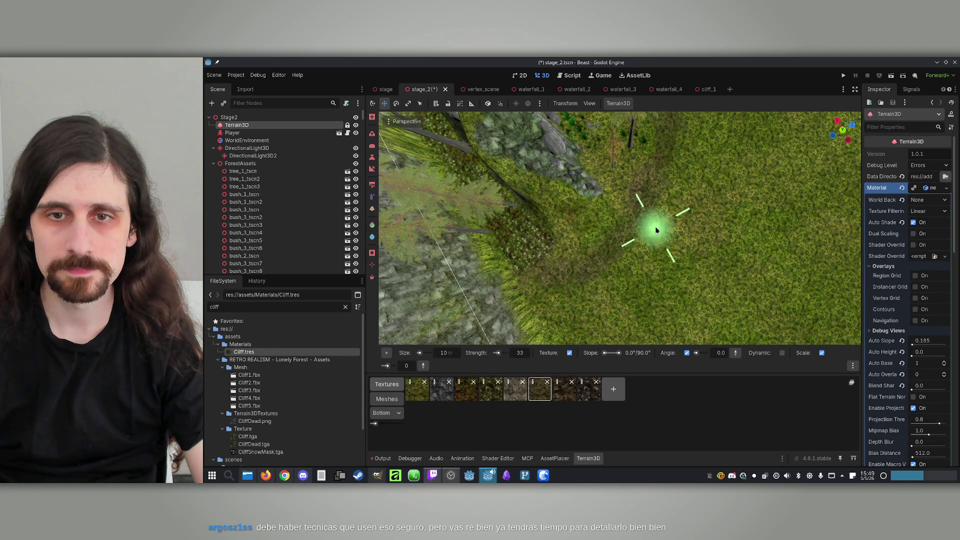
drag(647, 228, 640, 227)
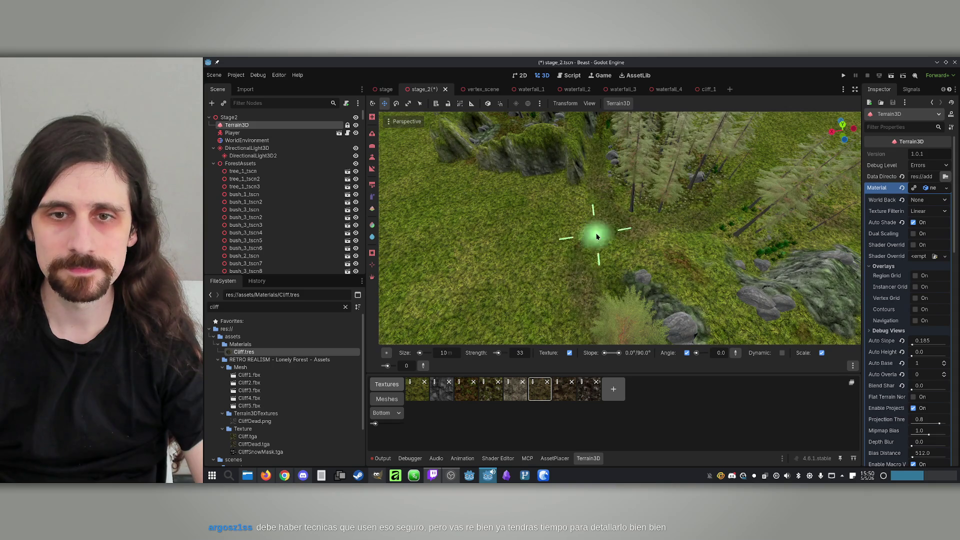
mouse_move(587, 271)
mouse_down()
mouse_move(602, 252)
mouse_move(608, 263)
mouse_up()
mouse_move(678, 284)
mouse_down()
mouse_move(669, 275)
mouse_move(671, 228)
mouse_move(632, 264)
mouse_up()
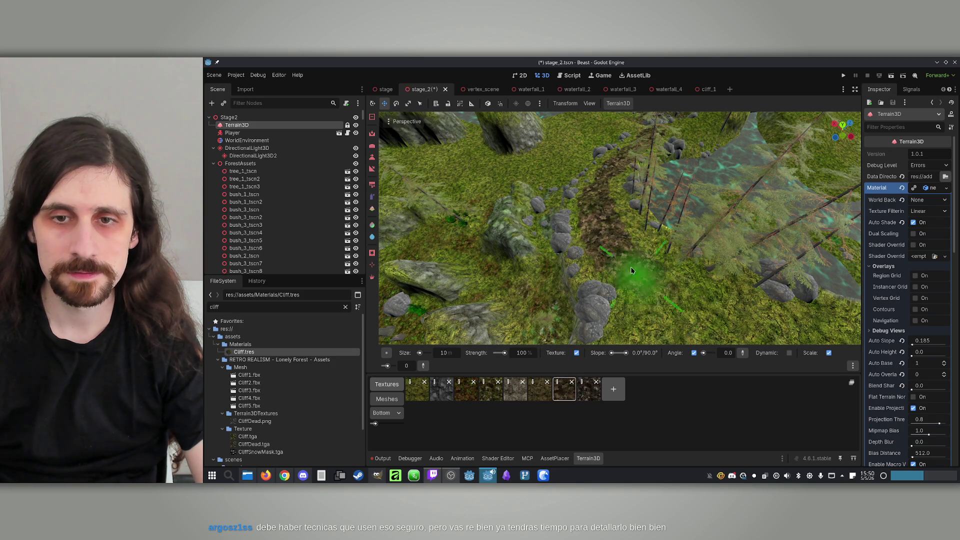
drag(623, 149, 657, 245)
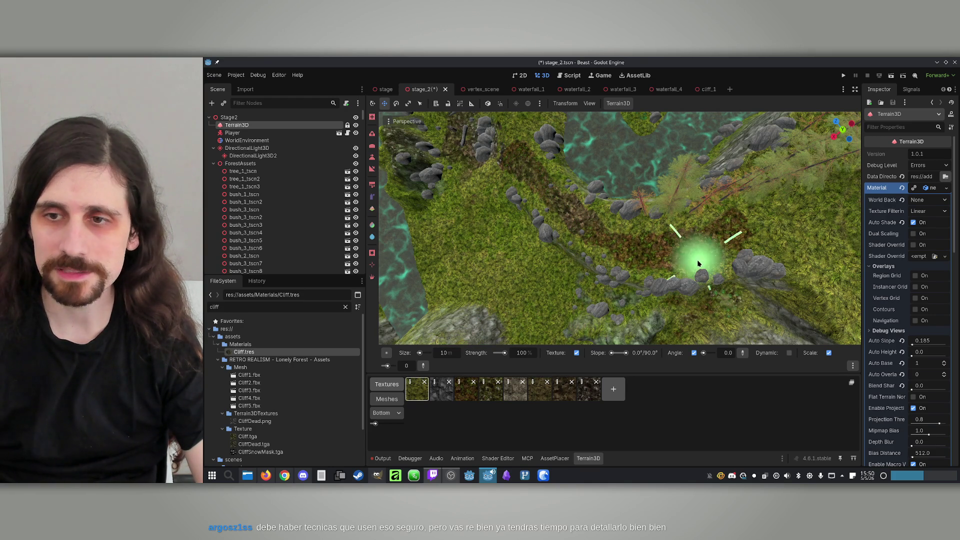
click(557, 382)
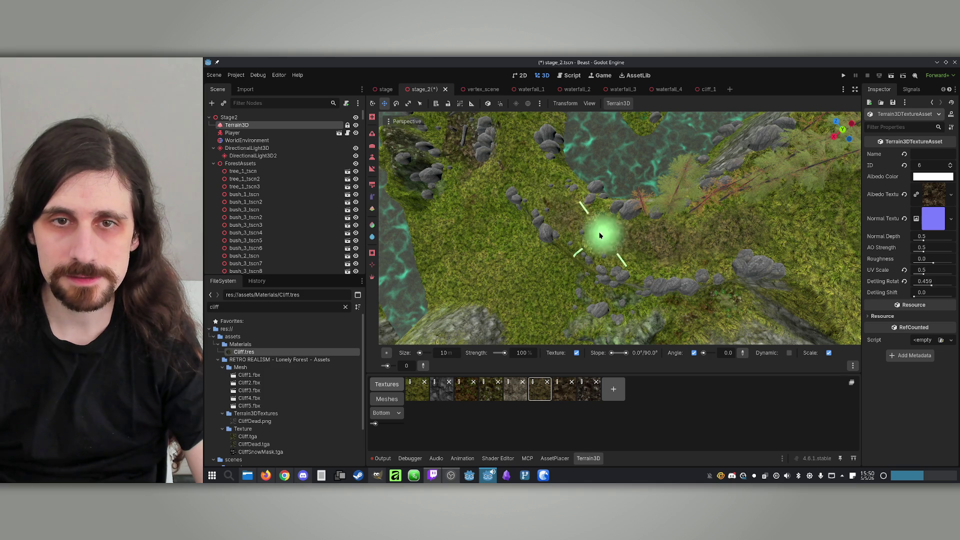
Ring the island's boulder pile with brown dirt texture and save stage_2.
mouse_move(594, 231)
mouse_down()
mouse_move(660, 257)
mouse_move(558, 211)
mouse_move(767, 300)
mouse_move(628, 197)
mouse_up()
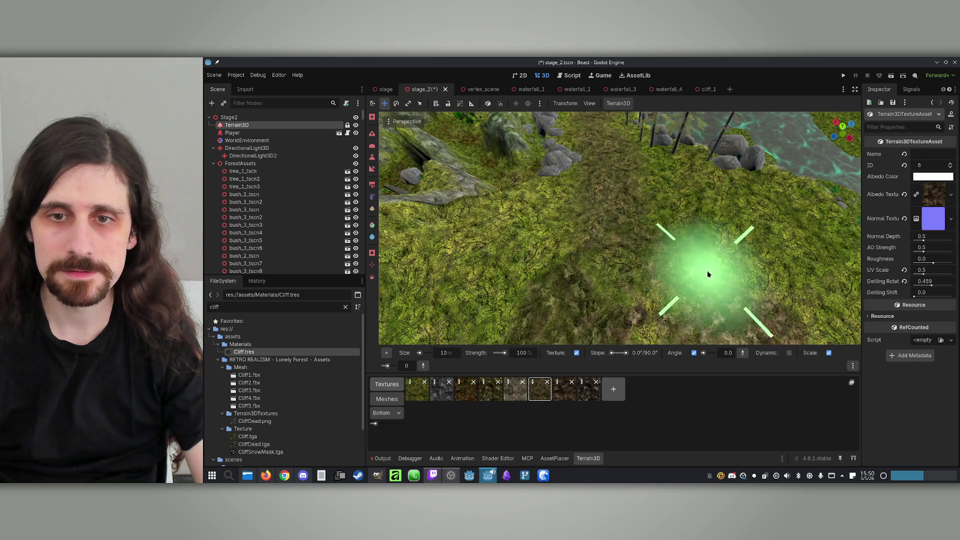
mouse_move(604, 289)
mouse_down()
mouse_move(754, 268)
mouse_move(535, 338)
mouse_move(586, 253)
mouse_move(642, 230)
mouse_up()
mouse_move(631, 311)
mouse_down()
mouse_move(635, 210)
mouse_move(644, 200)
mouse_move(565, 200)
mouse_move(582, 236)
mouse_up()
drag(610, 279, 594, 260)
mouse_move(405, 235)
mouse_down()
mouse_move(643, 225)
mouse_move(515, 268)
mouse_move(640, 254)
mouse_move(610, 285)
mouse_move(629, 275)
mouse_move(708, 282)
mouse_up()
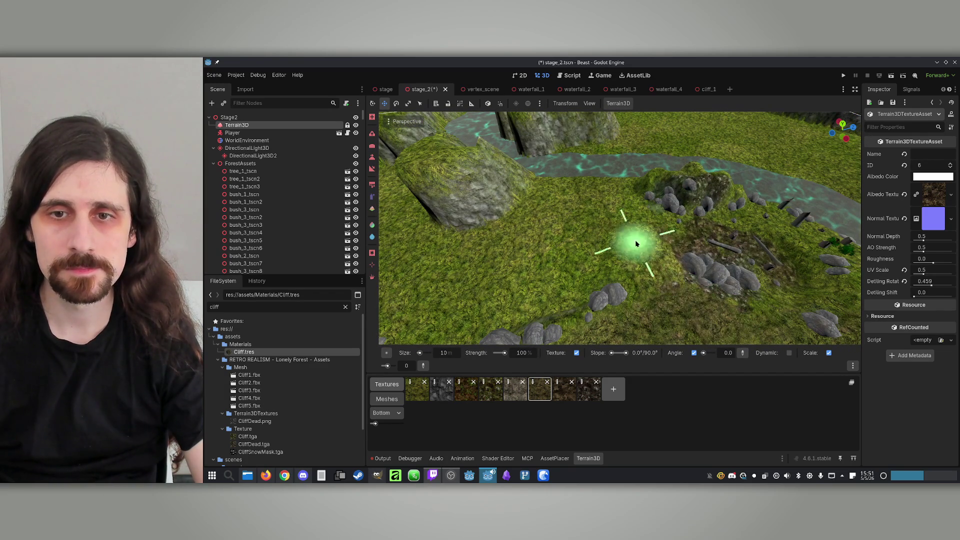
mouse_move(554, 250)
mouse_down()
mouse_move(681, 257)
mouse_move(690, 243)
mouse_move(686, 300)
mouse_move(670, 260)
mouse_move(621, 216)
mouse_up()
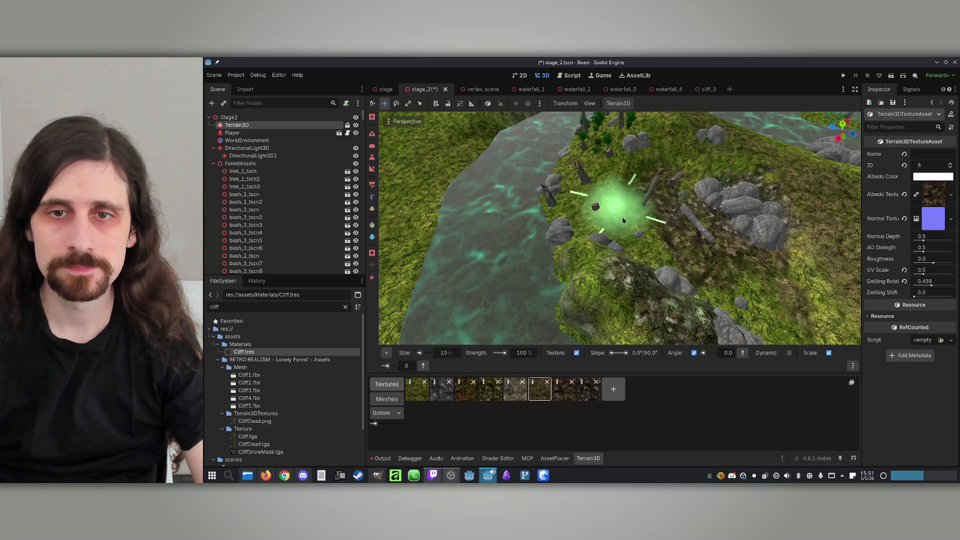
mouse_move(621, 161)
mouse_down()
mouse_move(562, 182)
mouse_move(590, 204)
mouse_move(631, 200)
mouse_up()
drag(636, 250, 634, 252)
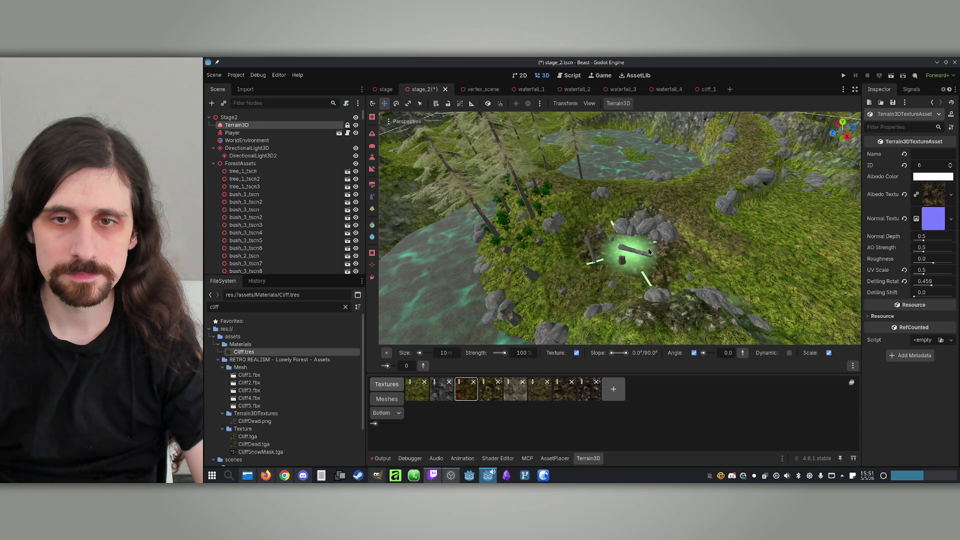
scroll(649, 251, up, 5)
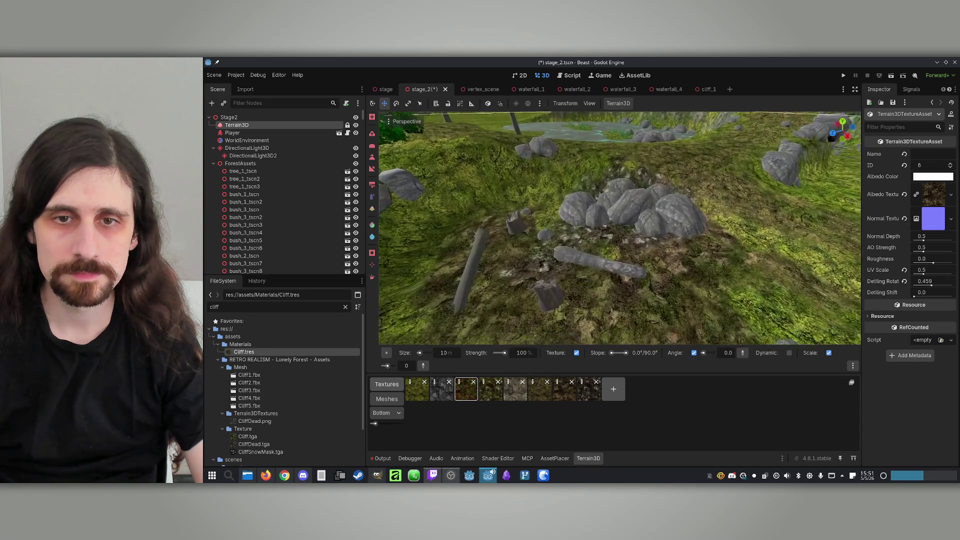
scroll(609, 224, down, 5)
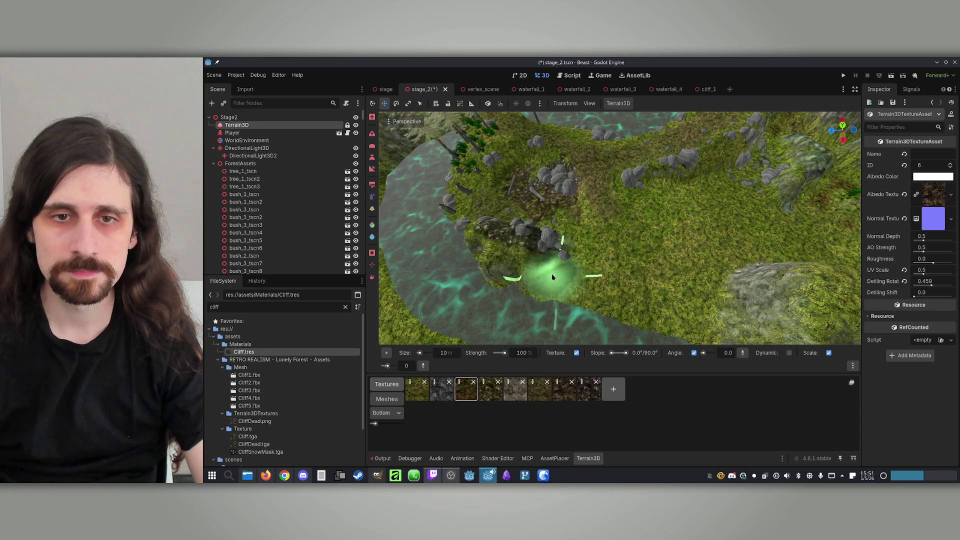
mouse_move(665, 270)
mouse_down()
mouse_move(575, 293)
mouse_move(689, 322)
mouse_move(689, 233)
mouse_up()
key(ctrl+s)
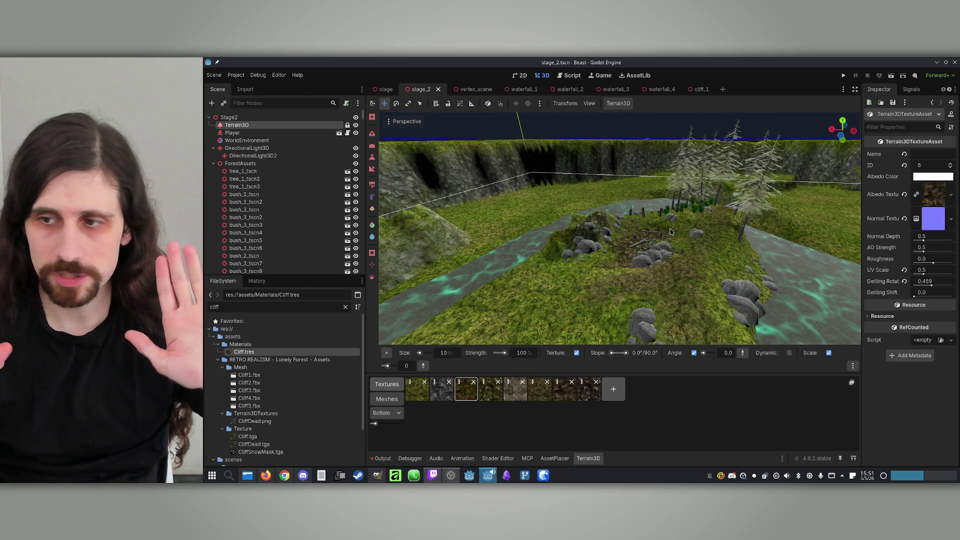
Cover most of the round grassy mound with reddish-brown soil texture.
scroll(677, 208, up, 5)
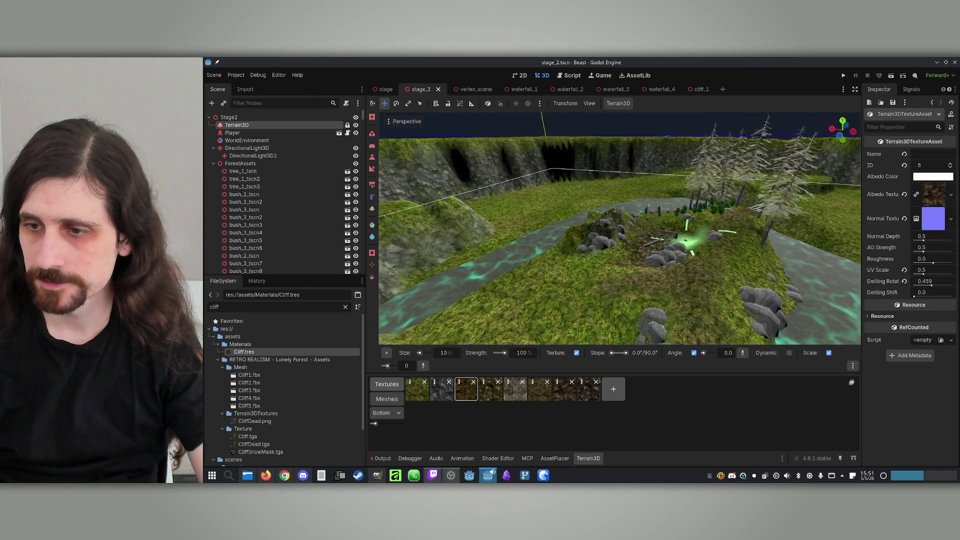
mouse_move(619, 228)
mouse_down()
mouse_move(600, 222)
mouse_move(595, 248)
mouse_move(608, 210)
mouse_move(641, 248)
mouse_up()
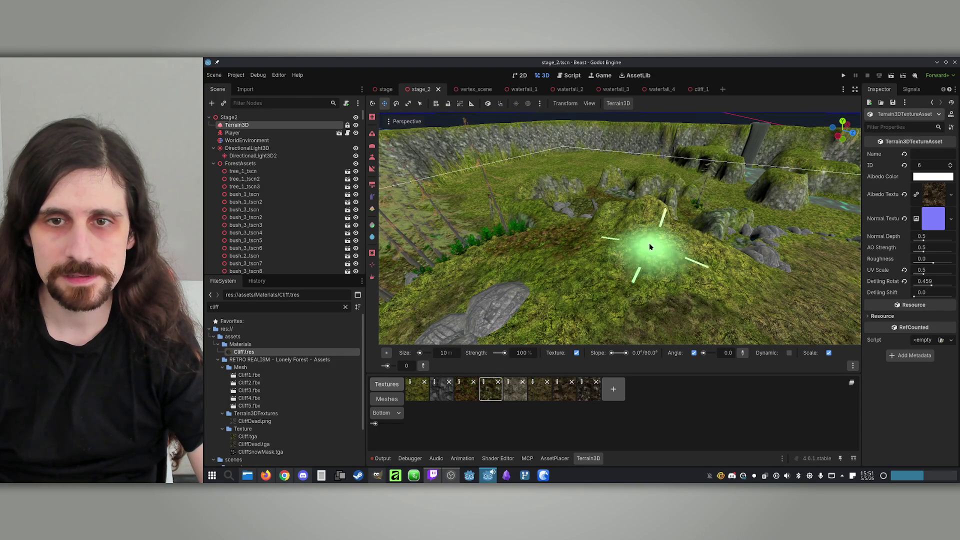
mouse_move(684, 249)
mouse_down()
mouse_move(710, 265)
mouse_move(616, 262)
mouse_up()
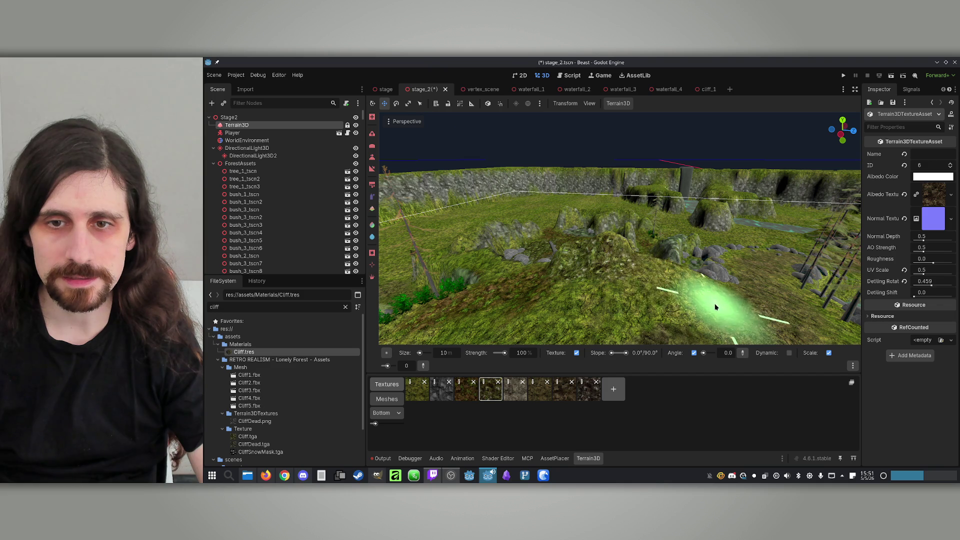
mouse_move(720, 290)
mouse_down()
mouse_move(675, 335)
mouse_move(639, 313)
mouse_move(619, 280)
mouse_move(657, 273)
mouse_move(517, 362)
mouse_up()
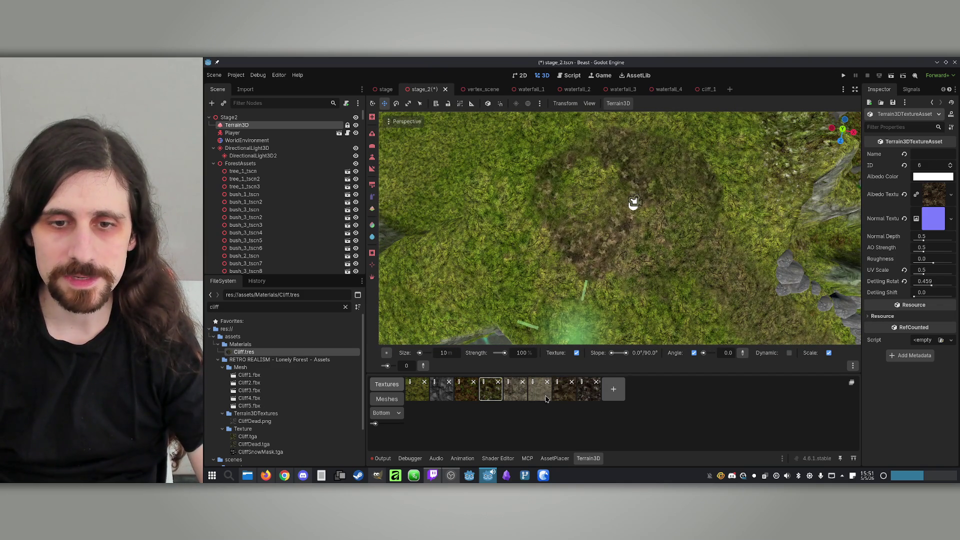
click(591, 186)
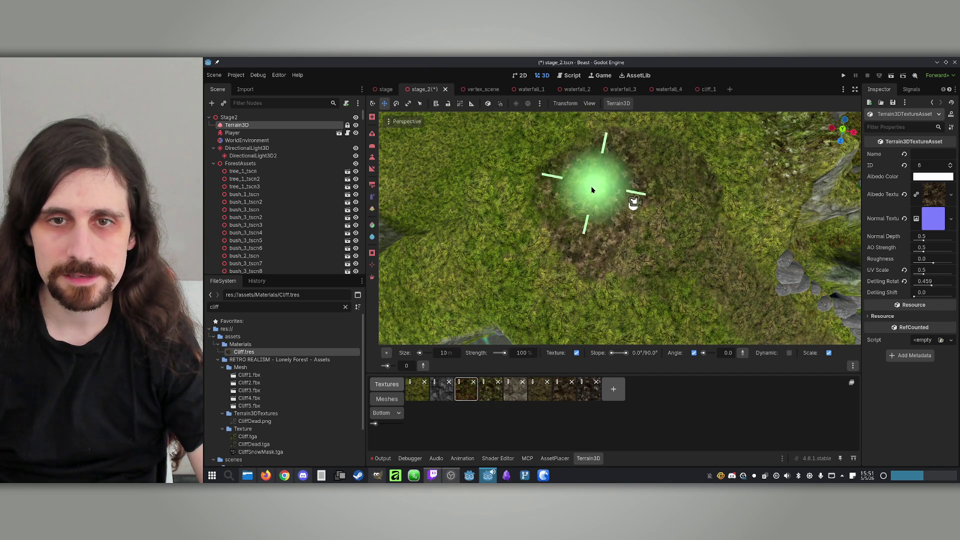
mouse_move(629, 233)
mouse_down()
mouse_move(635, 140)
mouse_move(575, 344)
mouse_up()
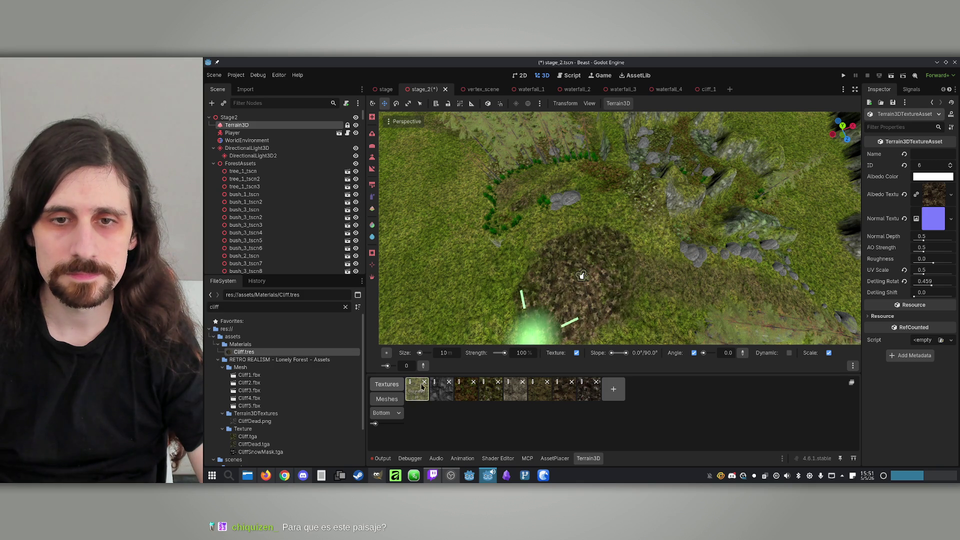
Trim the glowing river channel's edges around the two islands with grass texture.
mouse_move(531, 307)
mouse_down()
mouse_move(574, 268)
mouse_move(514, 221)
mouse_up()
mouse_move(631, 174)
mouse_down()
mouse_move(514, 311)
mouse_move(600, 225)
mouse_move(560, 225)
mouse_move(560, 270)
mouse_up()
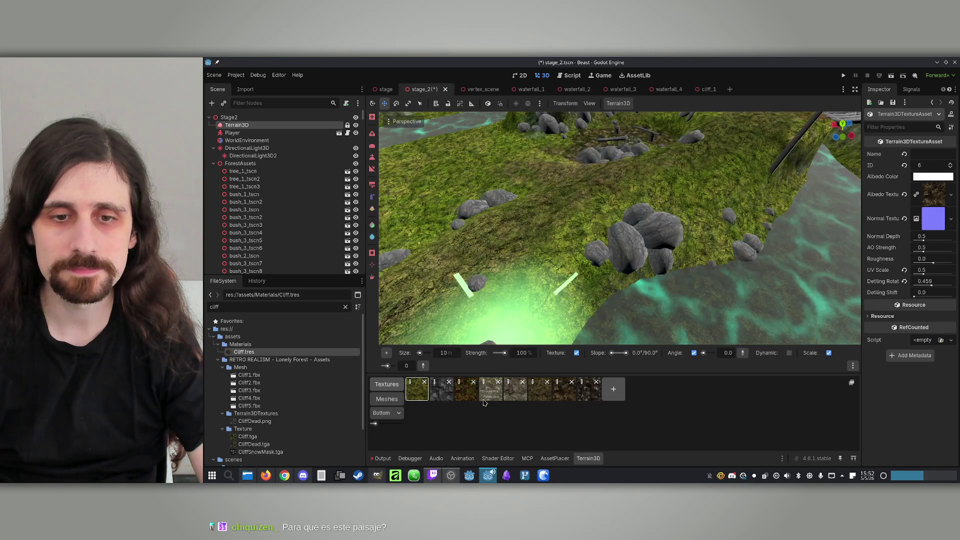
mouse_move(555, 333)
mouse_down()
mouse_move(574, 280)
mouse_move(657, 294)
mouse_up()
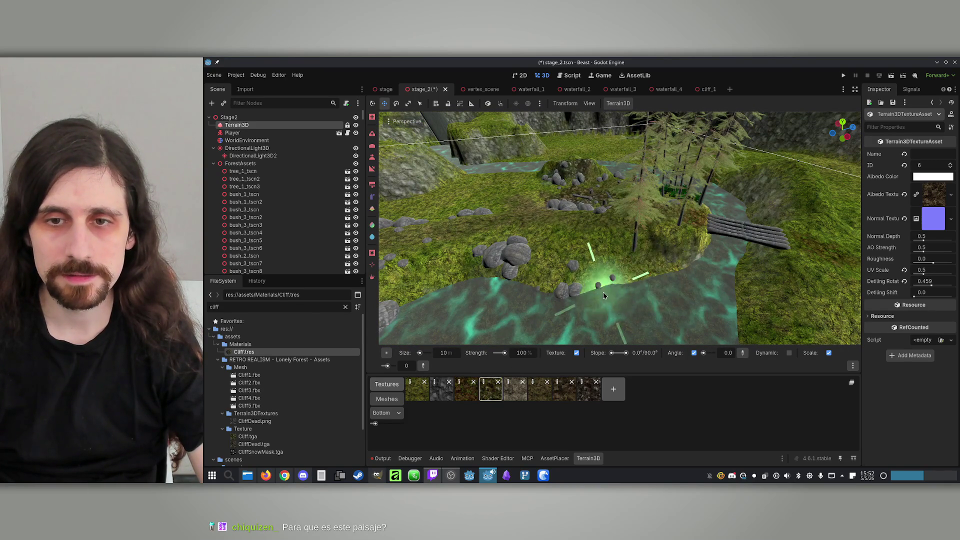
drag(487, 288, 487, 273)
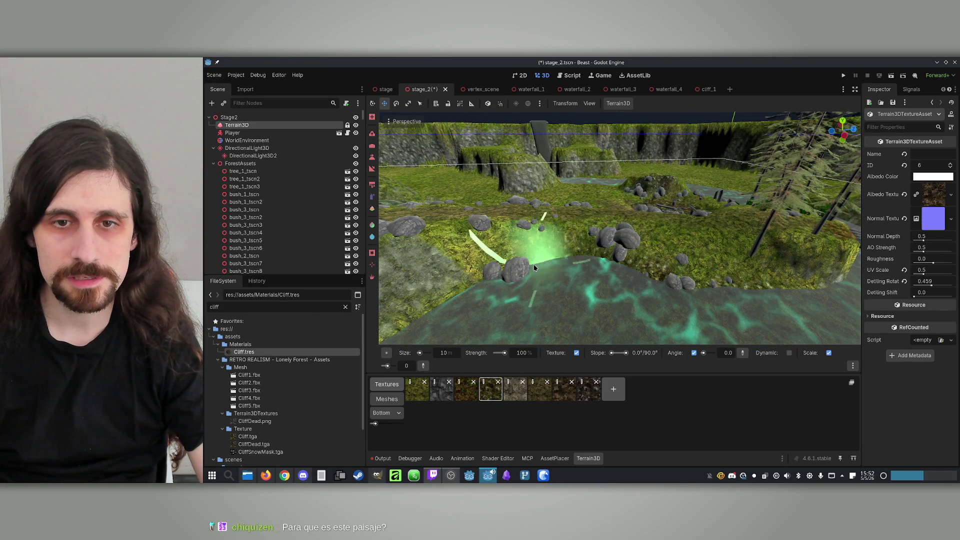
drag(420, 290, 650, 235)
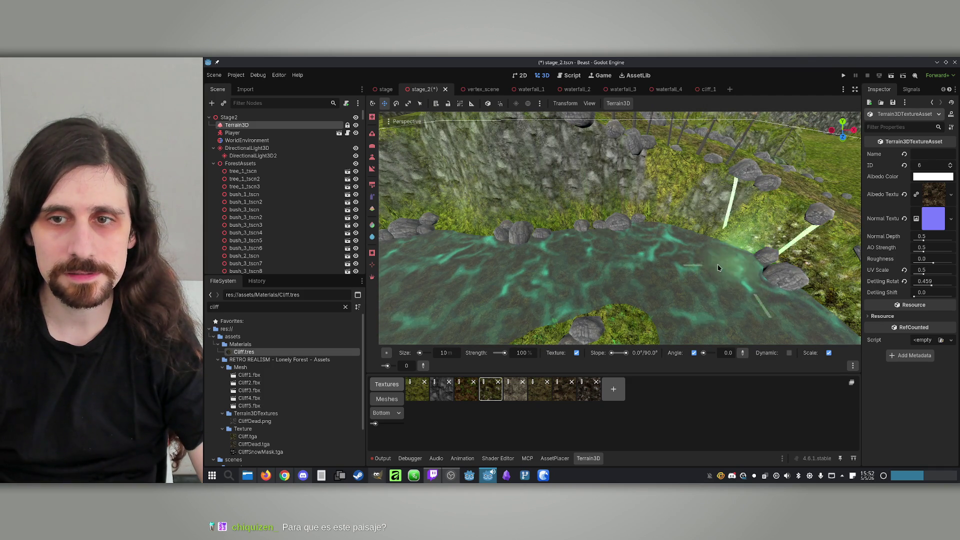
mouse_move(542, 250)
mouse_down()
mouse_move(541, 219)
mouse_move(577, 202)
mouse_up()
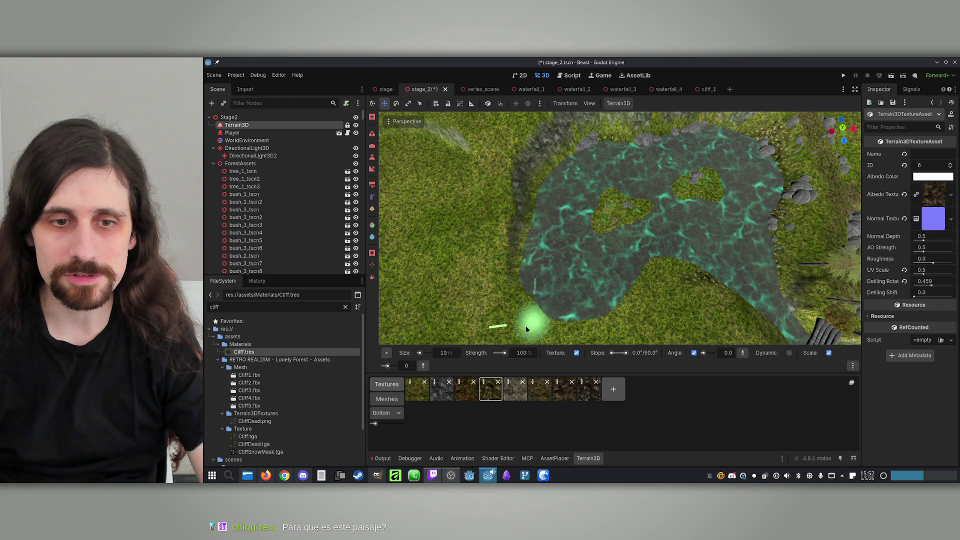
key(w)
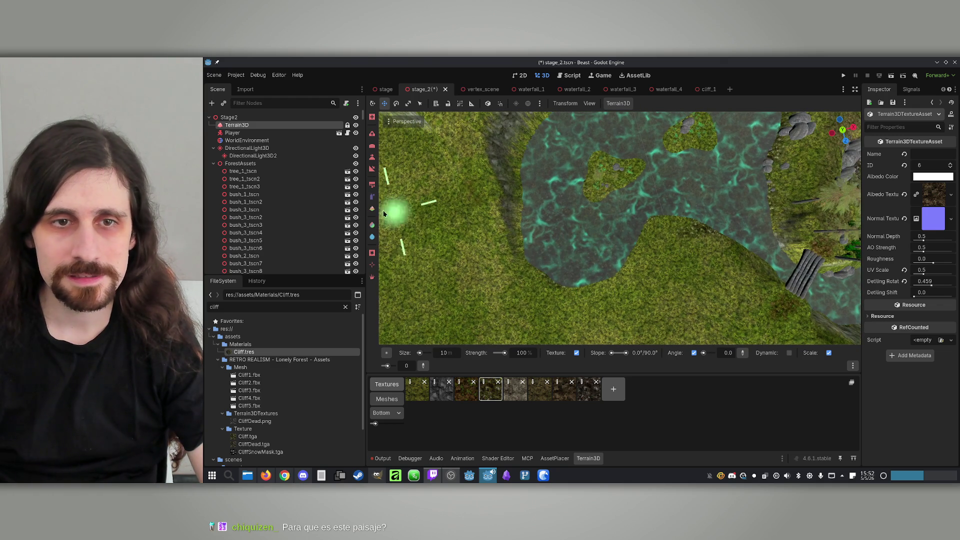
click(372, 196)
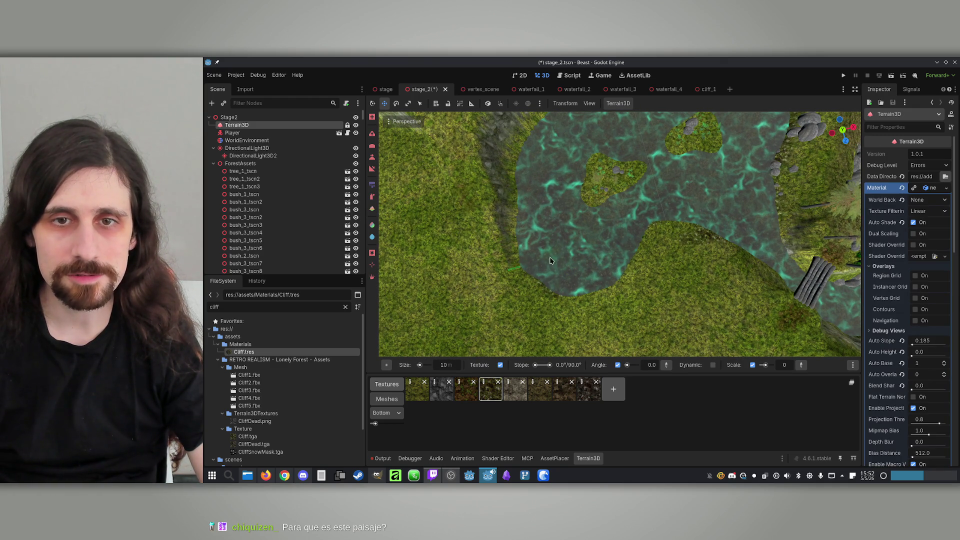
drag(653, 158, 615, 190)
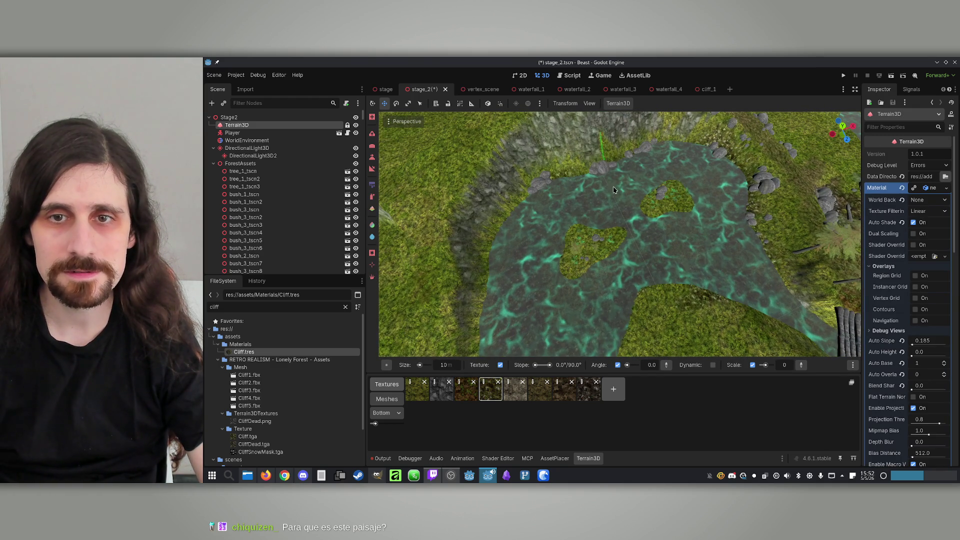
key(d)
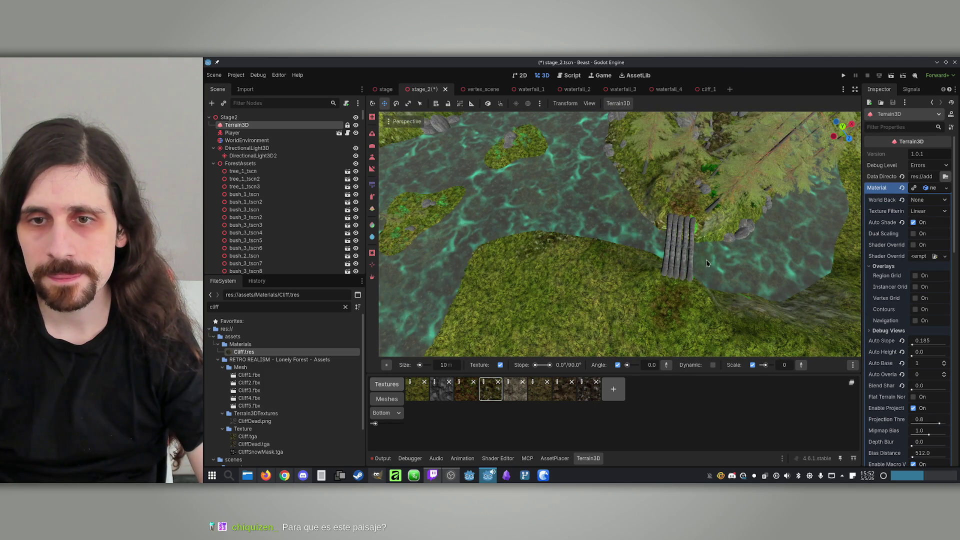
drag(799, 235, 796, 236)
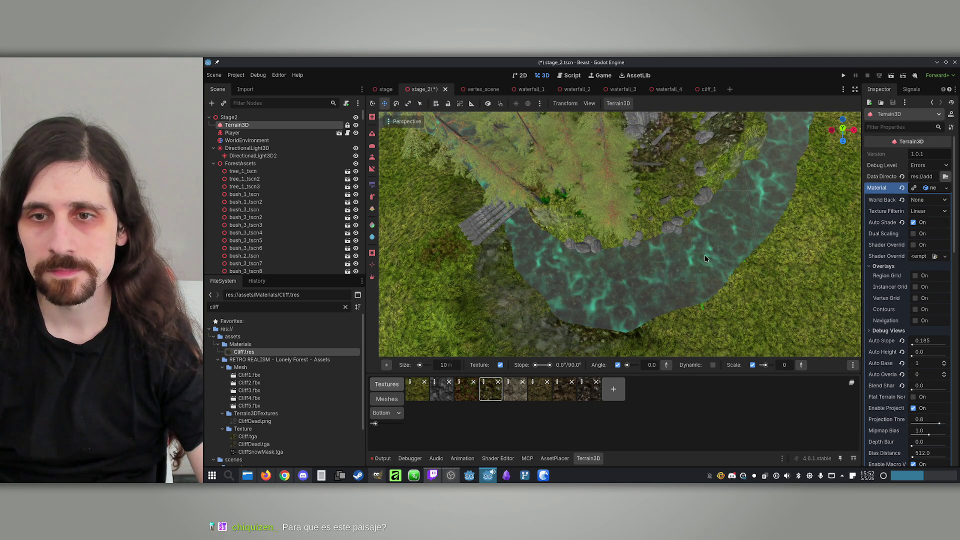
drag(737, 228, 678, 198)
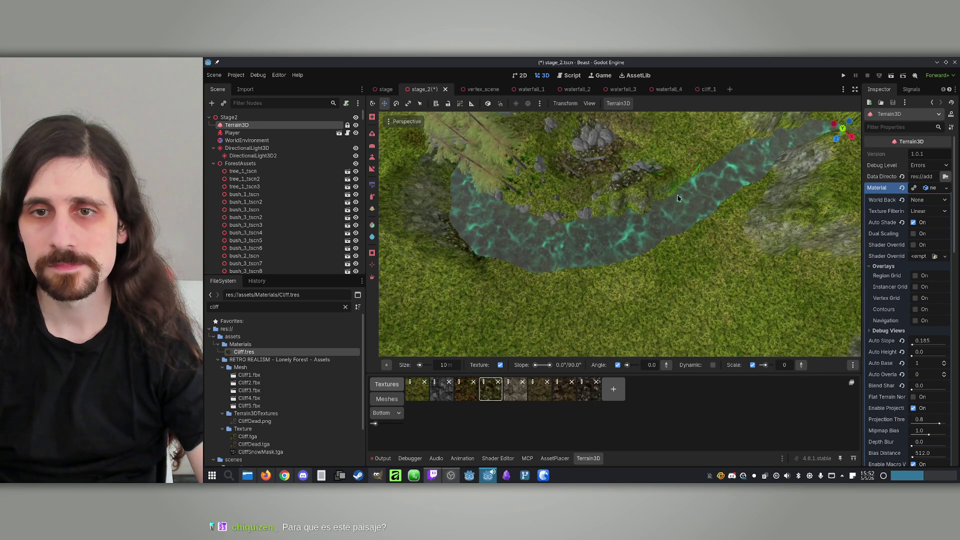
key(w)
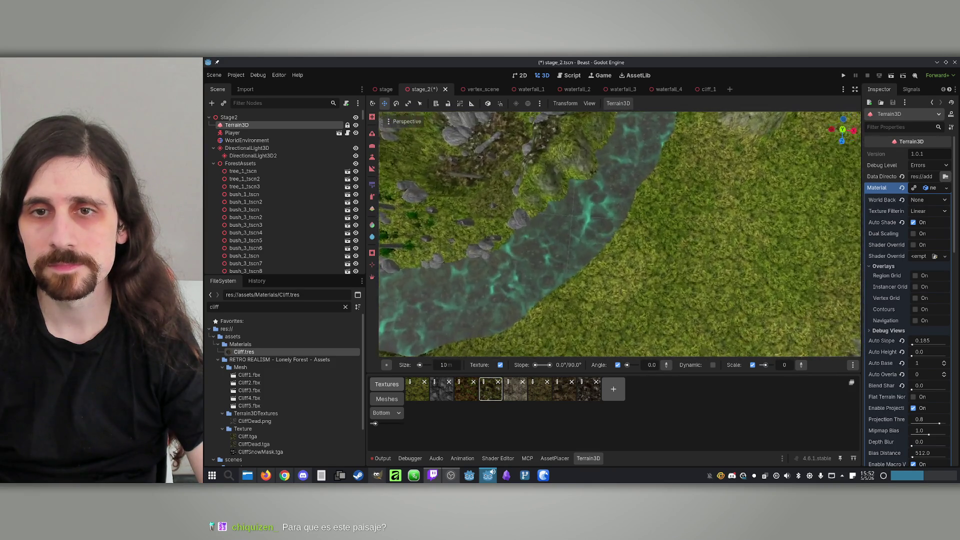
key(w)
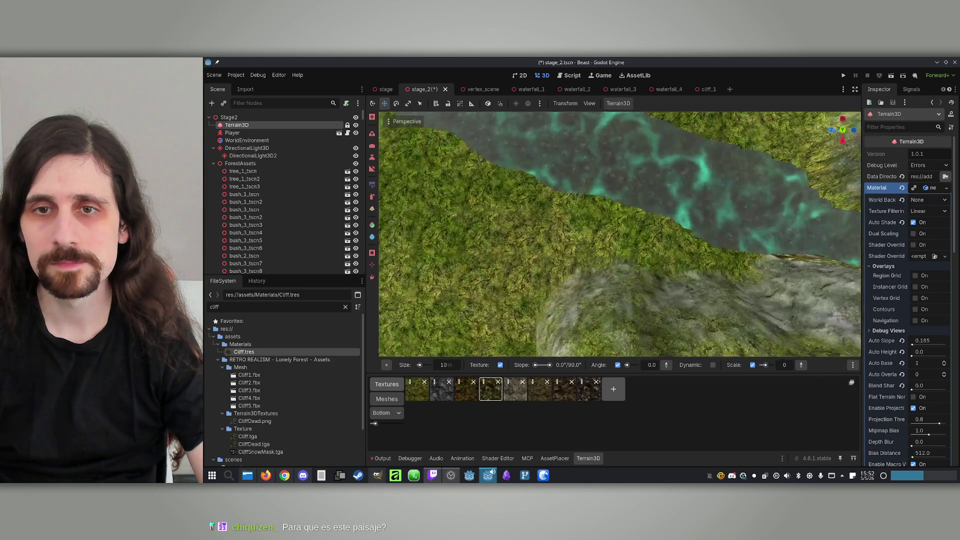
key(w)
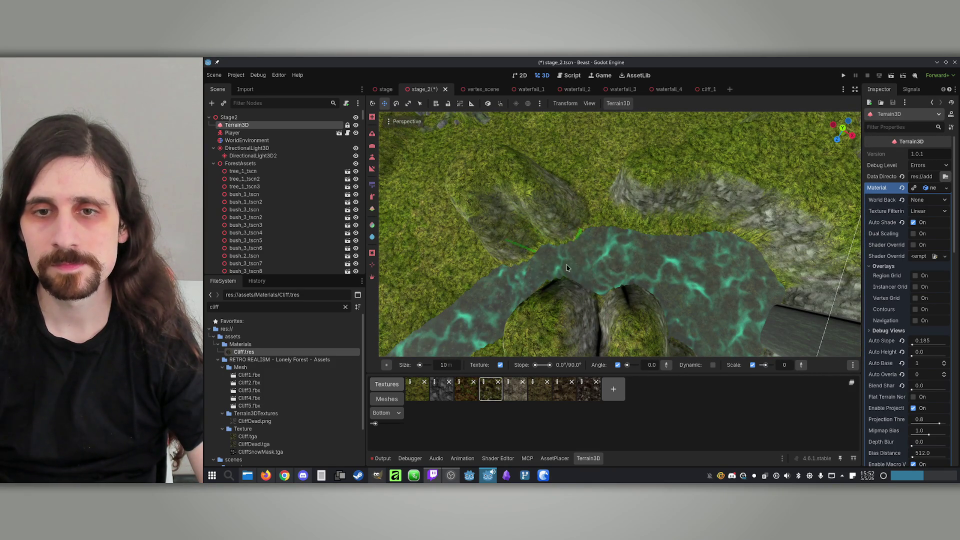
key(w)
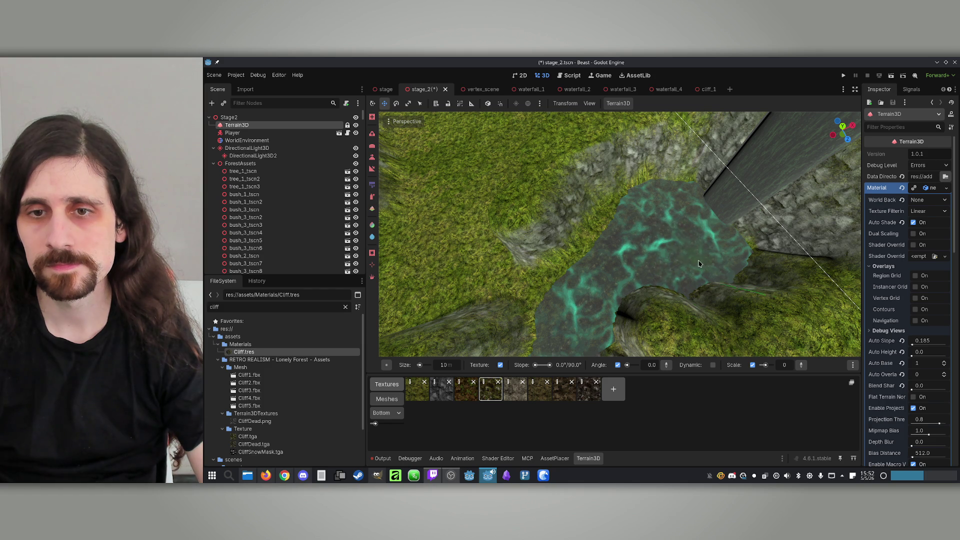
key(w)
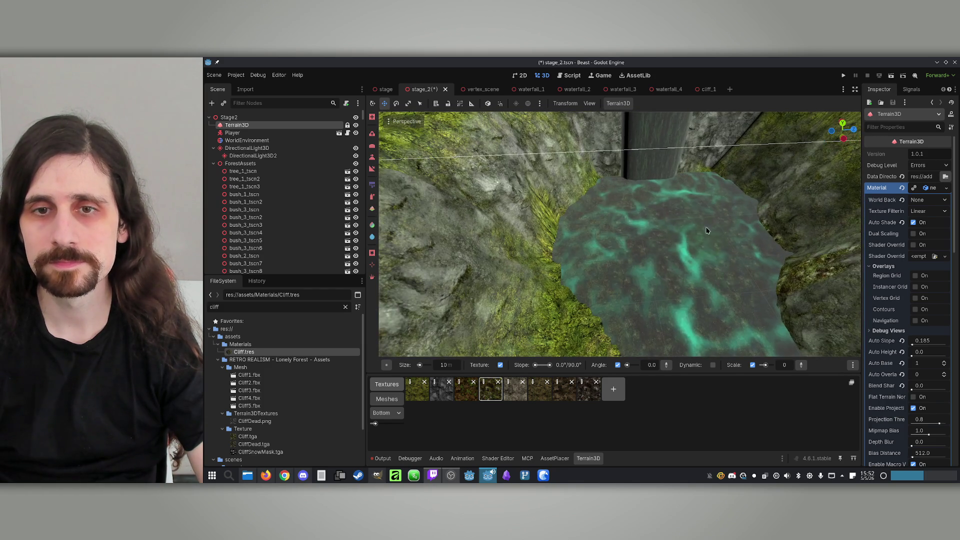
key(w)
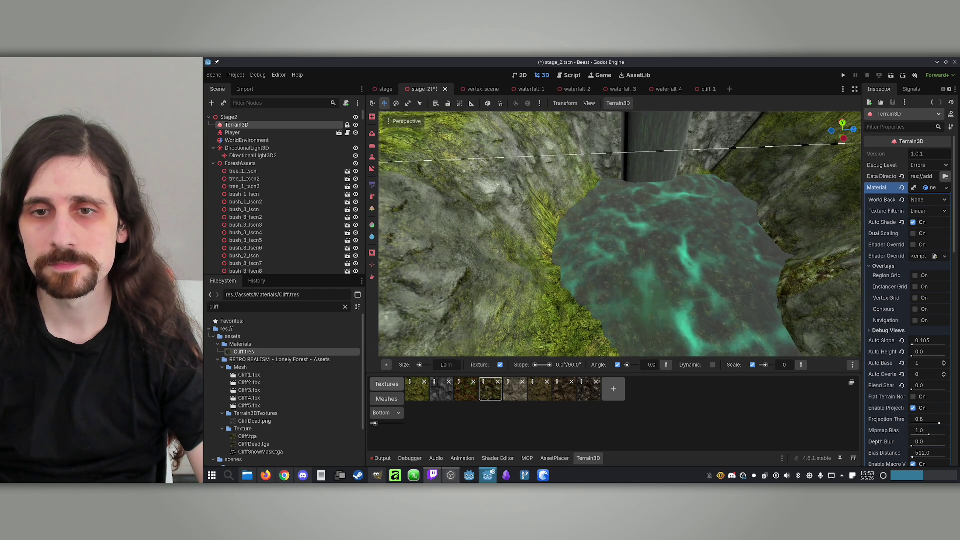
key(w)
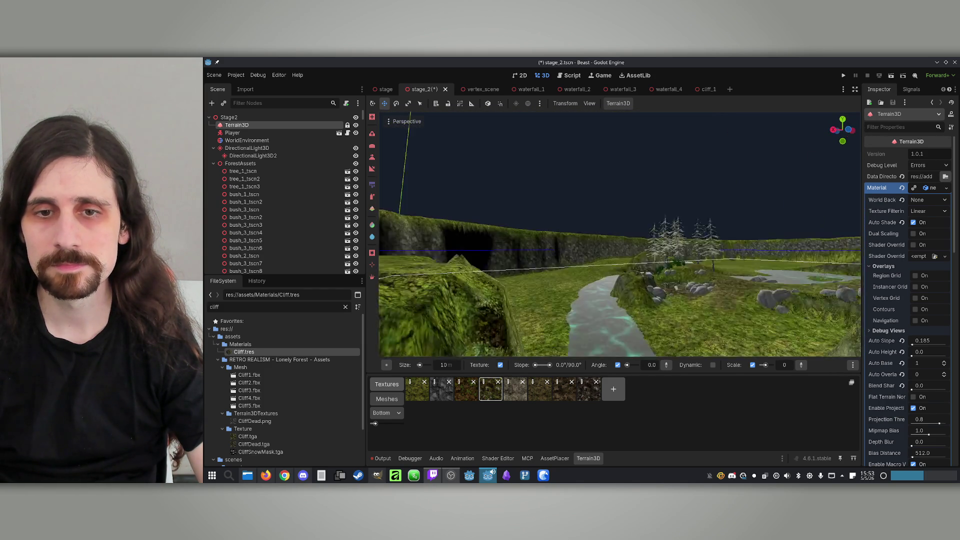
key(w)
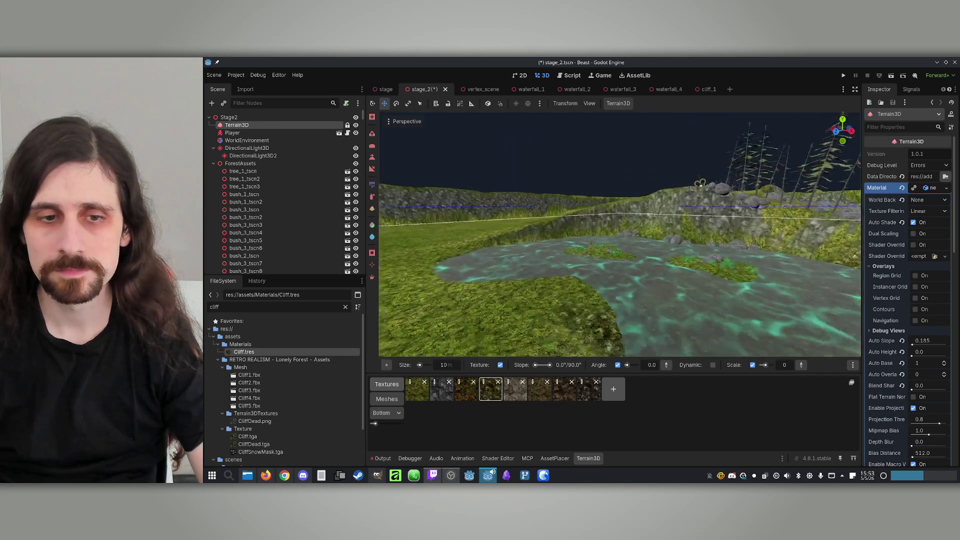
click(371, 199)
key(w)
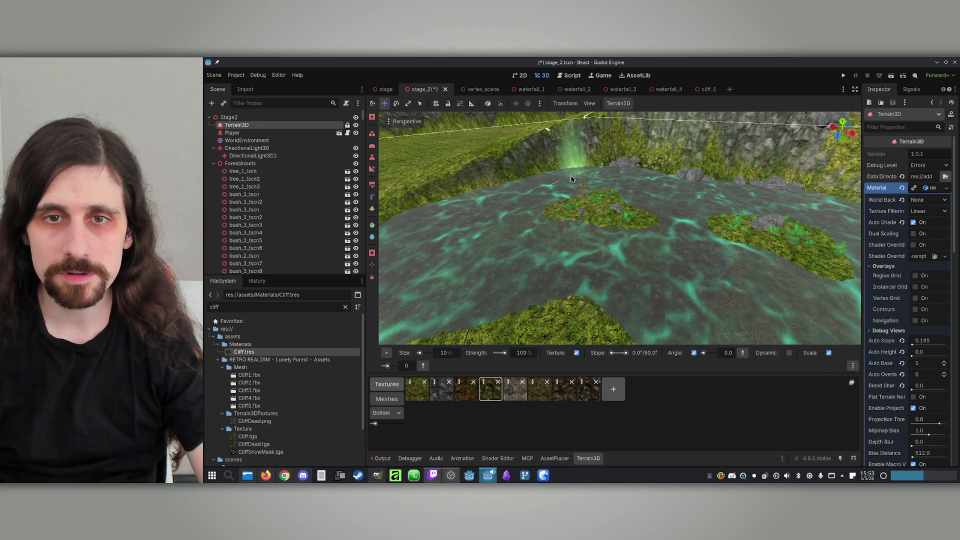
Fly low along the river, past the pond island, to the cliff above the water.
key(w)
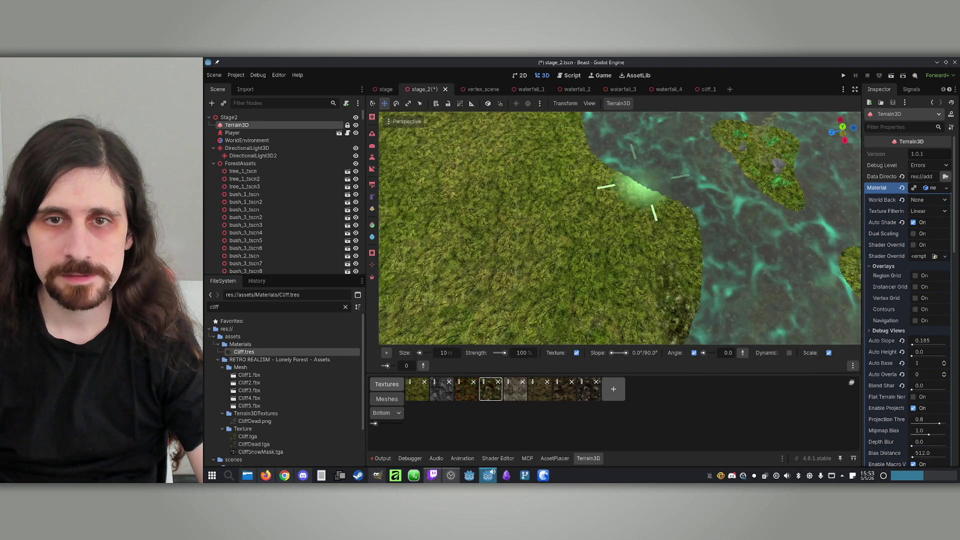
key(w)
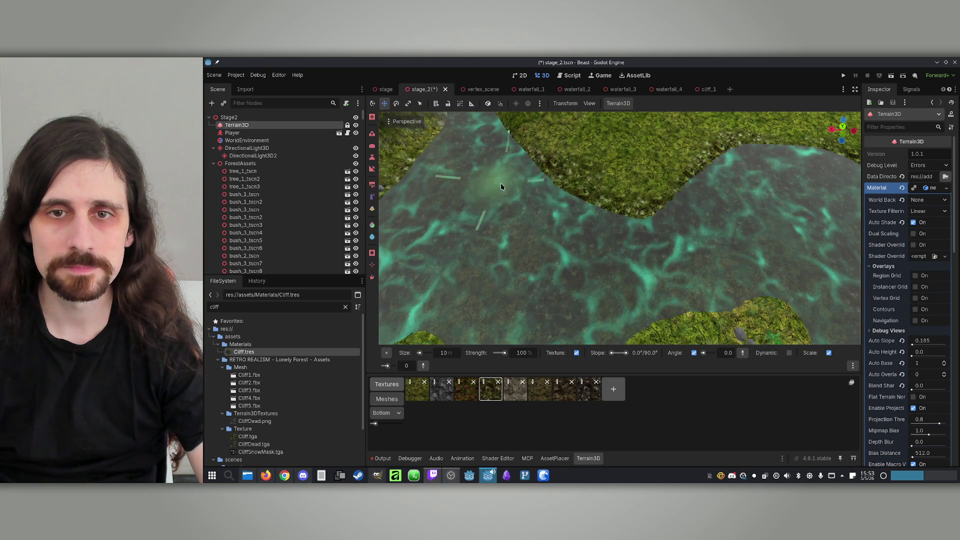
key(w)
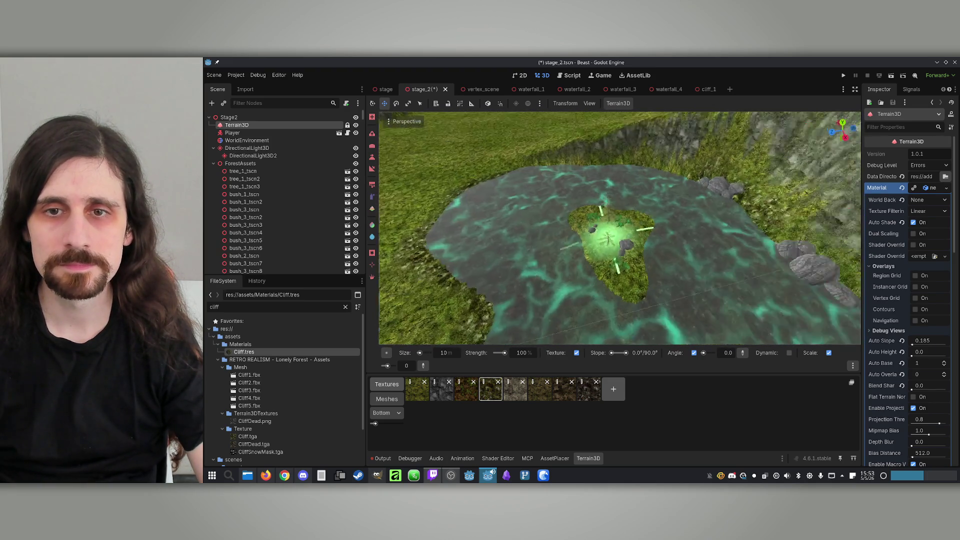
key(w)
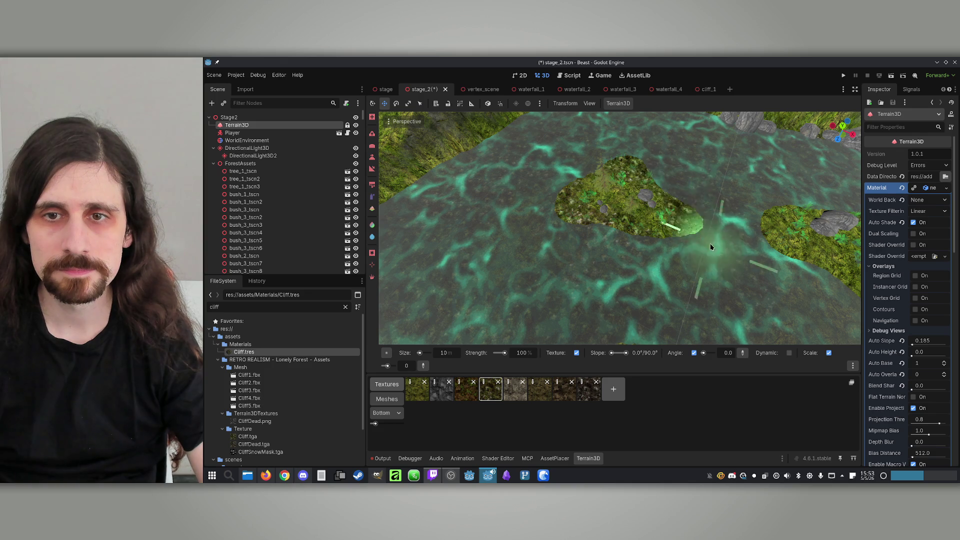
key(w)
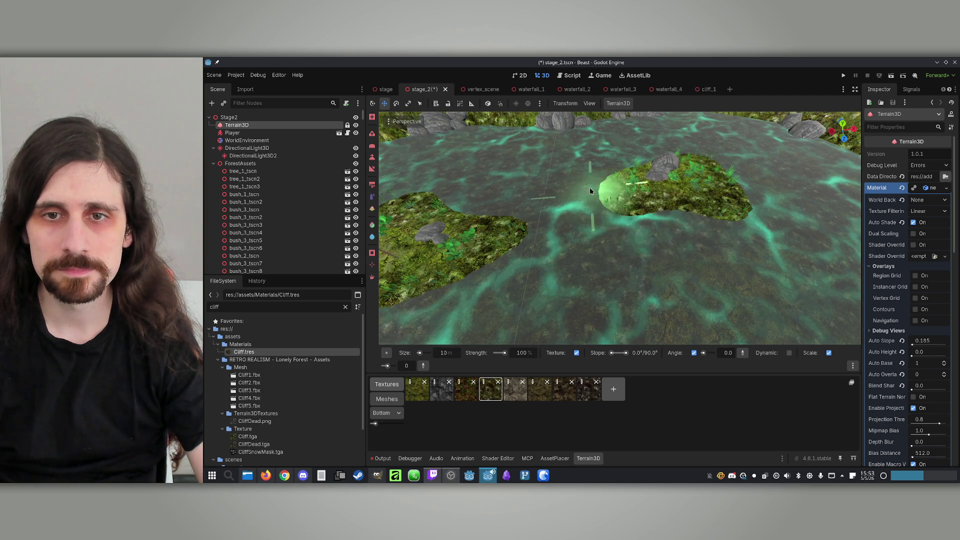
key(w)
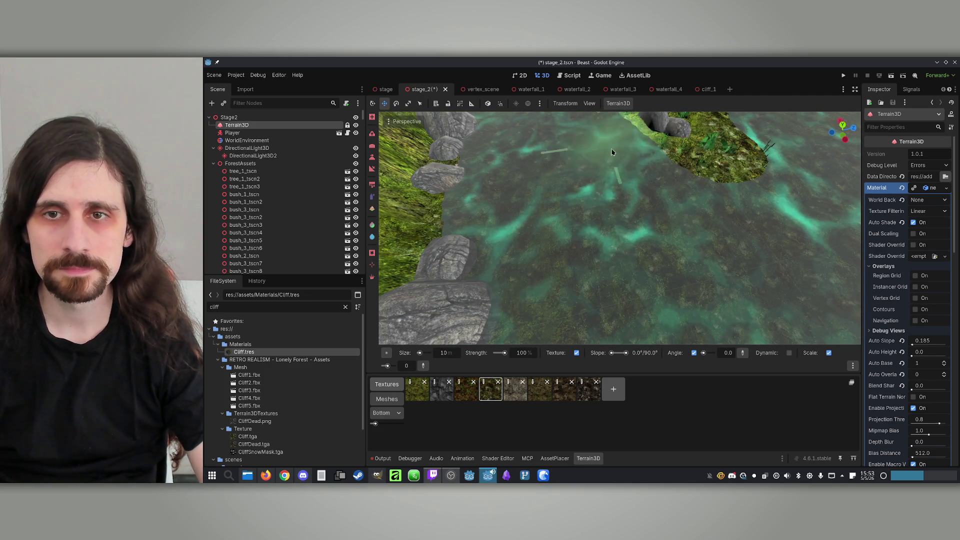
key(s)
key(w)
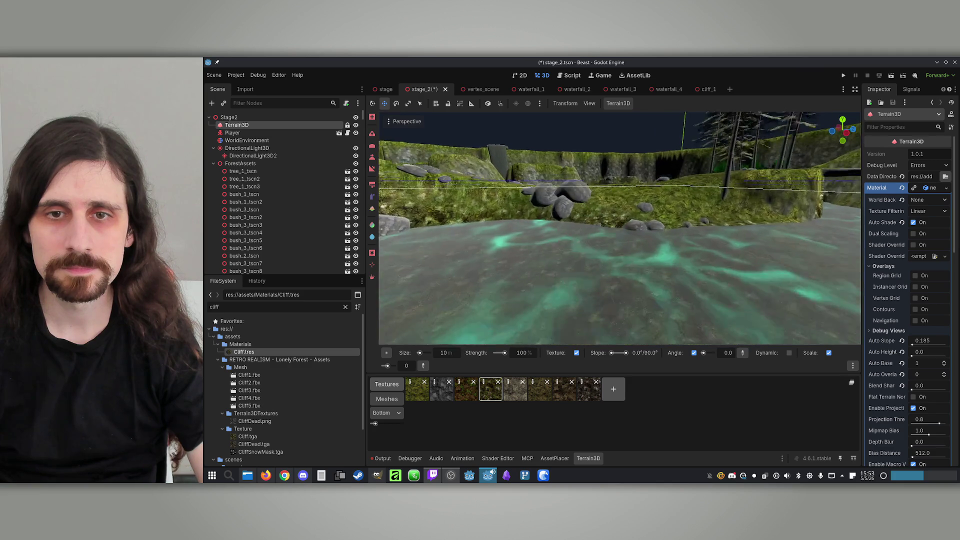
Fill the gap between the two cliff lumps into one smooth mound and save the scene.
drag(660, 202, 600, 222)
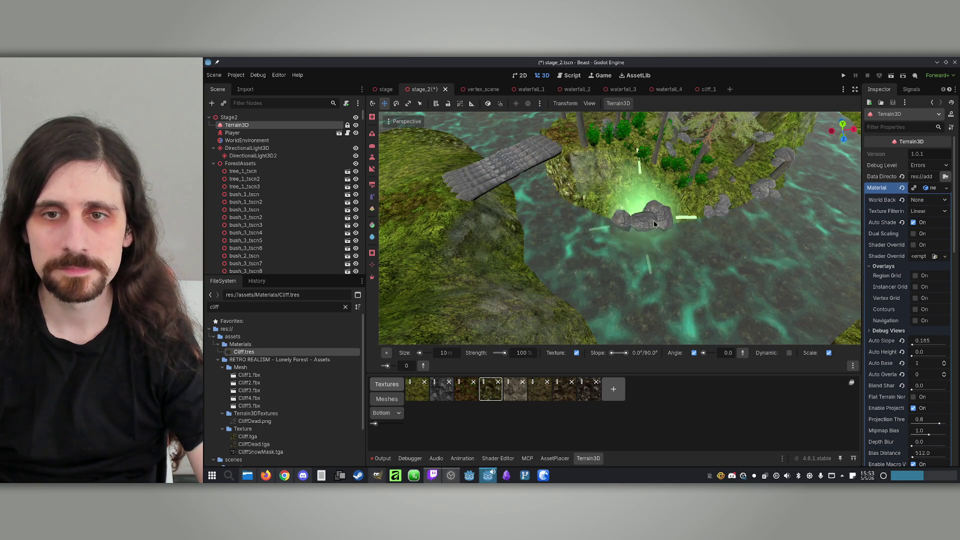
mouse_move(706, 214)
mouse_down()
mouse_move(683, 244)
mouse_move(700, 220)
mouse_move(820, 185)
mouse_move(689, 245)
mouse_up()
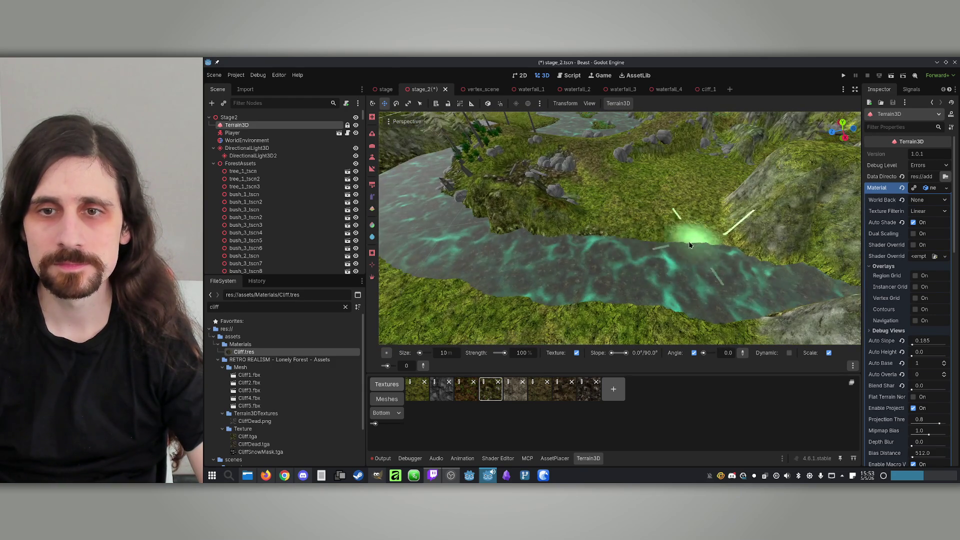
drag(655, 300, 645, 286)
drag(720, 264, 700, 278)
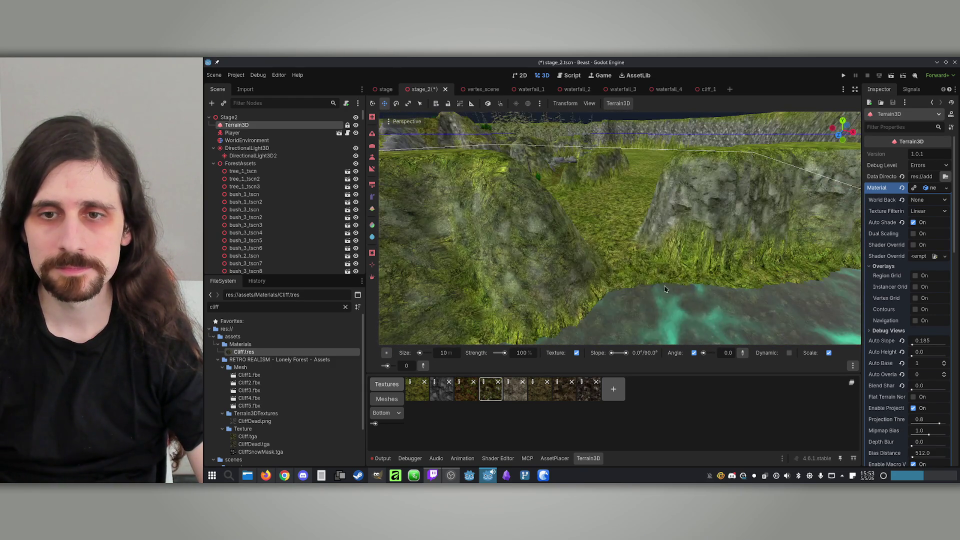
mouse_move(620, 290)
mouse_down()
mouse_move(731, 274)
mouse_move(715, 295)
mouse_move(579, 278)
mouse_up()
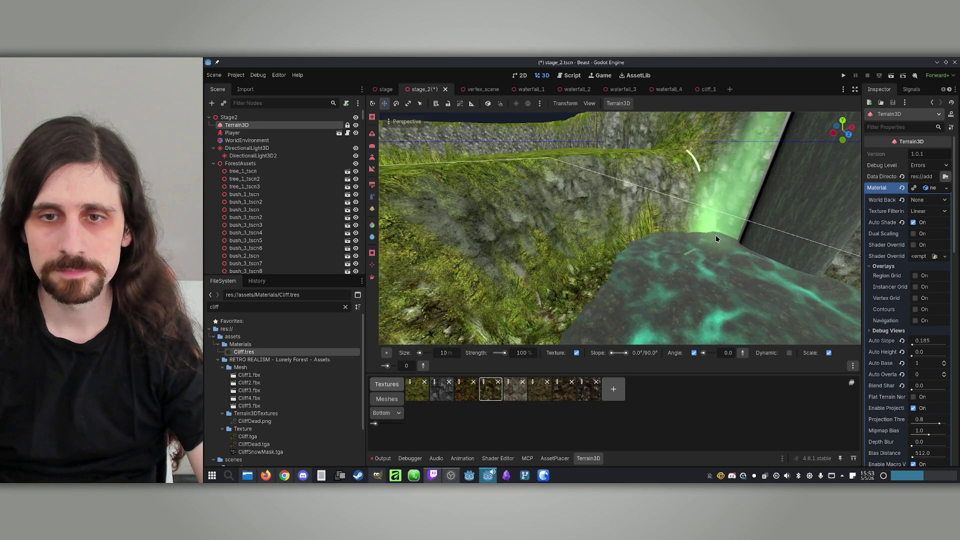
mouse_move(561, 316)
mouse_down()
mouse_move(562, 285)
mouse_move(626, 294)
mouse_up()
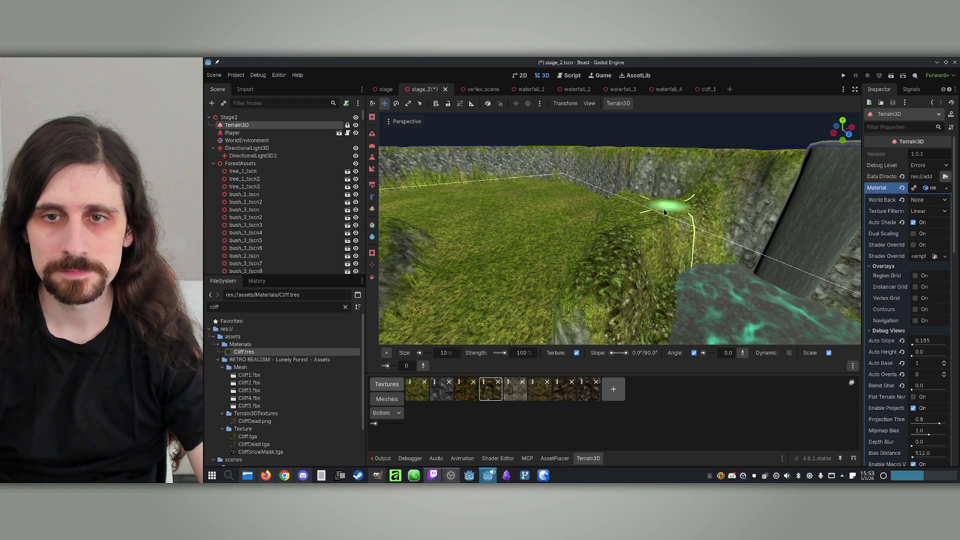
drag(675, 253, 620, 150)
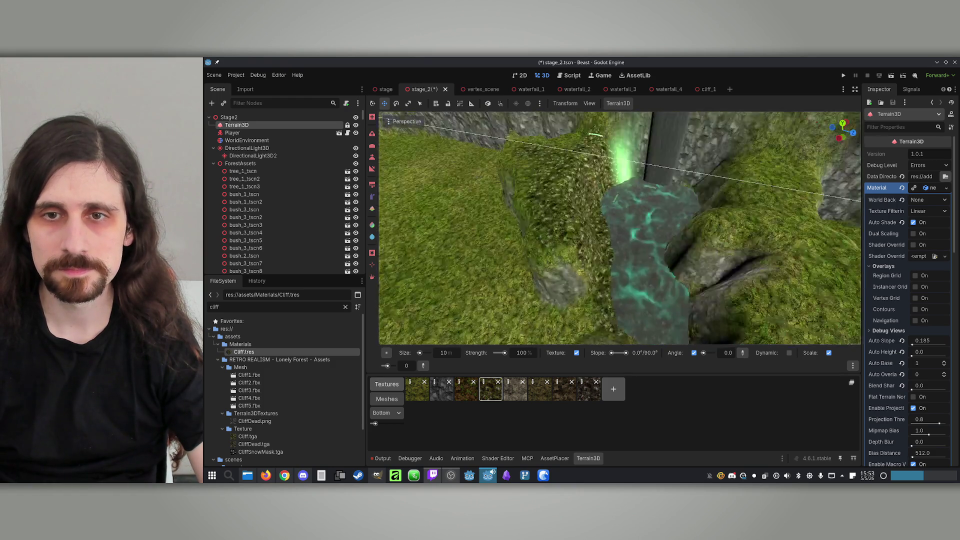
mouse_move(733, 270)
mouse_down()
mouse_move(764, 299)
mouse_move(710, 197)
mouse_move(728, 233)
mouse_move(678, 196)
mouse_up()
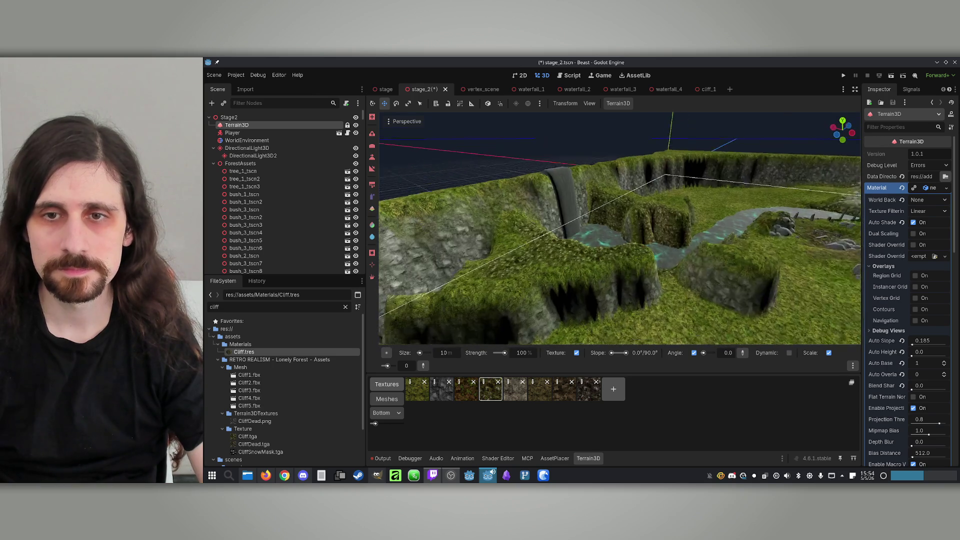
key(ctrl+s)
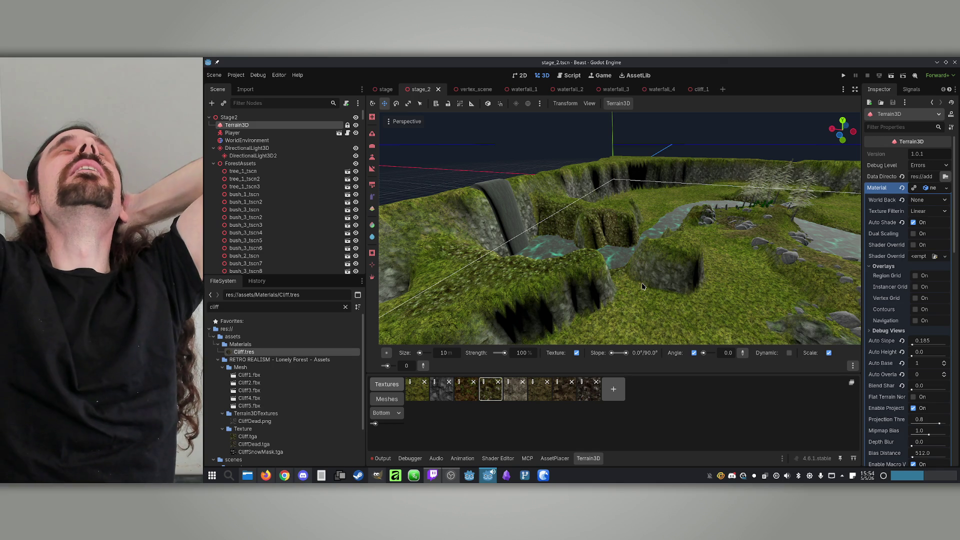
Orbit the terrain view and show the AssetPlacer Forest1 asset library.
drag(643, 286, 649, 235)
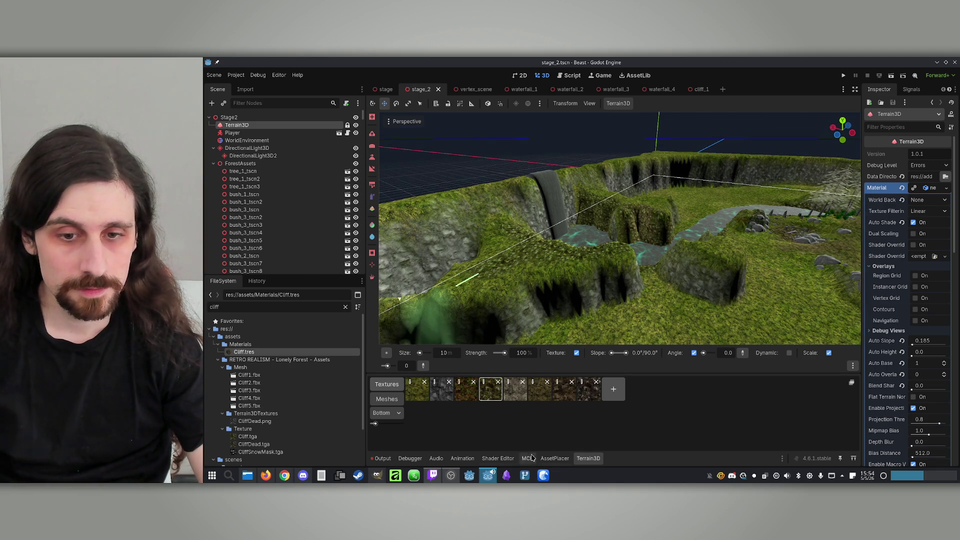
click(554, 458)
scroll(554, 425, down, 5)
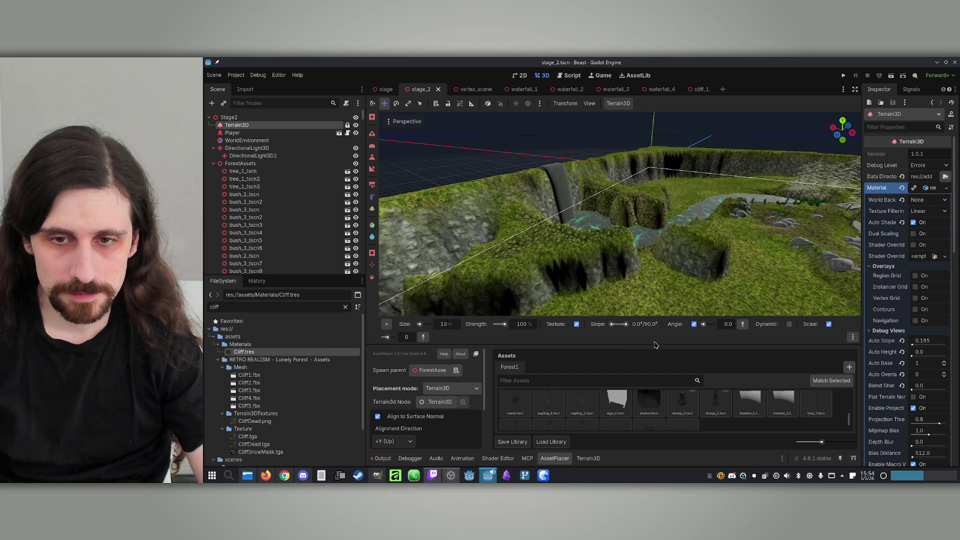
Place several pines along the cliff edge, rotating one to about -35 degrees.
click(582, 412)
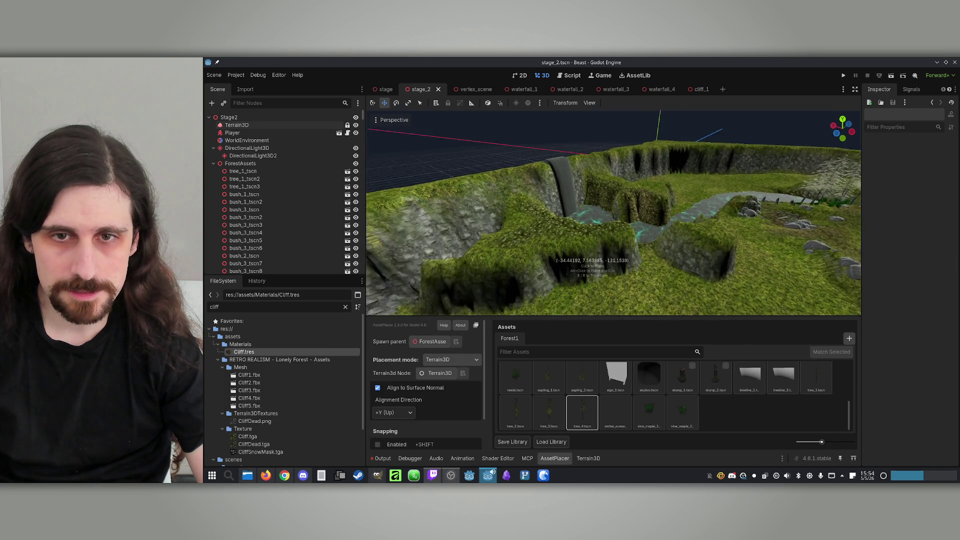
scroll(592, 258, up, 2)
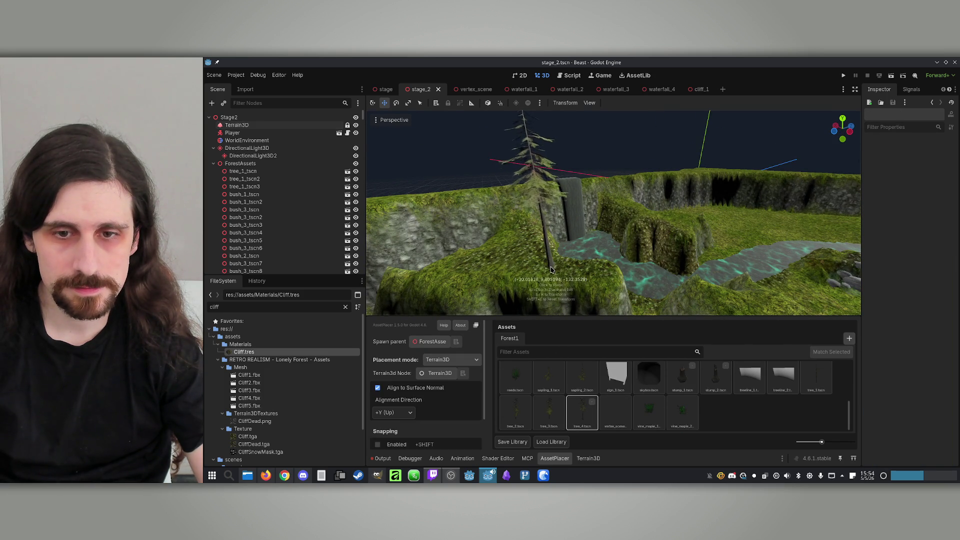
click(548, 412)
click(519, 227)
click(485, 263)
drag(600, 265, 575, 269)
scroll(625, 225, up, 5)
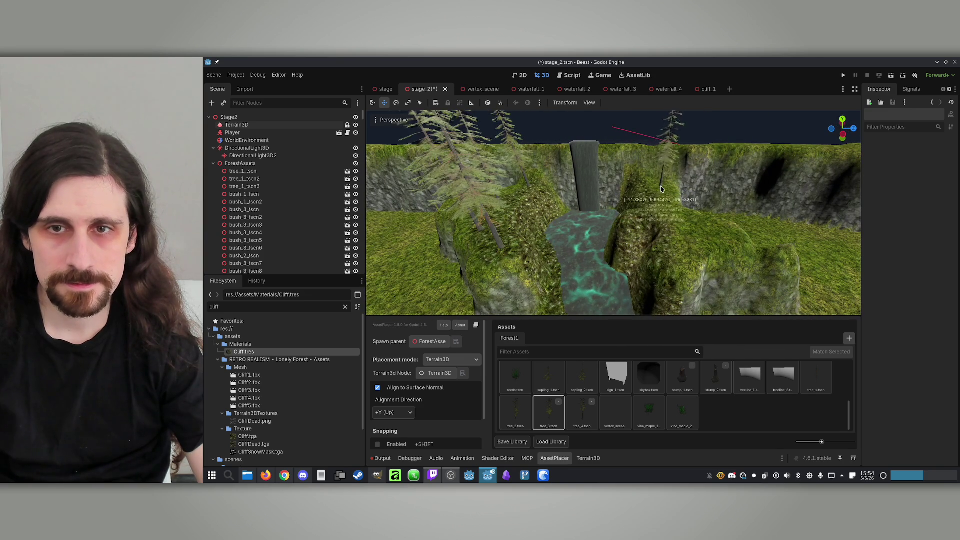
drag(670, 189, 668, 195)
click(675, 213)
click(683, 252)
click(736, 231)
Switch to tree_2, inspect the waterfall and mossy rocks, then pick boulder_5.
click(513, 416)
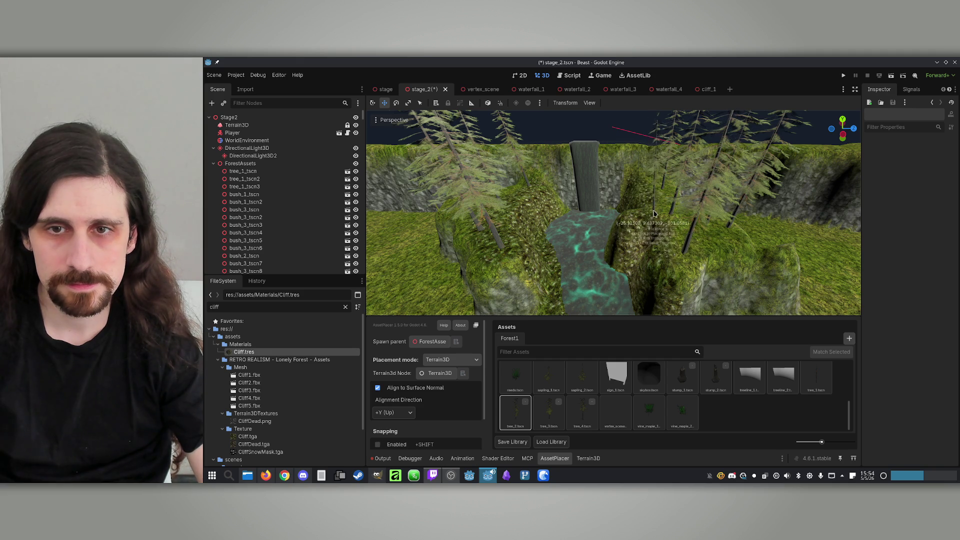
drag(644, 213, 575, 217)
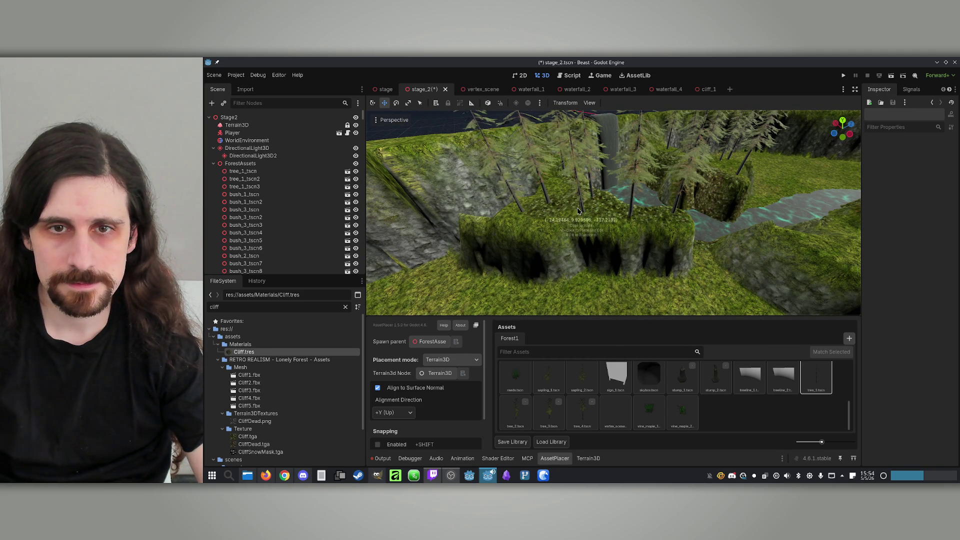
drag(614, 209, 655, 197)
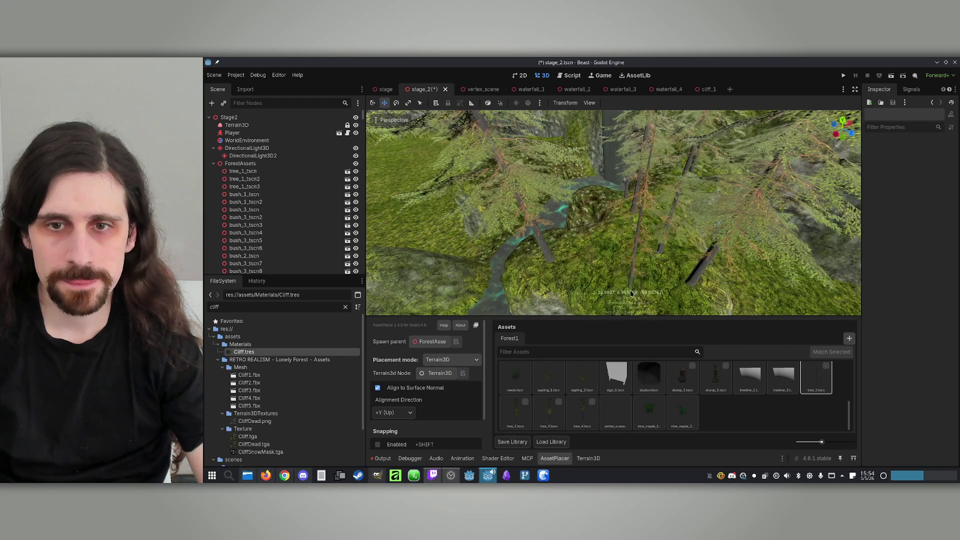
drag(638, 229, 610, 240)
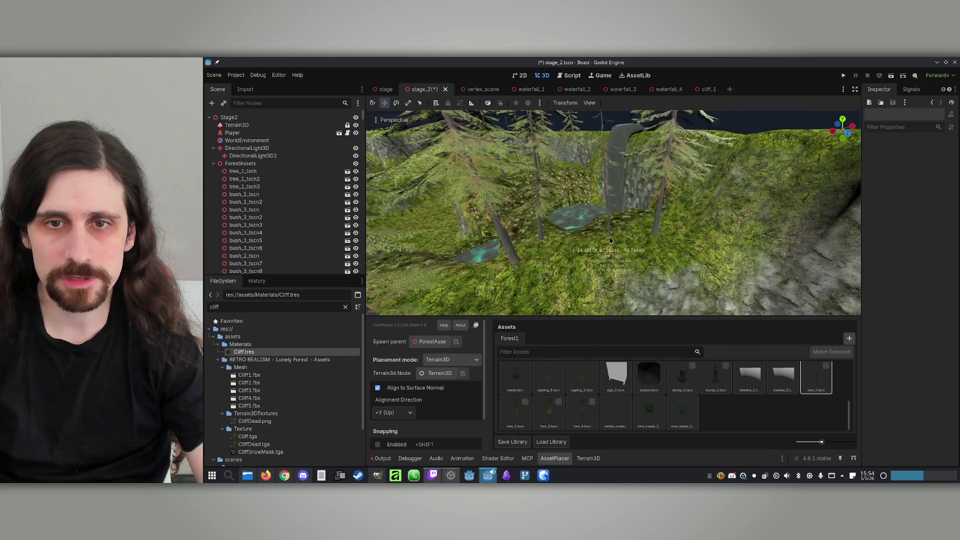
drag(440, 236, 467, 191)
drag(532, 228, 532, 228)
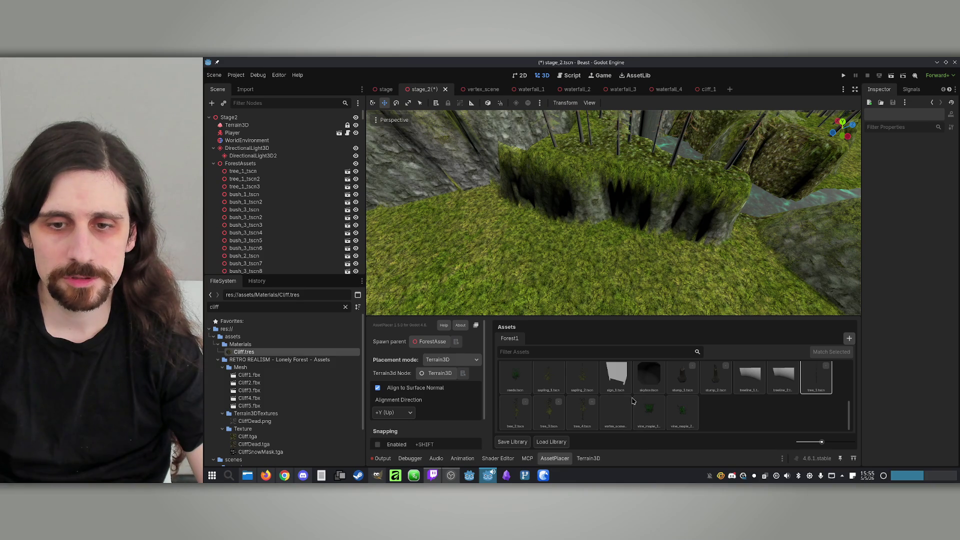
scroll(633, 400, up, 5)
click(649, 378)
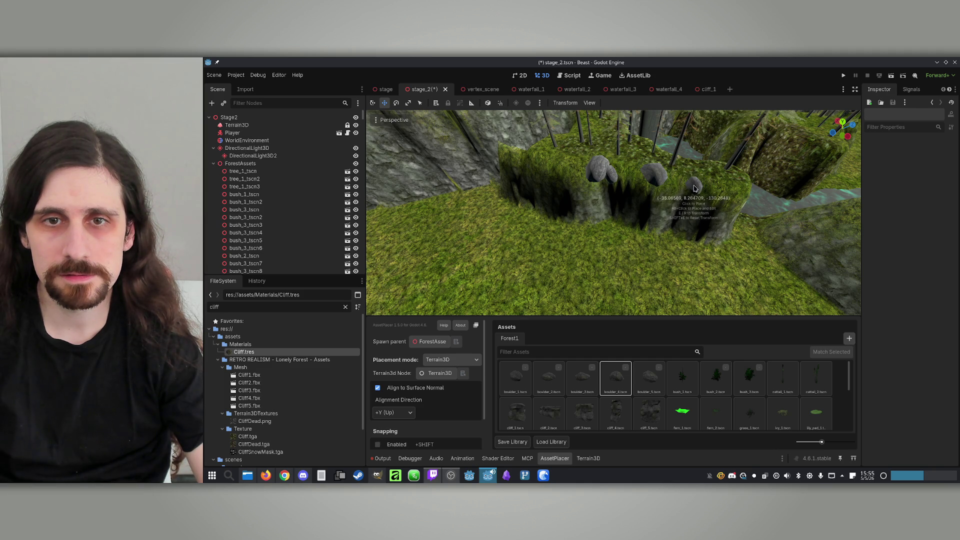
Zoom the view around the cliff top, then select the Terrain3D node to edit the terrain.
scroll(694, 188, up, 6)
scroll(572, 172, down, 5)
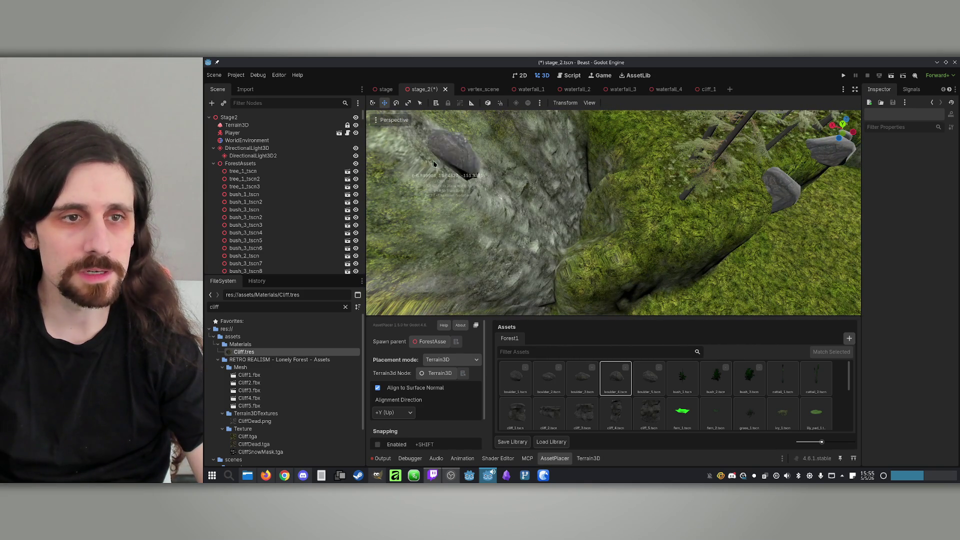
click(237, 125)
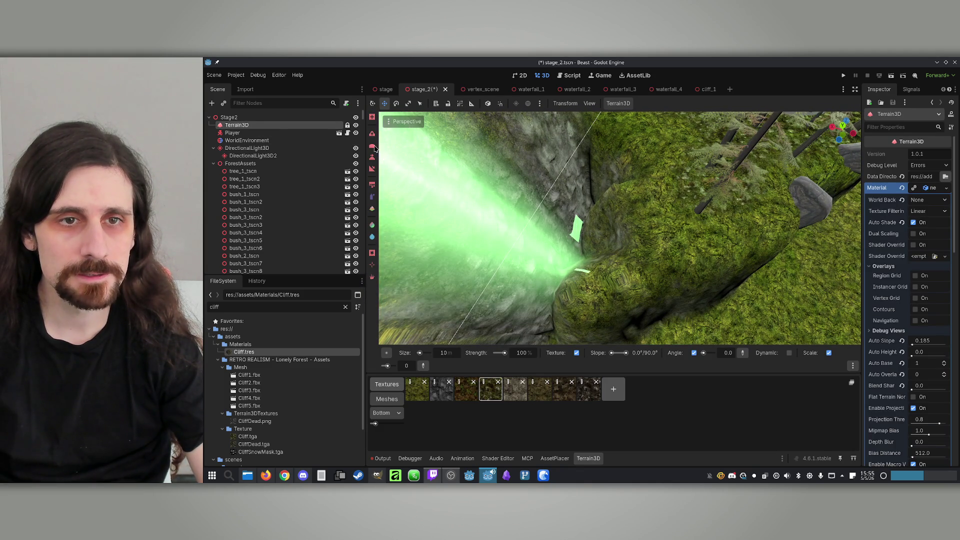
Paint the left cliff face with another Terrain3D brush, then pick a boulder in AssetPlacer.
click(373, 146)
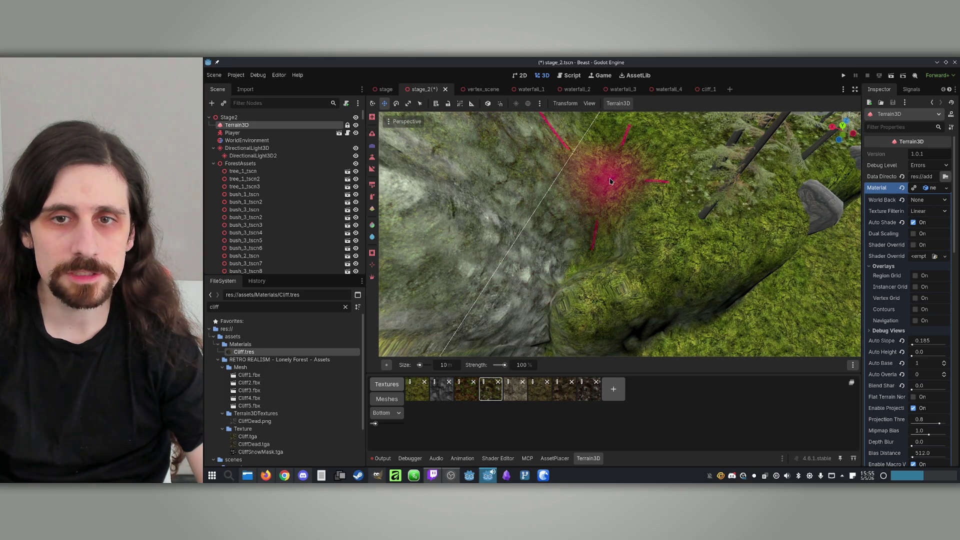
scroll(610, 181, down, 5)
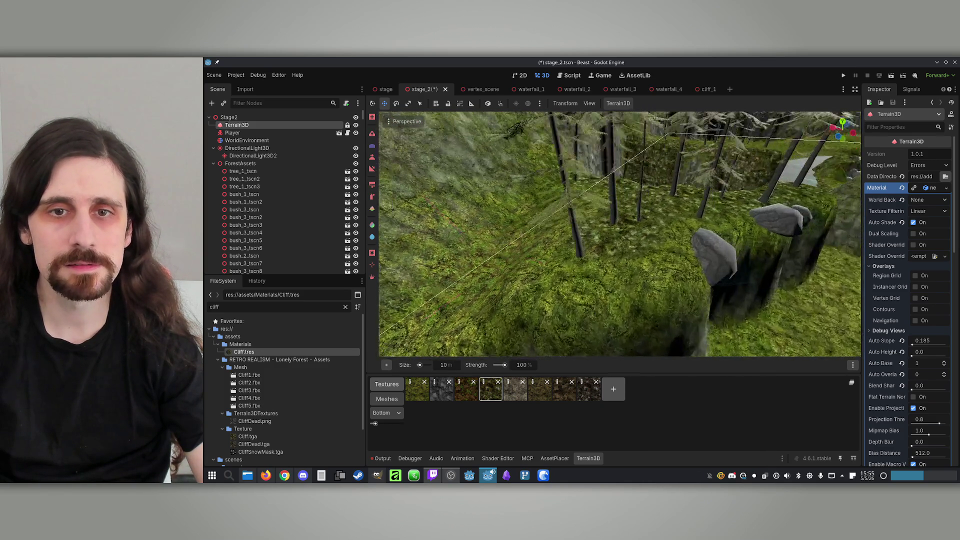
scroll(618, 257, down, 5)
scroll(586, 289, up, 5)
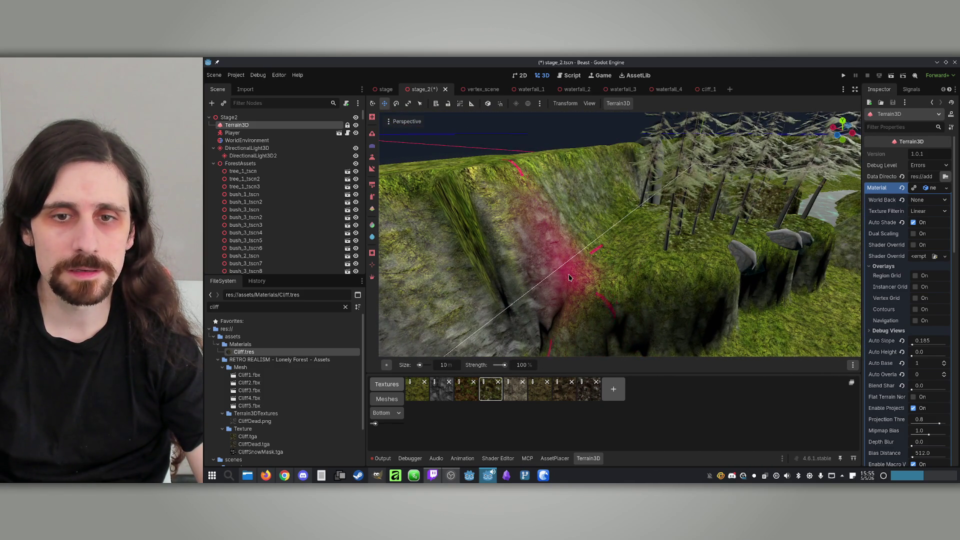
scroll(520, 245, up, 5)
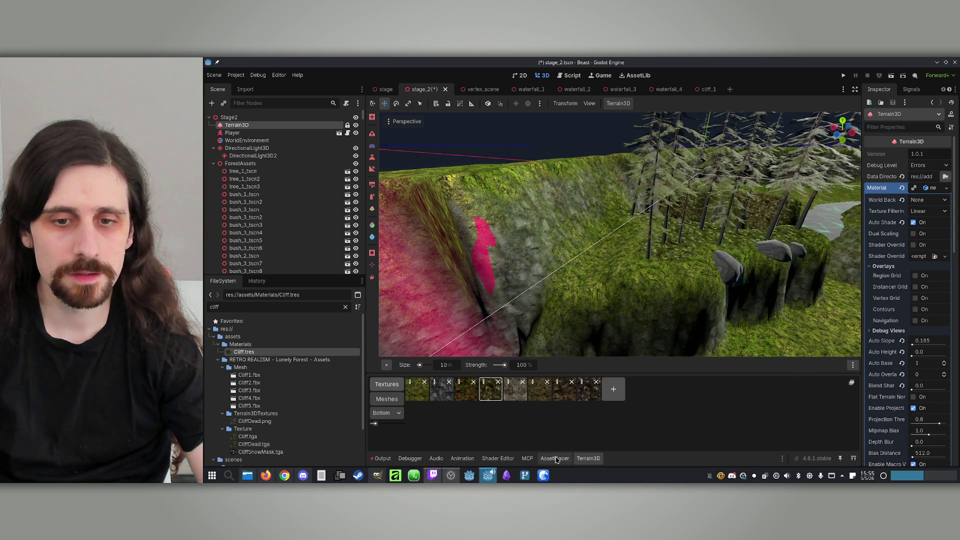
click(555, 459)
click(649, 378)
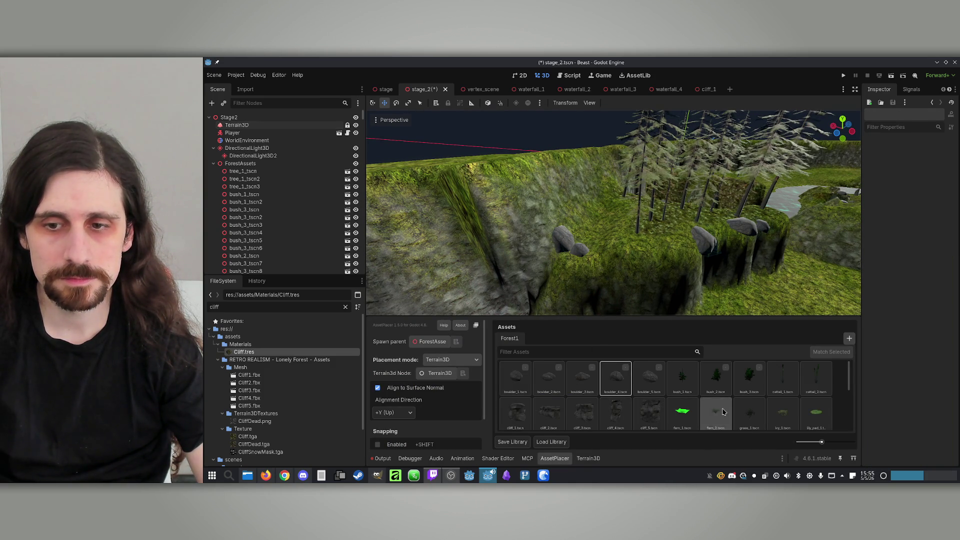
Place boulder_5 and boulder_4 boulders around the waterfall and cliff tops.
click(749, 378)
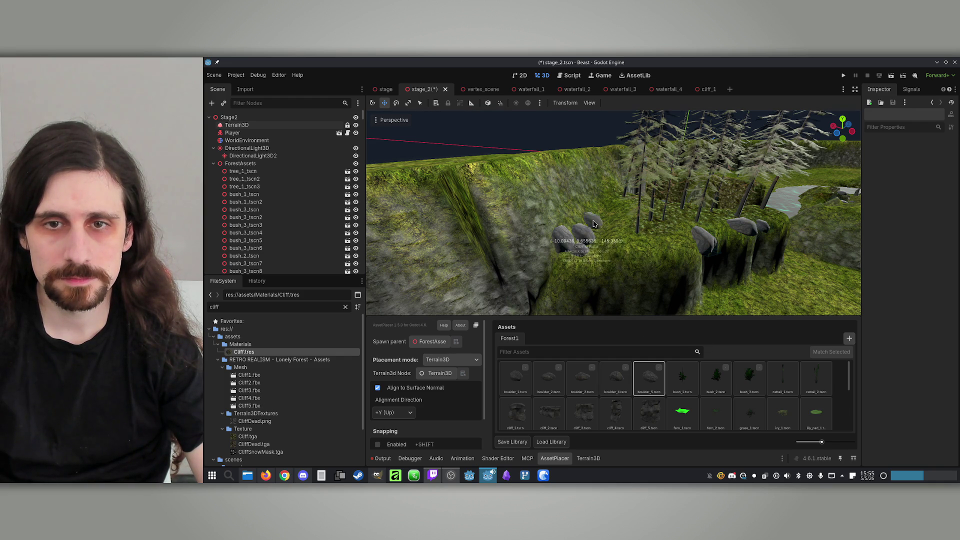
scroll(574, 218, up, 5)
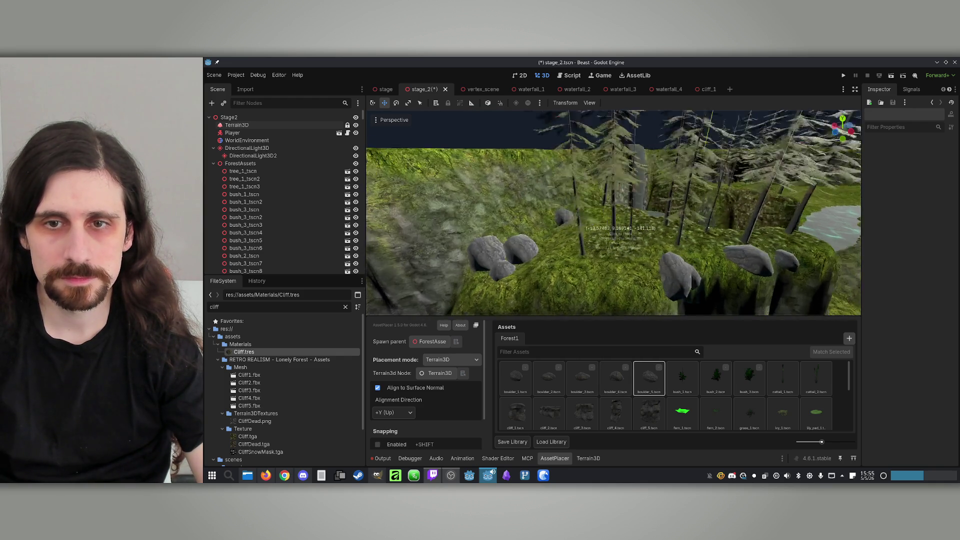
drag(671, 225, 619, 206)
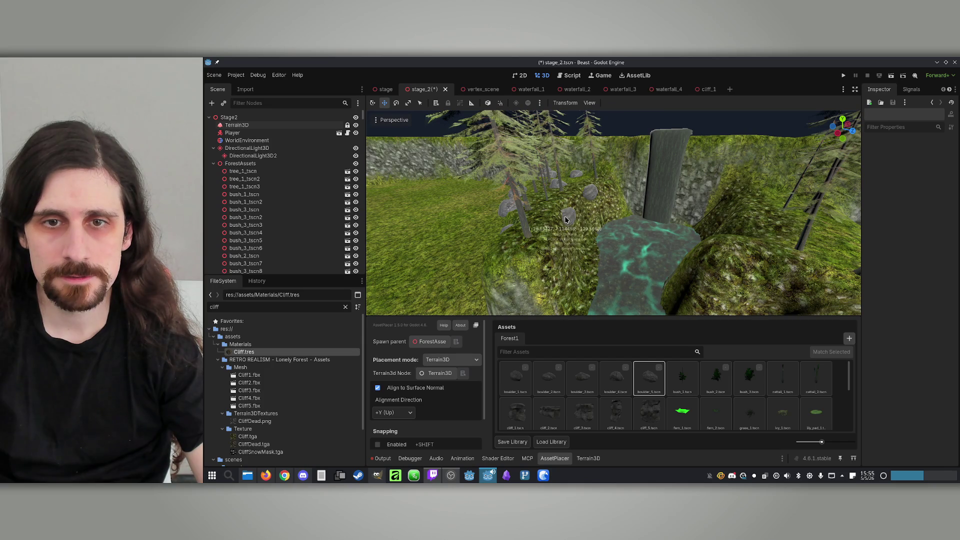
click(615, 378)
drag(565, 225, 586, 229)
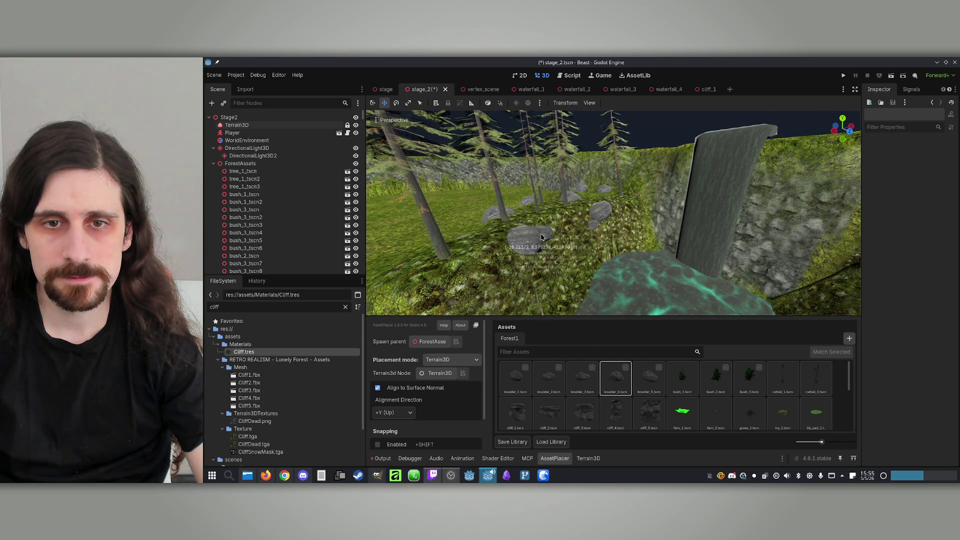
drag(494, 245, 522, 239)
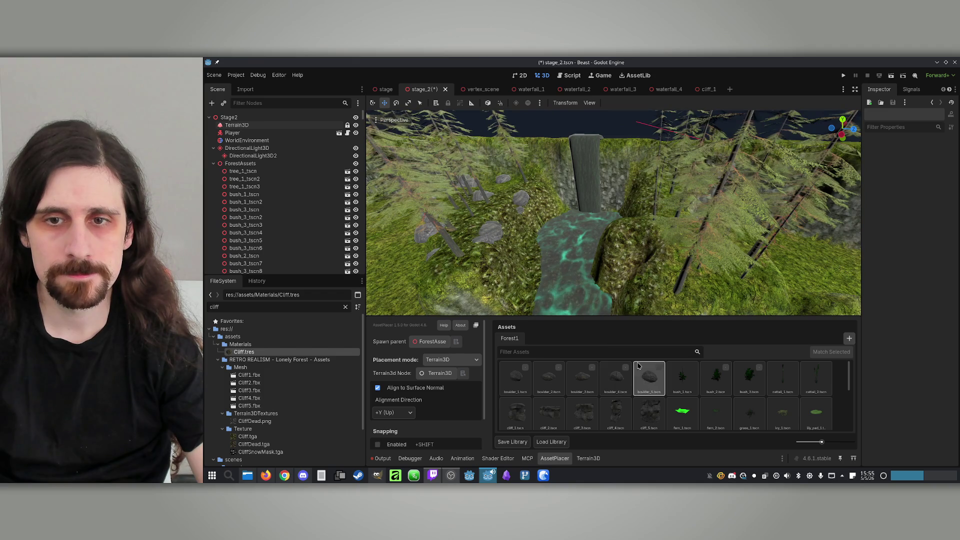
click(637, 366)
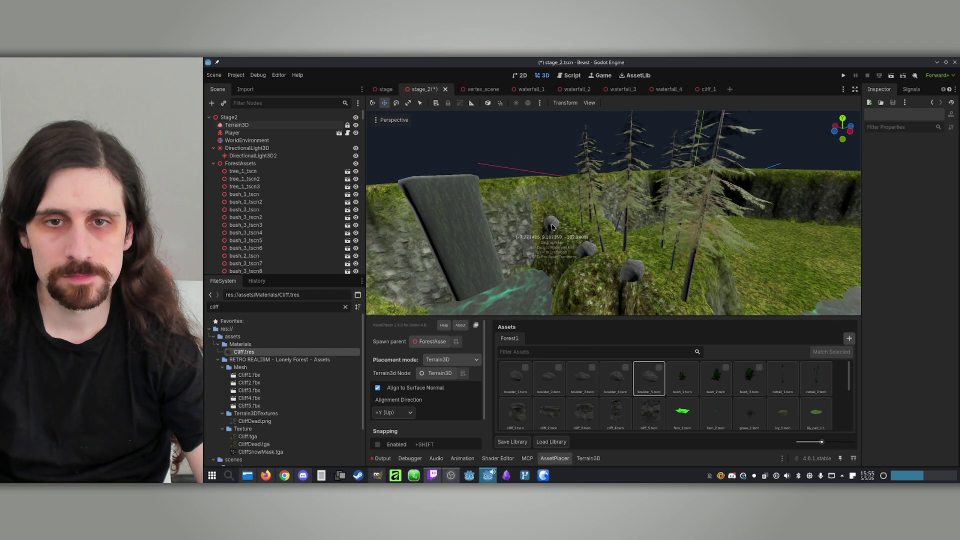
Add boulder_4 and boulder_3 boulders by the river and on the cliff top, then save stage_2.
mouse_move(558, 229)
mouse_down()
mouse_move(621, 239)
mouse_move(645, 226)
mouse_up()
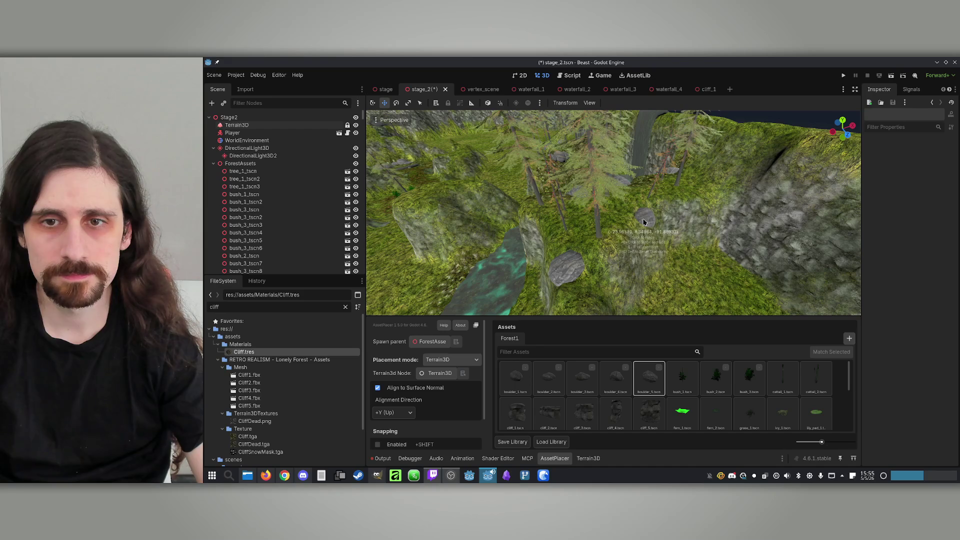
click(622, 372)
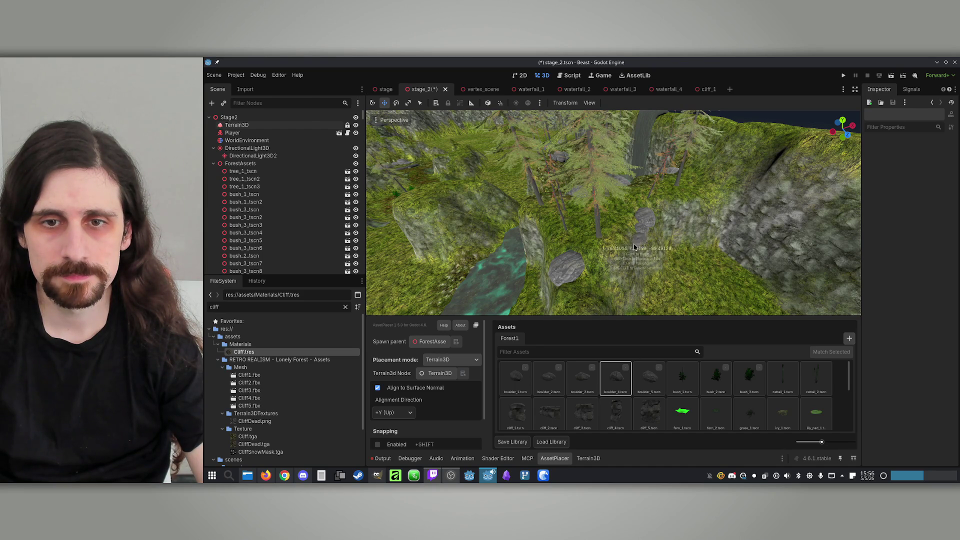
drag(579, 275, 609, 261)
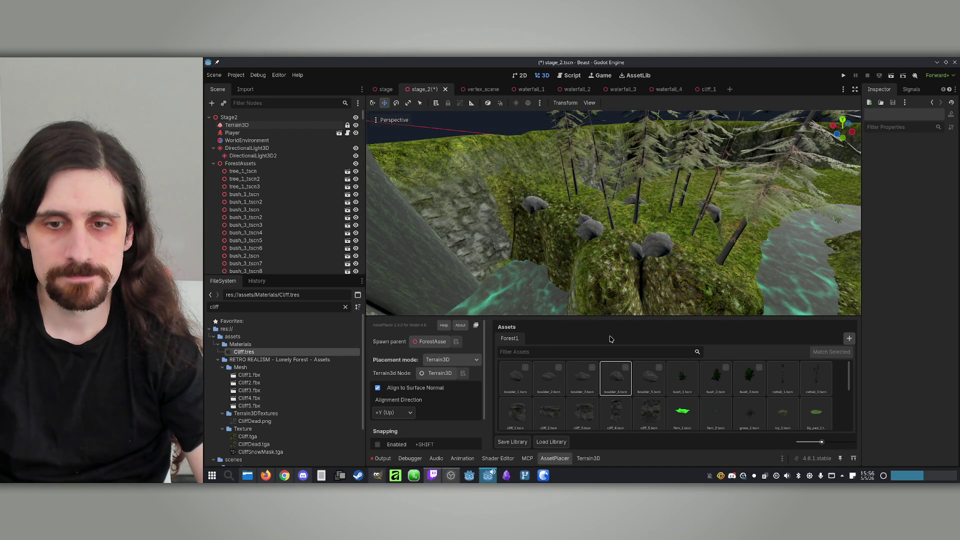
click(582, 377)
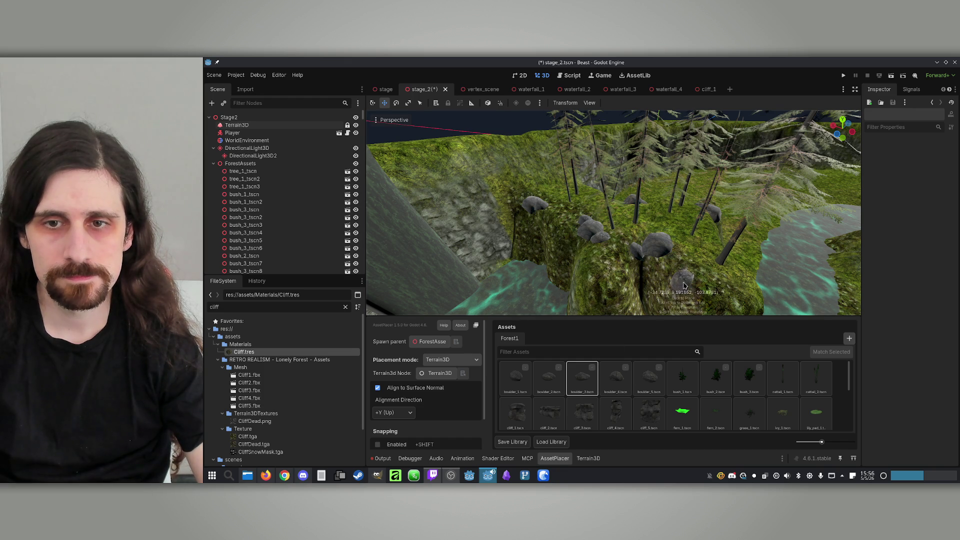
mouse_move(550, 205)
mouse_down()
mouse_move(644, 209)
mouse_move(659, 197)
mouse_up()
click(617, 161)
mouse_move(594, 170)
mouse_down()
mouse_move(560, 195)
mouse_move(580, 192)
mouse_up()
key(ctrl+s)
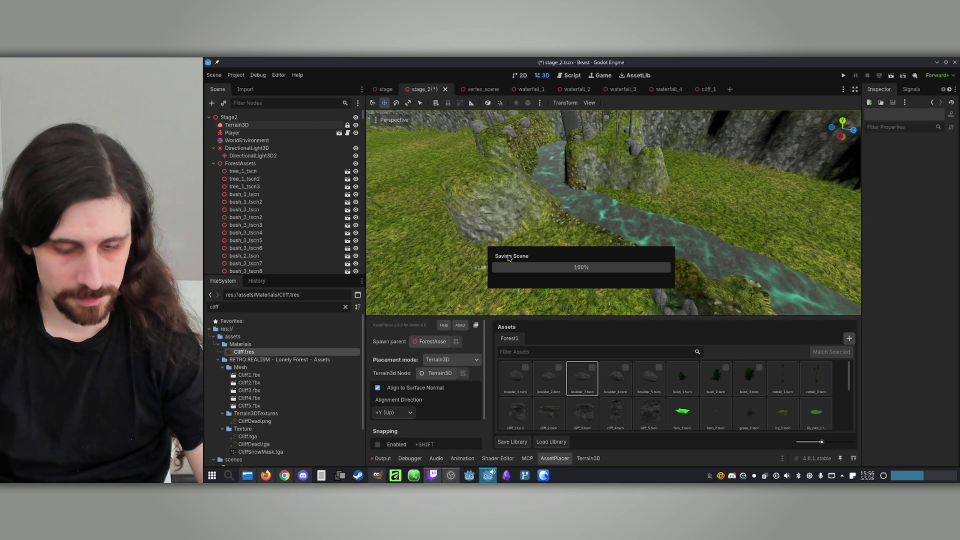
mouse_move(562, 253)
mouse_down()
mouse_move(550, 256)
mouse_move(564, 250)
mouse_move(565, 235)
mouse_up()
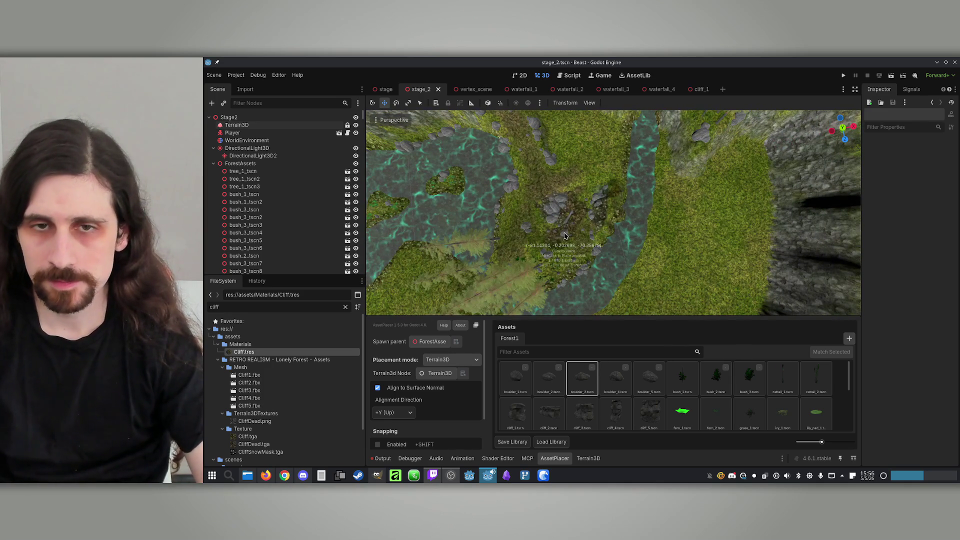
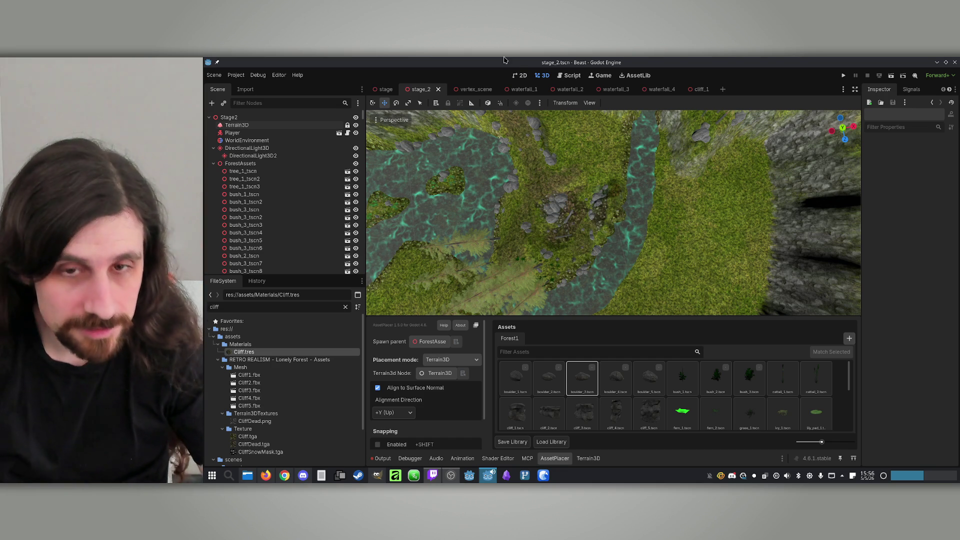
Orbit to an angled view of the cliffs, then select the Terrain3D node to show its textures.
mouse_move(565, 236)
mouse_down()
mouse_move(595, 190)
mouse_move(595, 200)
mouse_up()
drag(533, 151, 452, 164)
drag(609, 225, 610, 237)
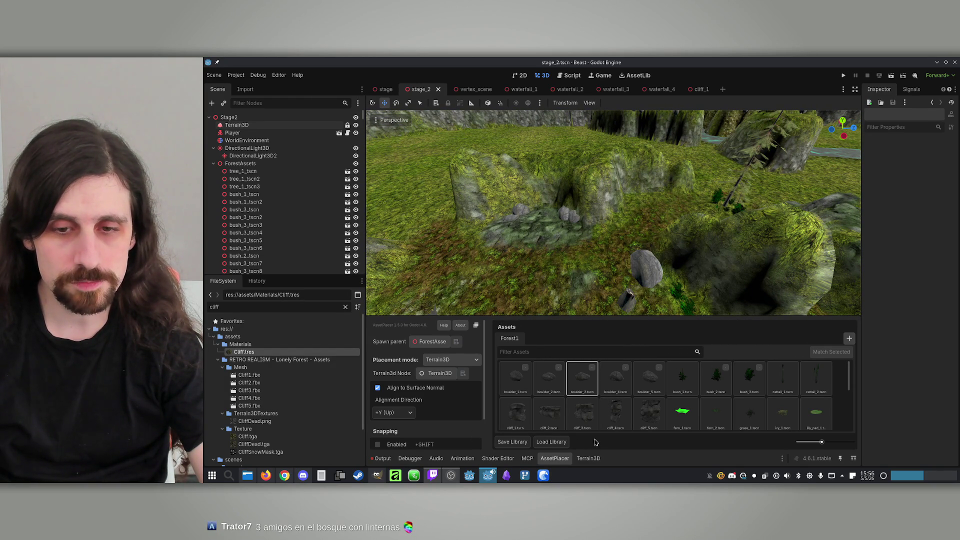
click(237, 125)
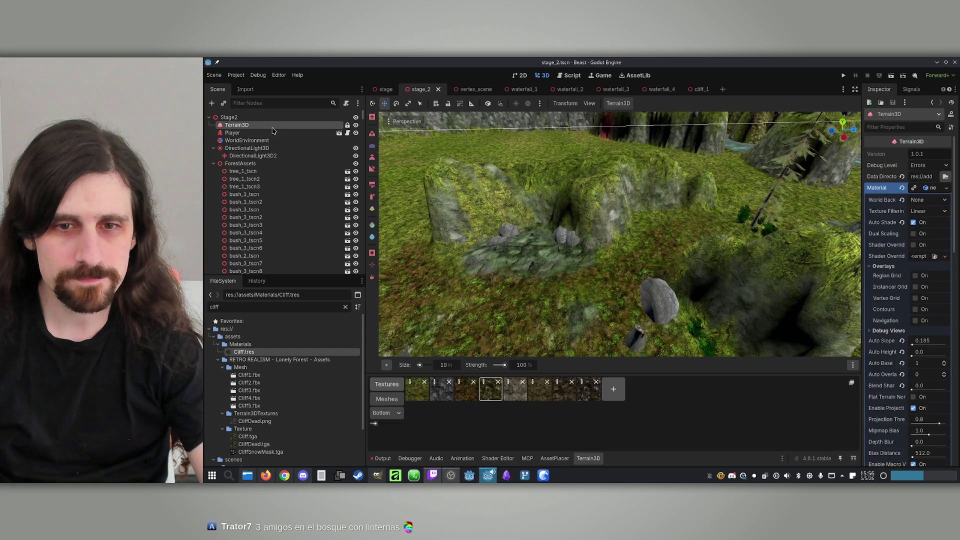
Pick the sixth (dark rock) texture and the adjustable-strength paint brush.
click(540, 393)
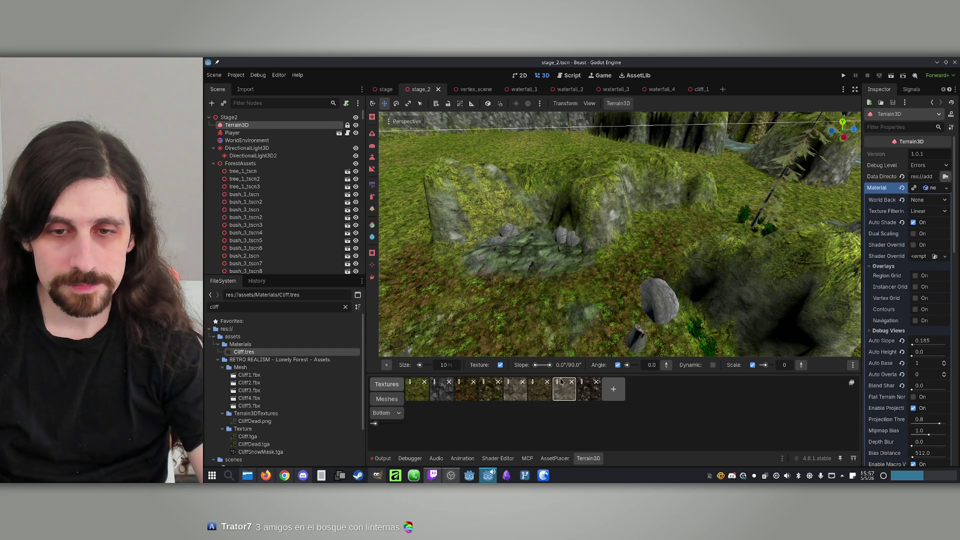
drag(616, 222, 634, 203)
scroll(674, 195, up, 2)
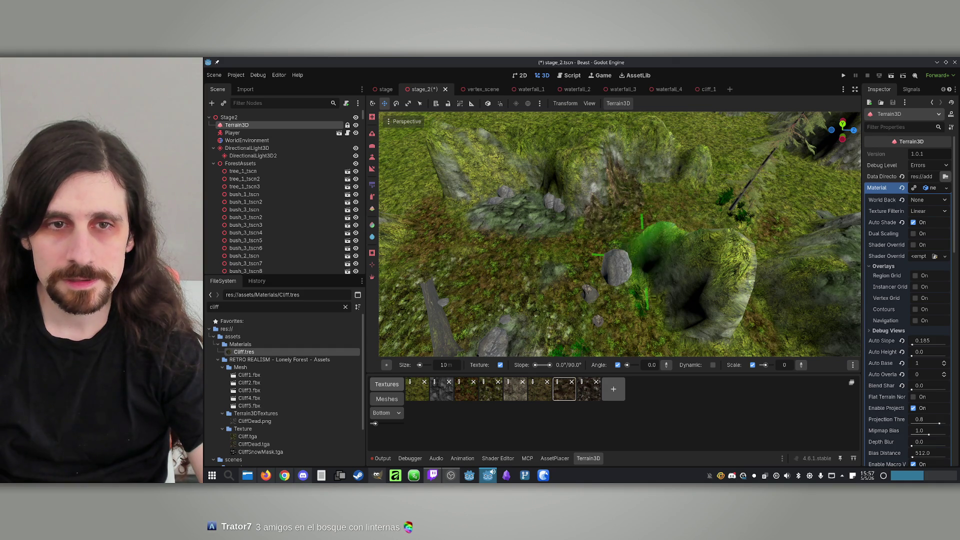
drag(644, 260, 625, 292)
key(ctrl+s)
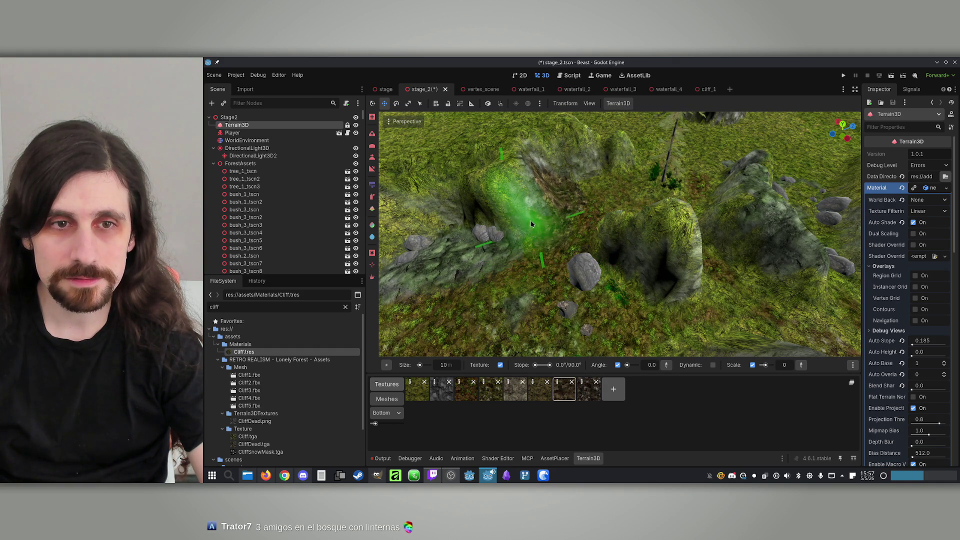
click(372, 199)
Paint the ravine cliff walls with dark rock and save the stage_2 scene.
drag(561, 176, 561, 203)
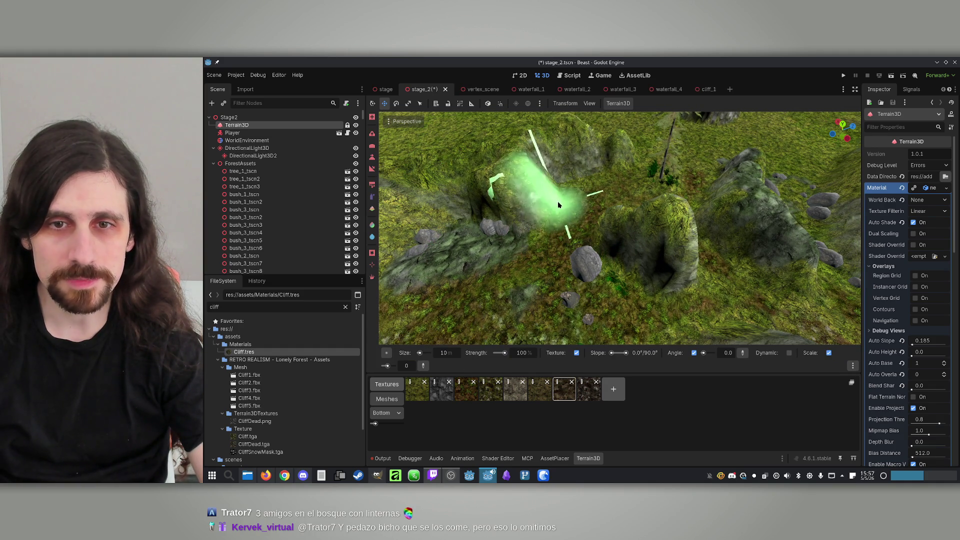
scroll(530, 225, up, 2)
mouse_move(621, 190)
mouse_down()
mouse_move(685, 182)
mouse_move(700, 210)
mouse_up()
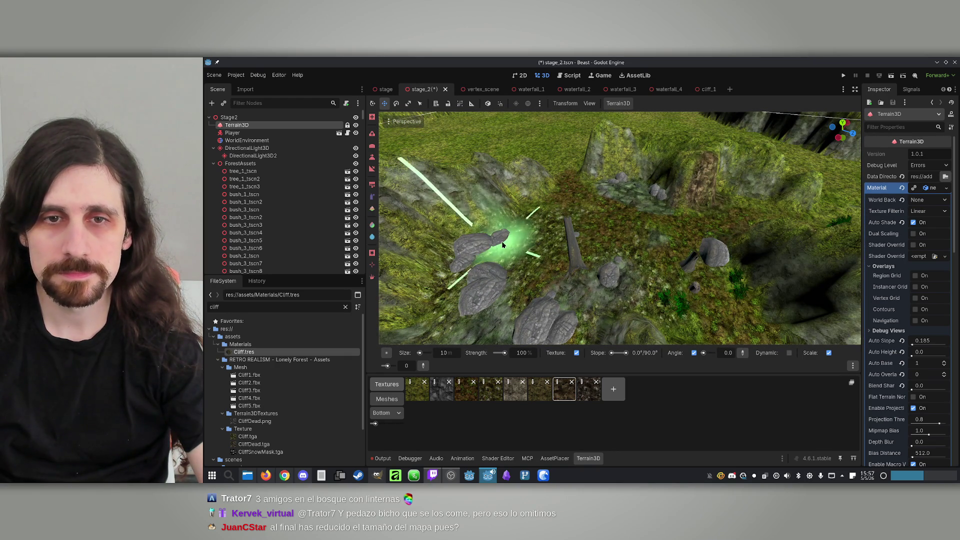
mouse_move(601, 255)
mouse_down()
mouse_move(561, 261)
mouse_move(553, 275)
mouse_up()
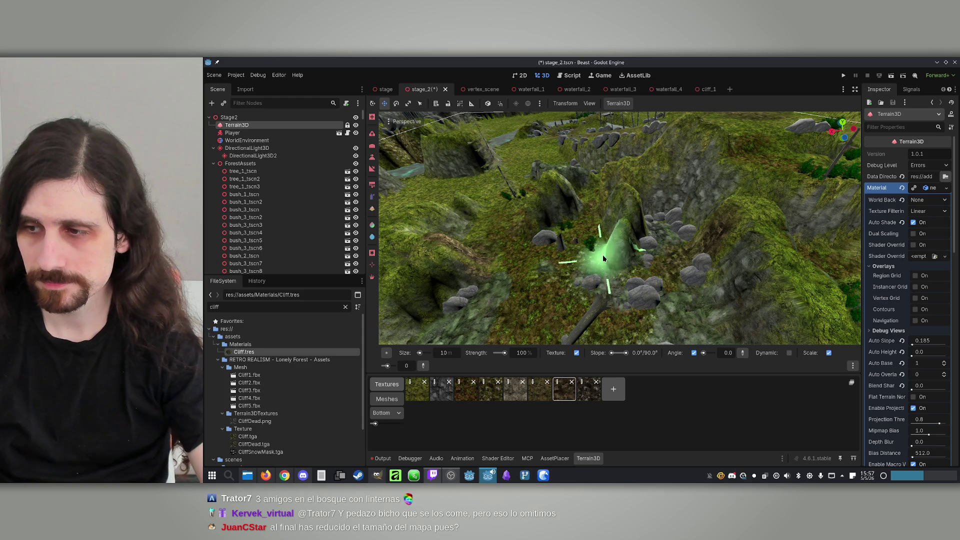
key(ctrl+s)
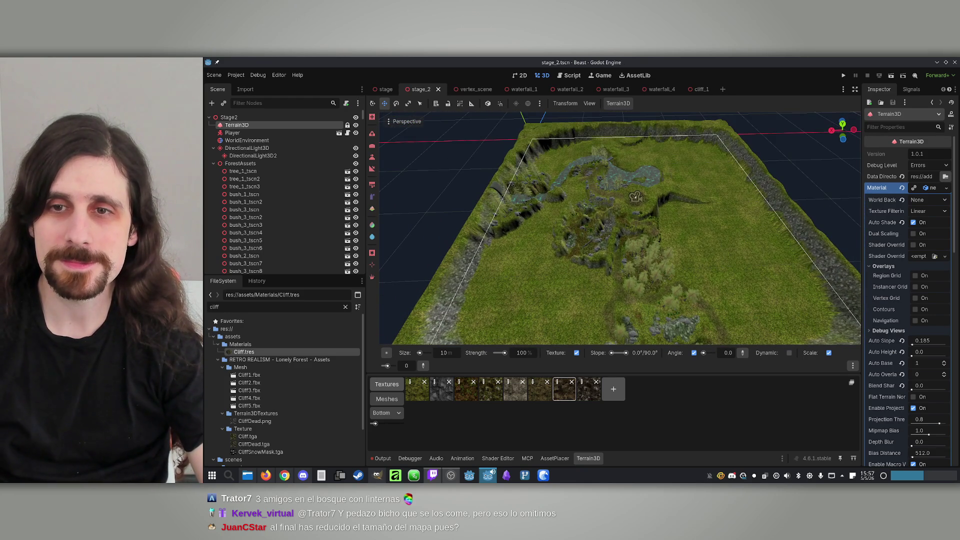
scroll(620, 227, down, 3)
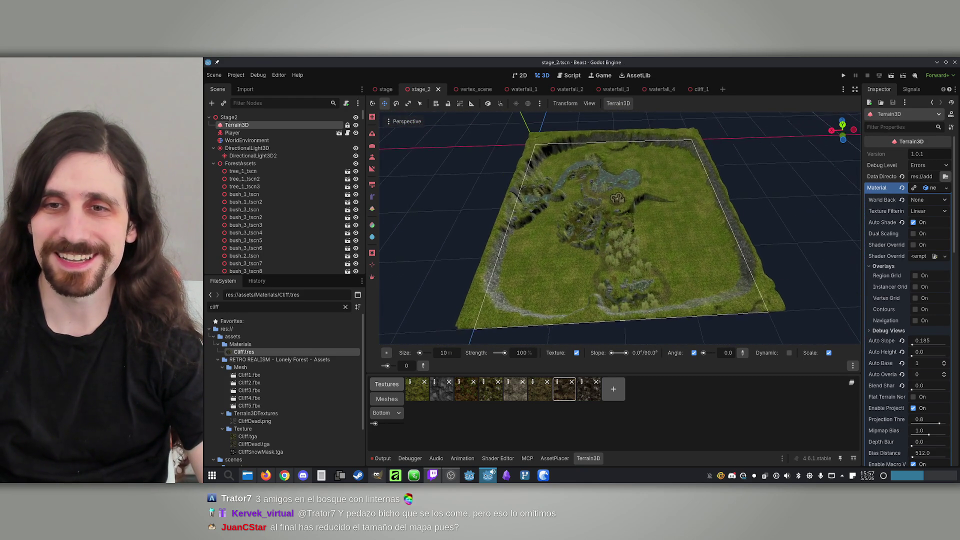
scroll(620, 227, up, 3)
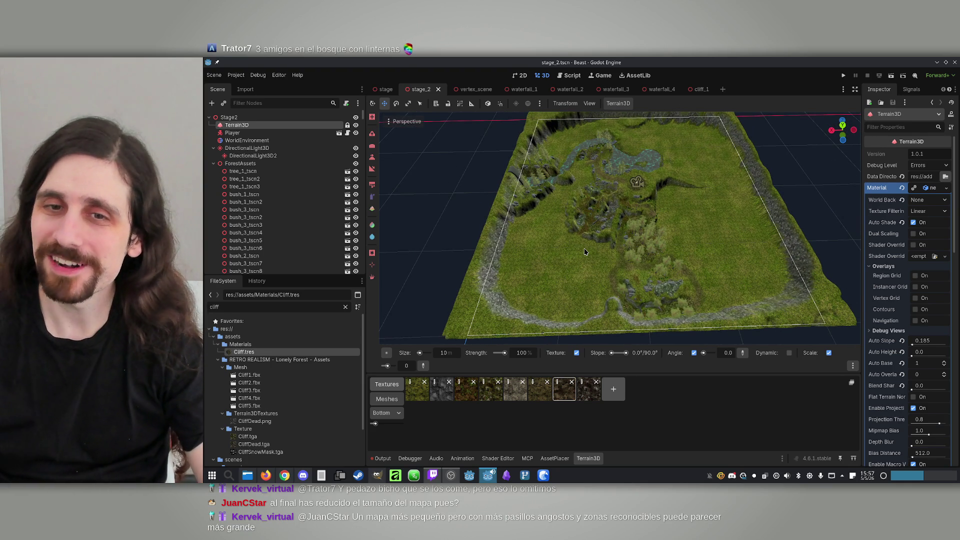
scroll(620, 228, up, 5)
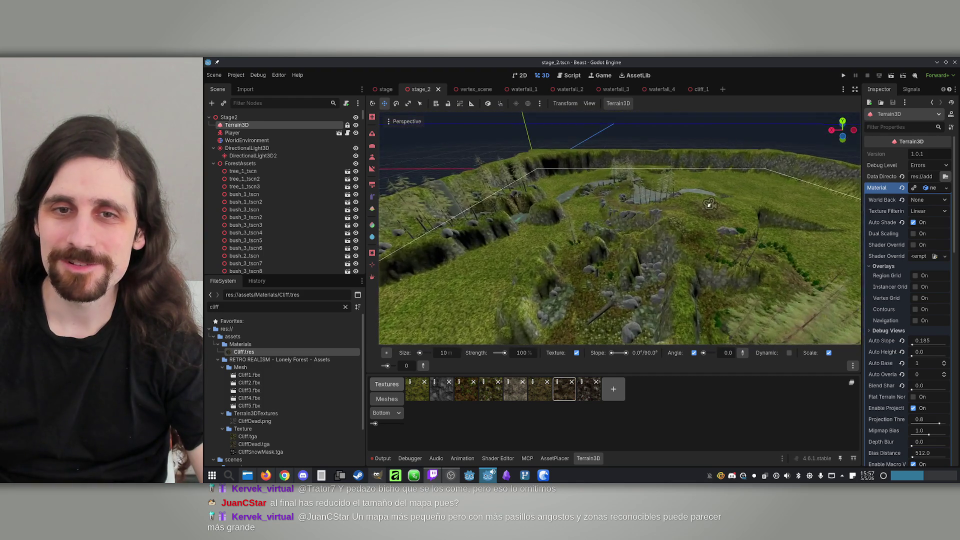
scroll(620, 227, down, 3)
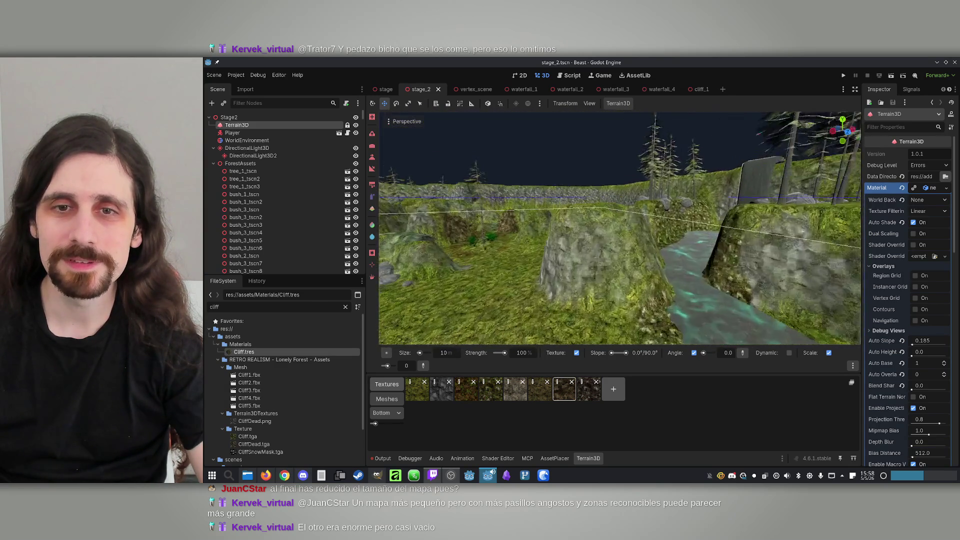
key(w)
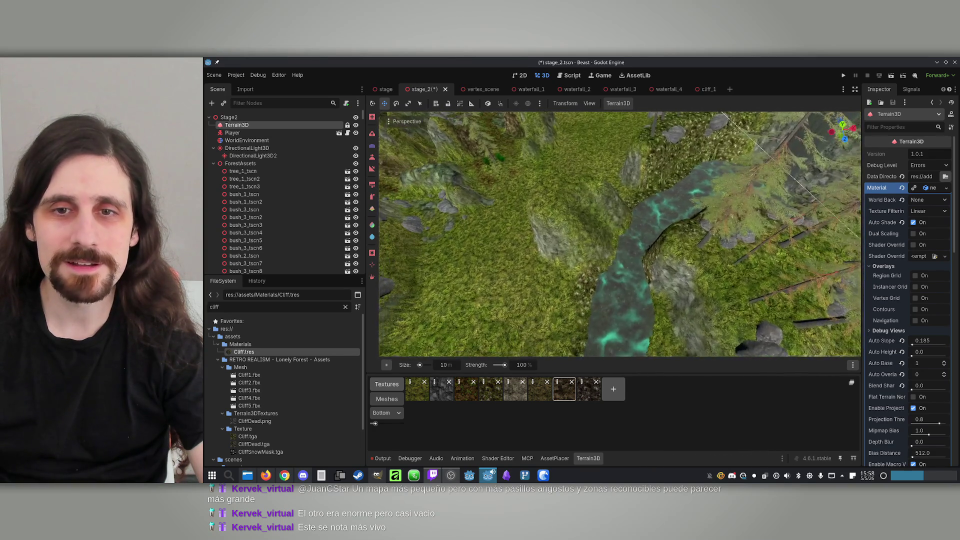
Fly in over the mossy rocks and water and pick another Terrain3D texture slot.
key(w)
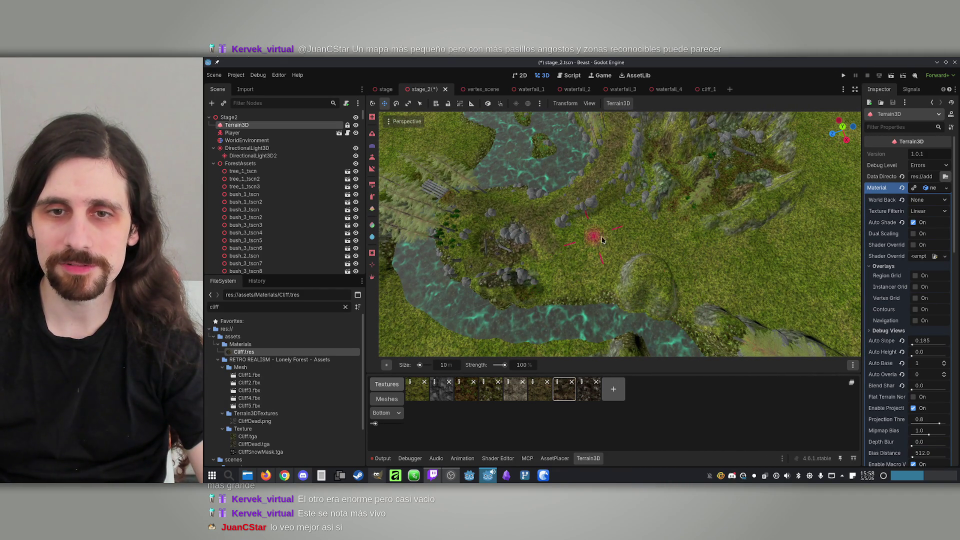
key(w)
key(s)
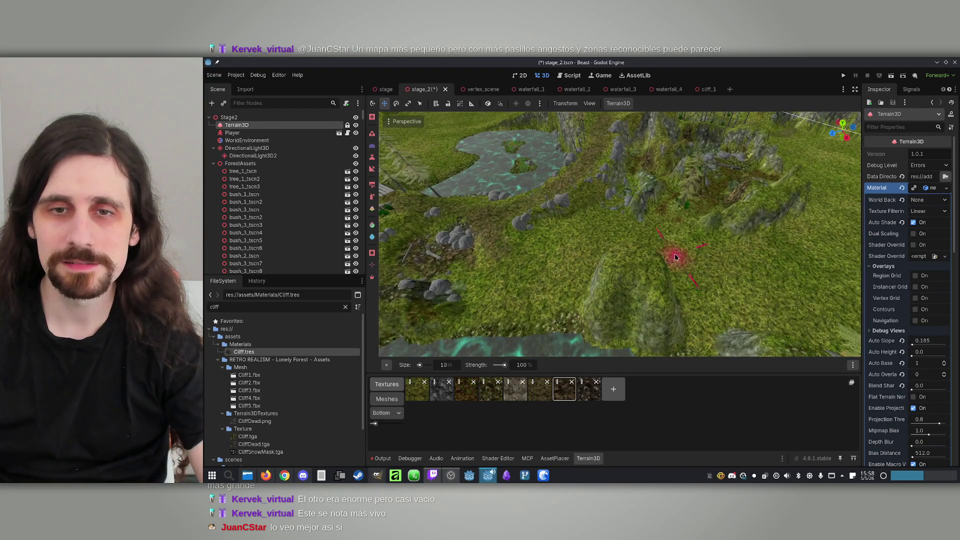
key(w)
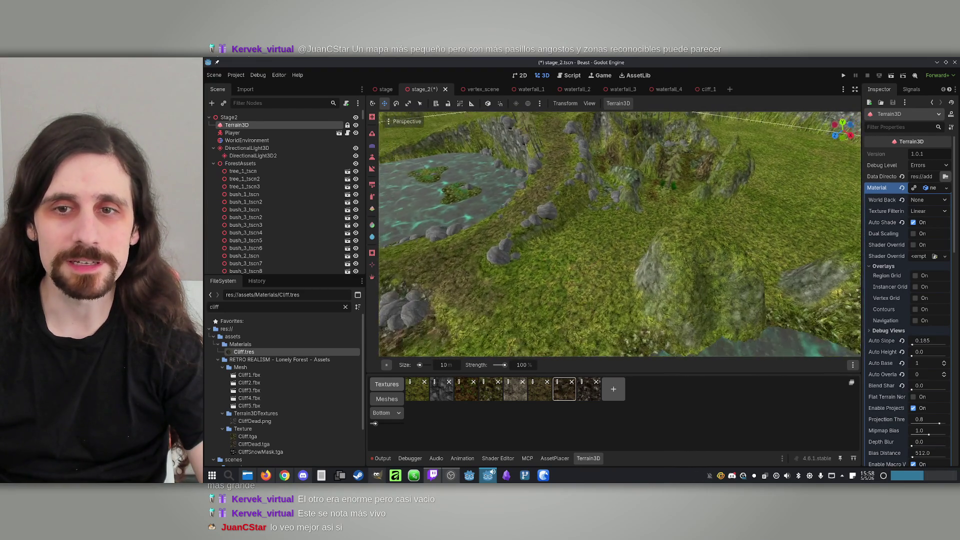
key(s)
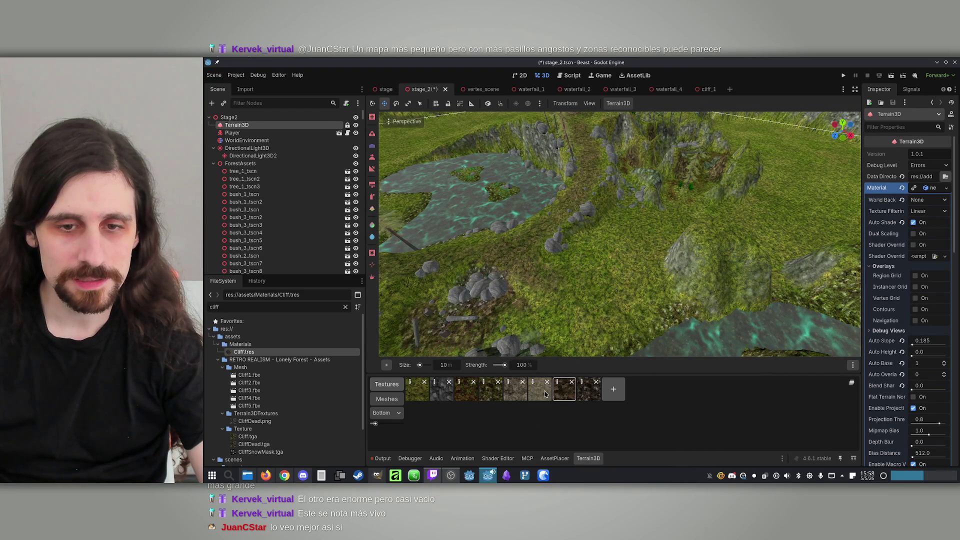
click(545, 394)
Paint grass over the stray brown patch in the clearing.
key(w)
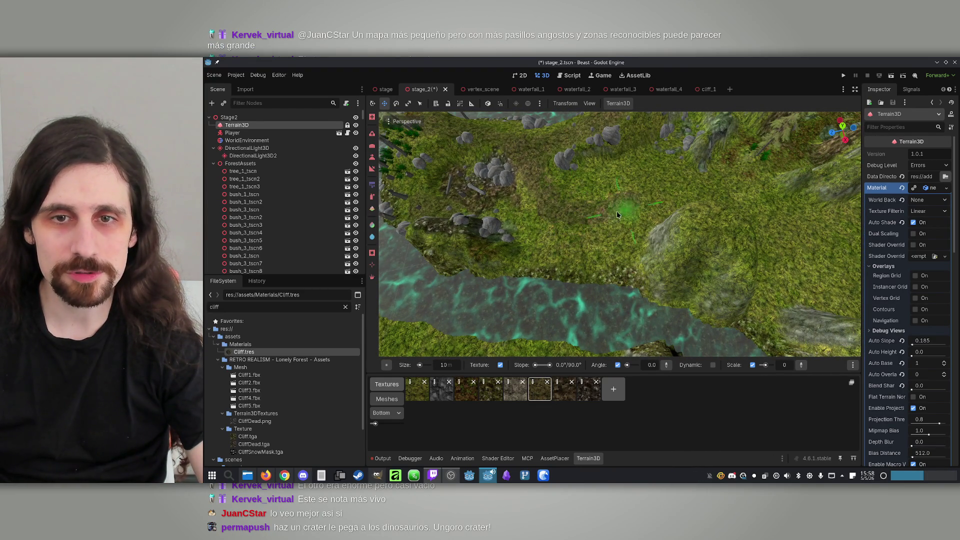
key(w)
mouse_move(614, 307)
mouse_down()
mouse_move(631, 260)
mouse_move(633, 273)
mouse_up()
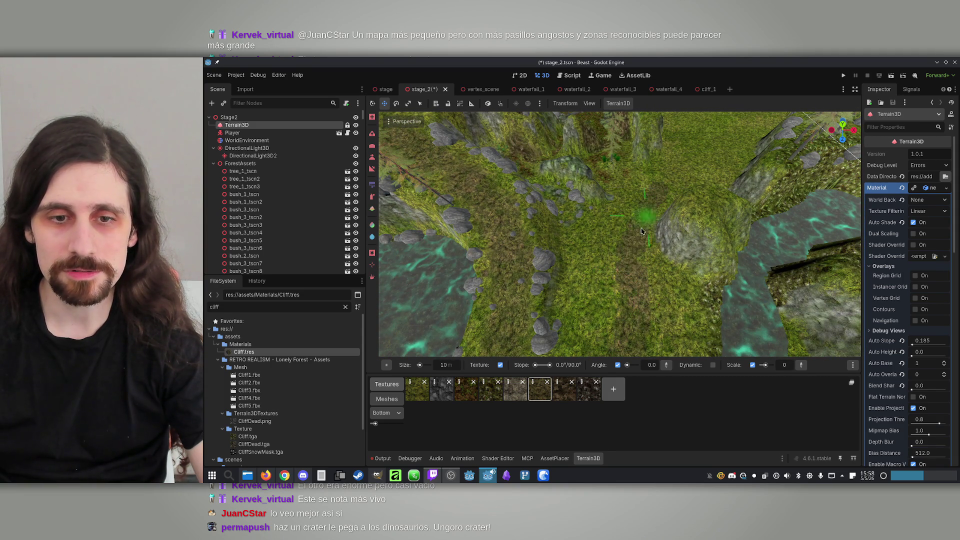
click(372, 197)
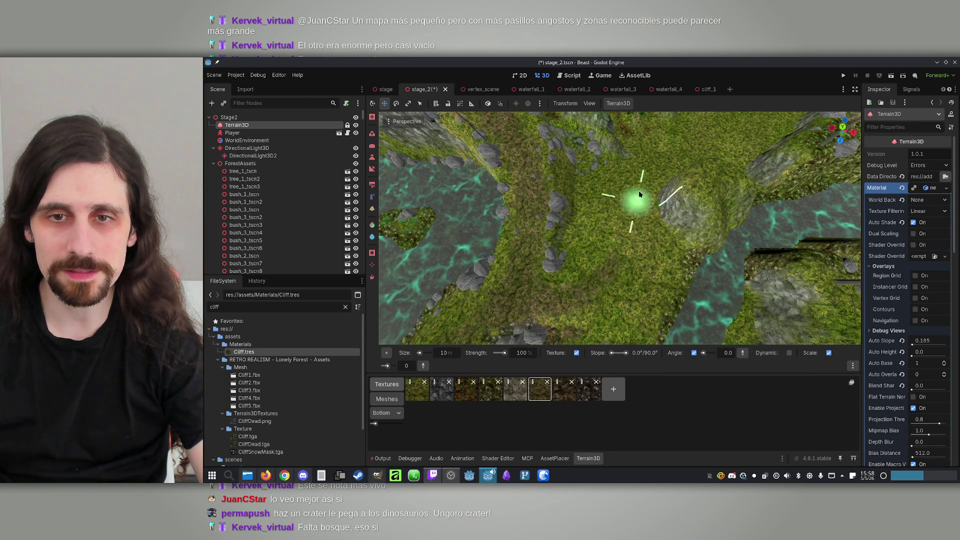
drag(666, 164, 624, 210)
mouse_move(627, 261)
mouse_down()
mouse_move(621, 225)
mouse_move(637, 242)
mouse_up()
scroll(622, 322, down, 5)
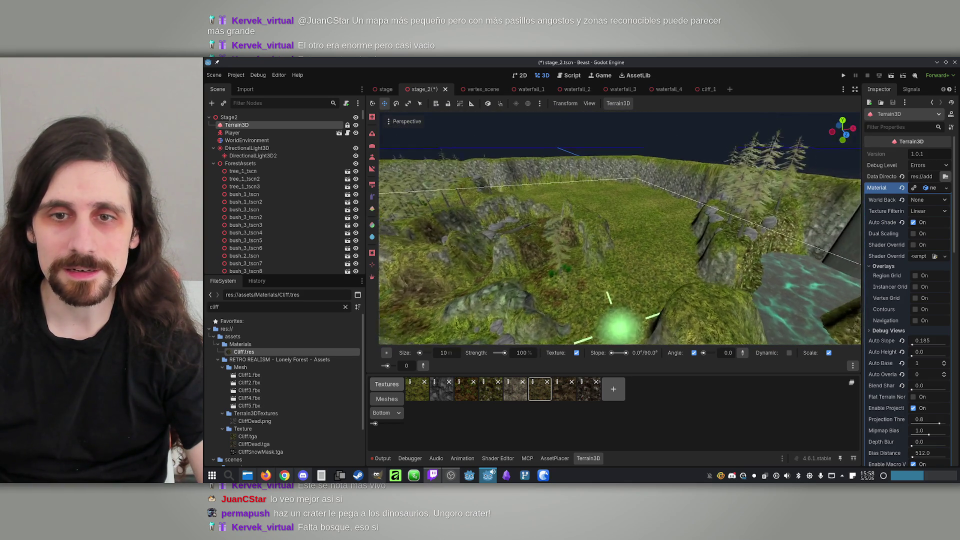
scroll(636, 170, up, 5)
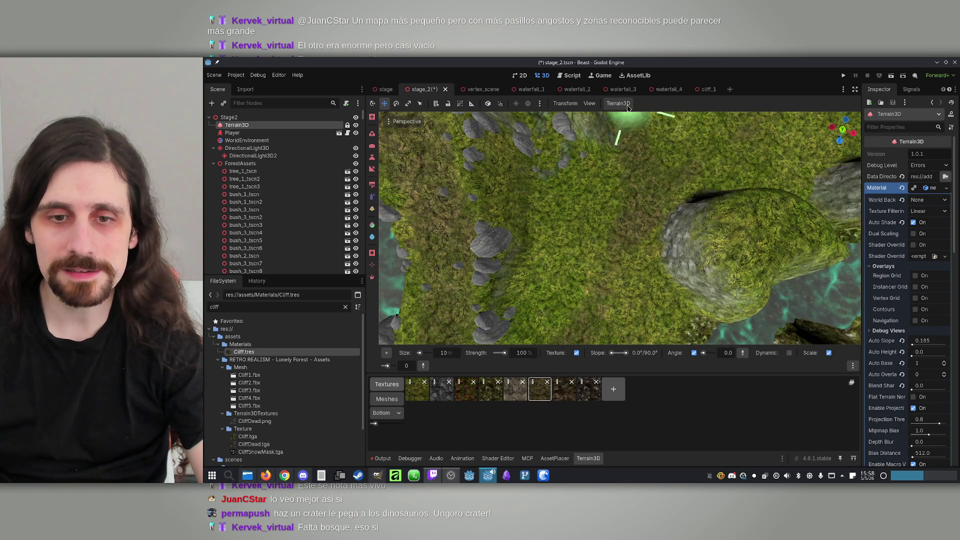
scroll(637, 170, down, 5)
scroll(637, 171, up, 5)
Brush a GroundDirt path across the grassy clearing between the rocks.
click(465, 395)
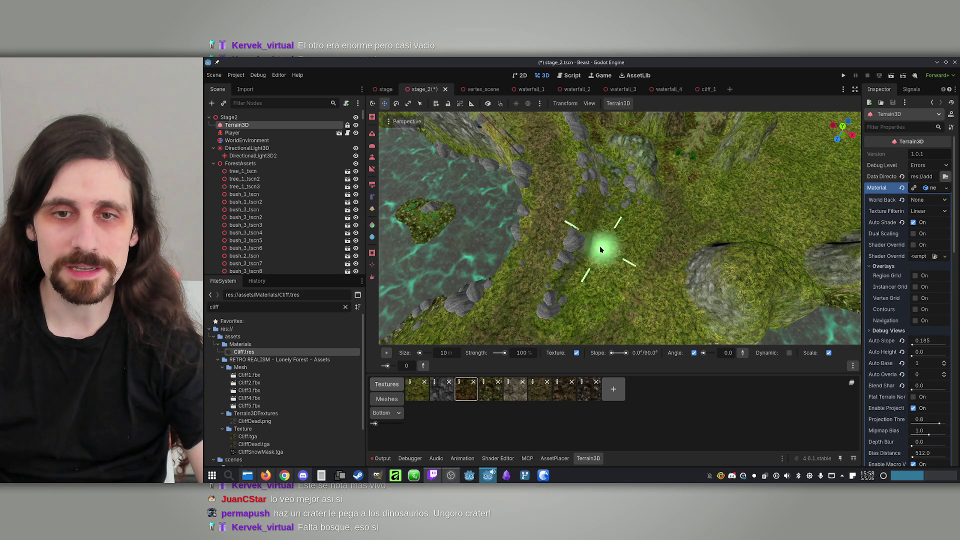
mouse_move(637, 230)
mouse_down()
mouse_move(575, 294)
mouse_move(615, 293)
mouse_move(639, 220)
mouse_move(638, 241)
mouse_up()
drag(616, 274, 613, 238)
mouse_move(657, 281)
mouse_down()
mouse_move(653, 197)
mouse_move(665, 225)
mouse_up()
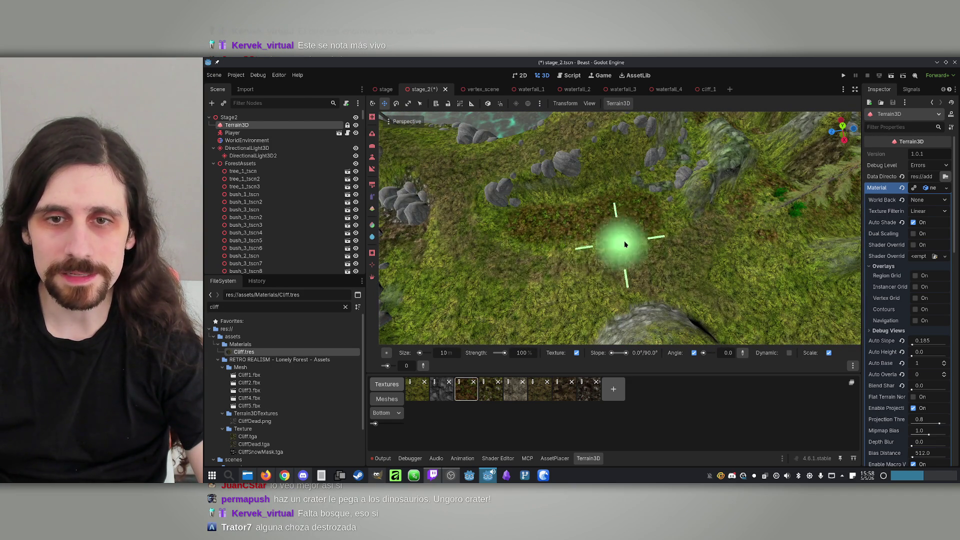
mouse_move(675, 214)
mouse_down()
mouse_move(695, 315)
mouse_move(607, 242)
mouse_up()
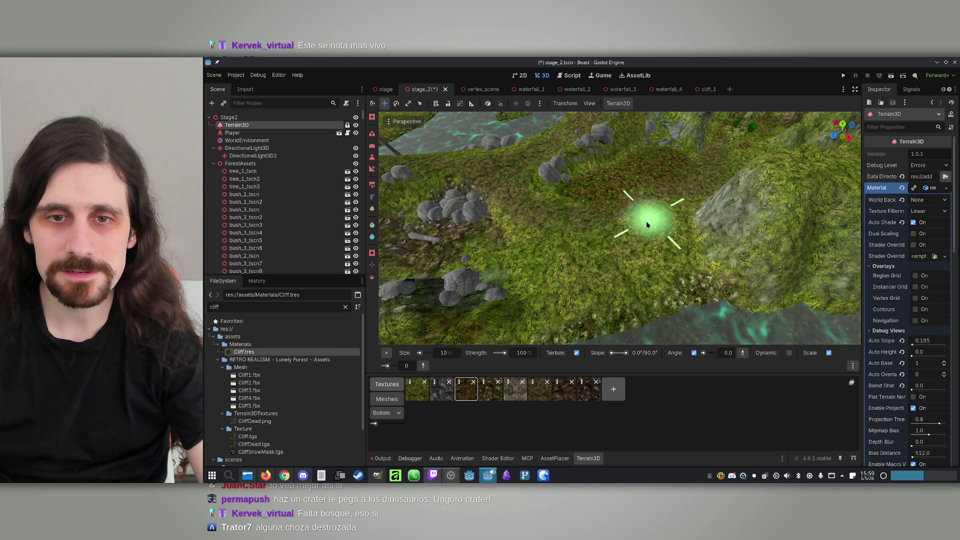
mouse_move(619, 280)
mouse_down()
mouse_move(685, 280)
mouse_move(625, 250)
mouse_up()
scroll(285, 210, down, 10)
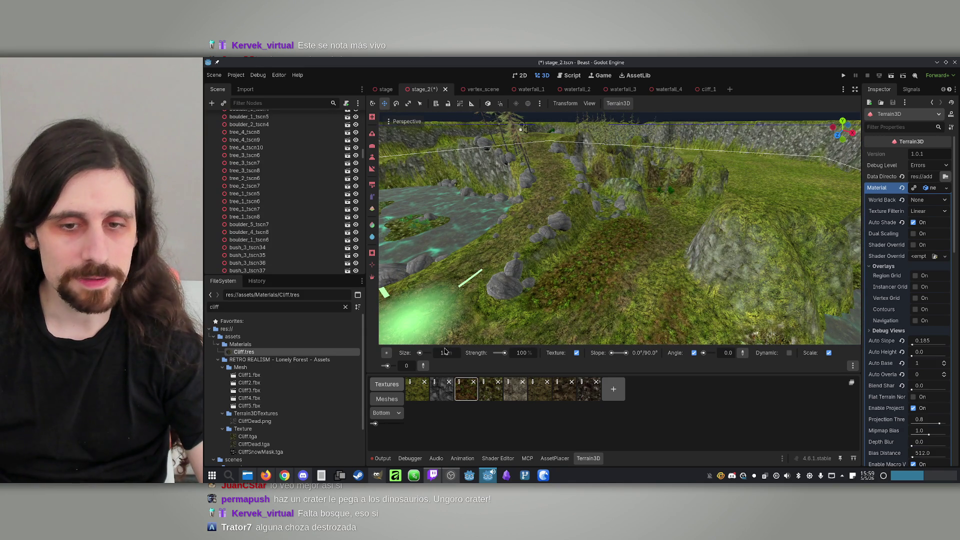
click(554, 458)
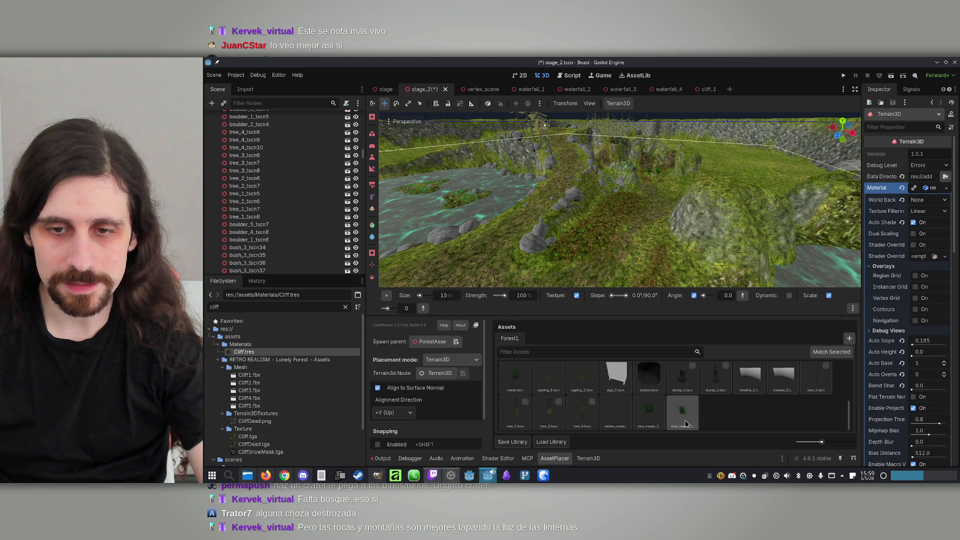
Place a rotated tree_4 beside the dirt path.
click(581, 412)
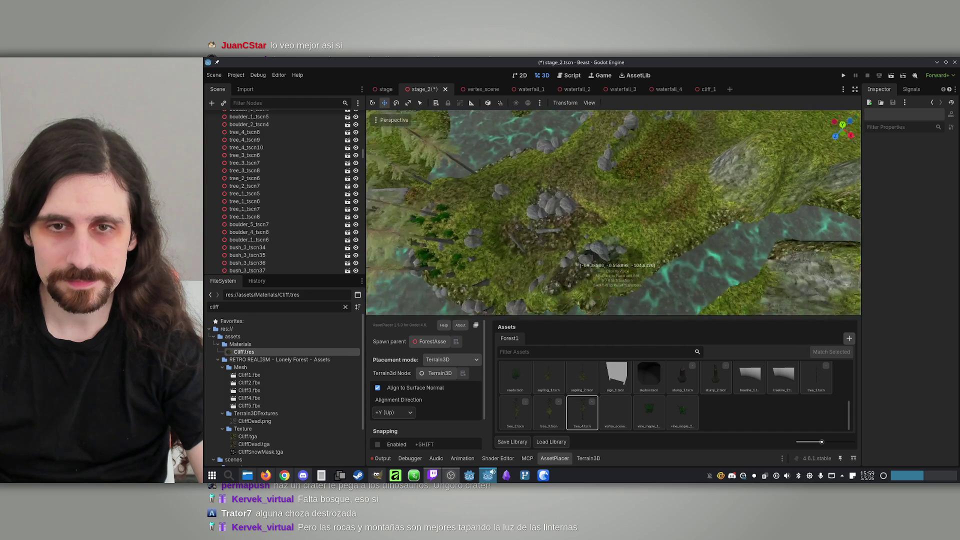
mouse_move(623, 194)
mouse_down()
mouse_move(626, 283)
mouse_move(650, 268)
mouse_up()
click(668, 200)
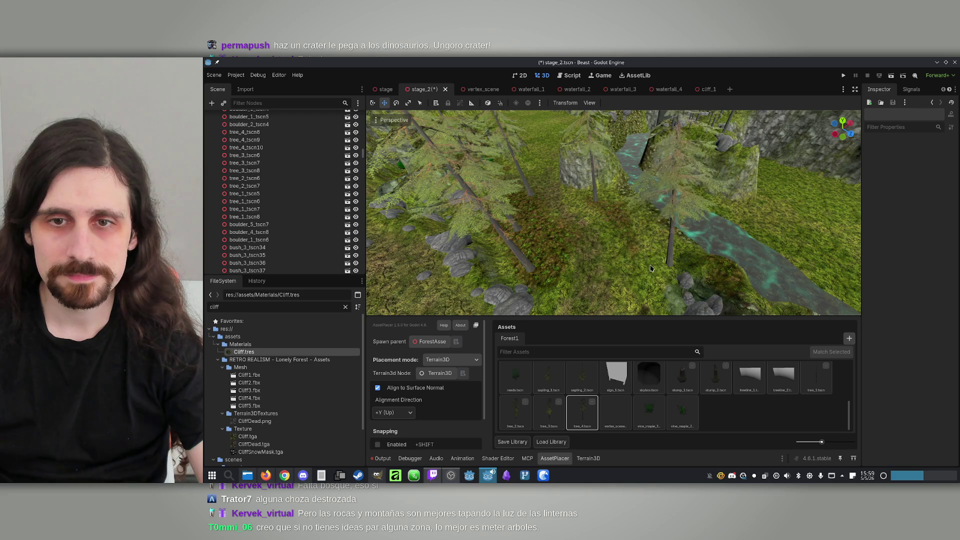
mouse_move(620, 240)
mouse_down()
mouse_move(678, 233)
mouse_move(692, 242)
mouse_up()
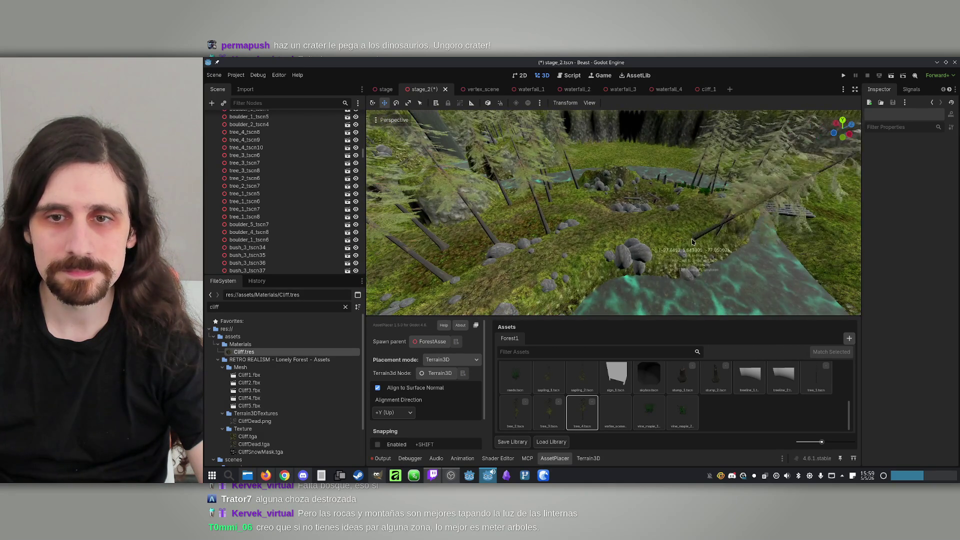
Pick tree_3, rotate it, and place a small plant beside a tree base near the mossy rock.
click(549, 411)
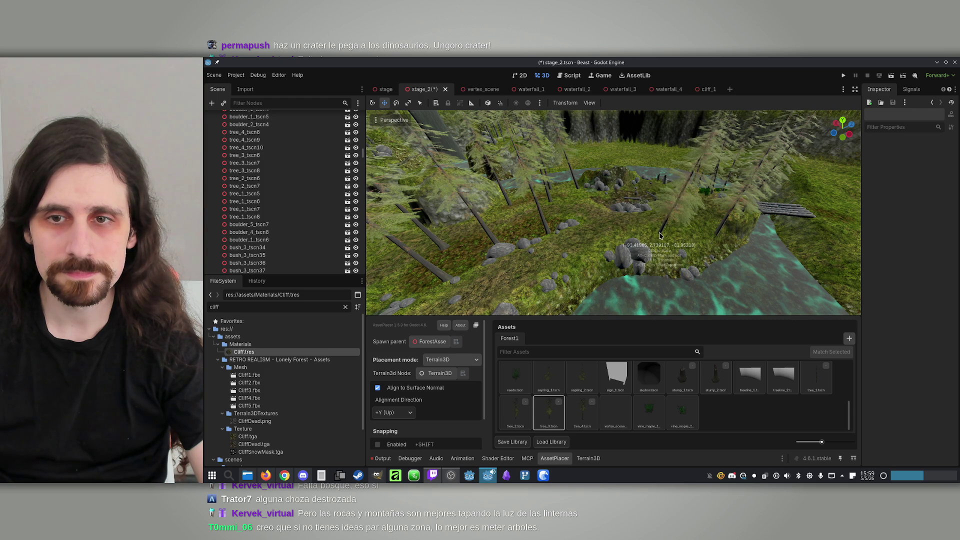
mouse_move(656, 238)
mouse_down()
mouse_move(611, 204)
mouse_move(658, 179)
mouse_move(680, 183)
mouse_move(645, 205)
mouse_move(687, 209)
mouse_up()
mouse_move(607, 202)
mouse_down()
mouse_move(656, 188)
mouse_move(648, 200)
mouse_up()
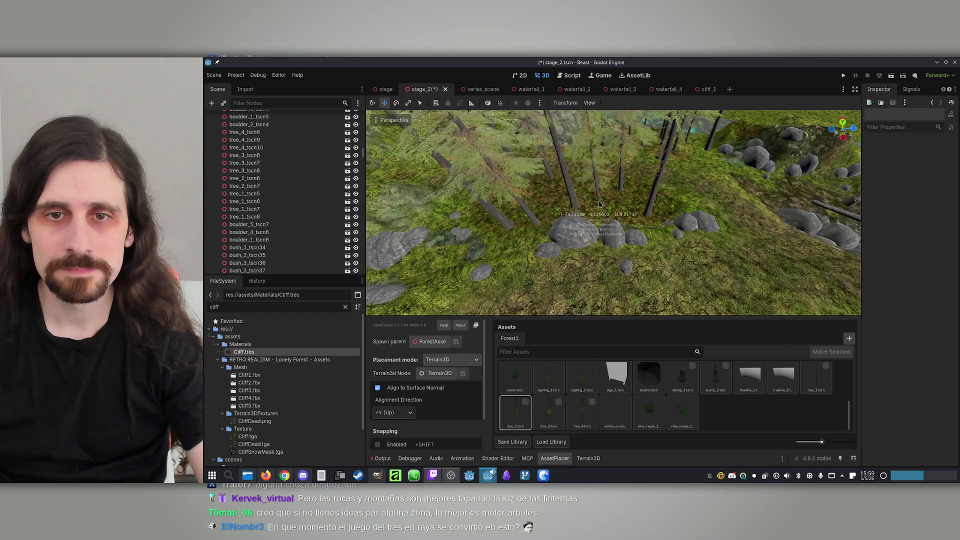
mouse_move(601, 204)
mouse_down()
mouse_move(575, 215)
mouse_move(632, 218)
mouse_move(635, 227)
mouse_move(630, 220)
mouse_up()
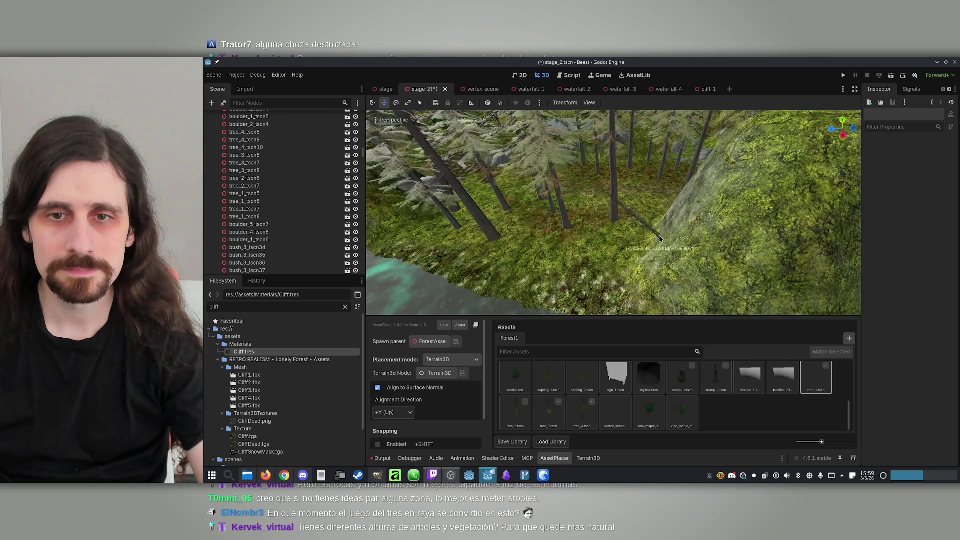
drag(595, 255, 640, 195)
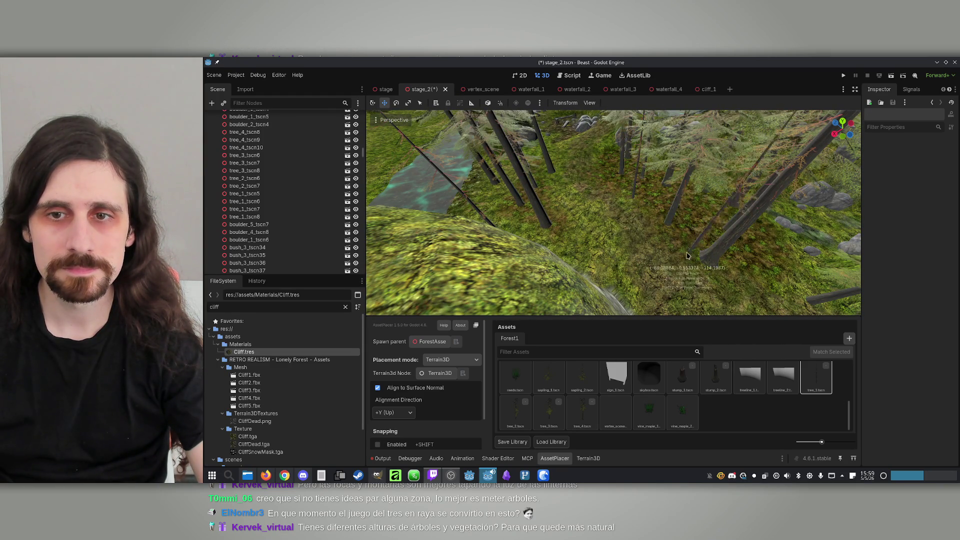
mouse_move(645, 253)
mouse_down()
mouse_move(673, 250)
mouse_move(692, 197)
mouse_move(690, 220)
mouse_up()
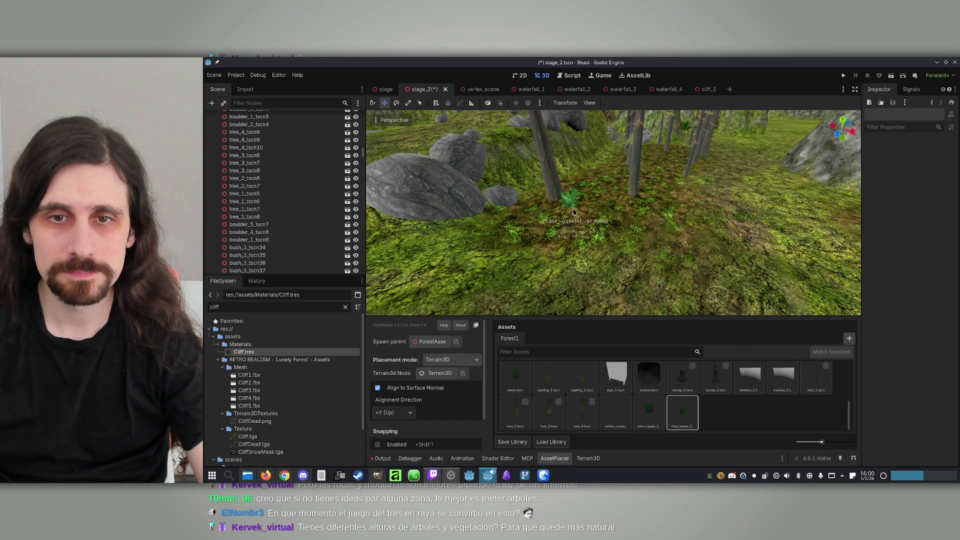
click(584, 200)
Select vine_maple_1 and swing over to another part of the forest.
mouse_move(584, 200)
mouse_down()
mouse_move(606, 163)
mouse_move(663, 147)
mouse_up()
drag(664, 197, 579, 212)
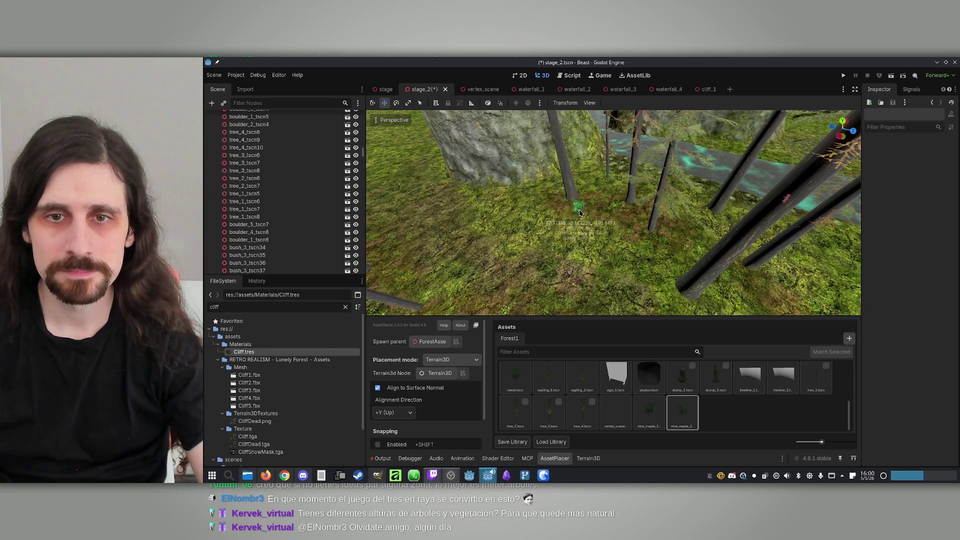
click(649, 412)
mouse_move(650, 285)
mouse_down()
mouse_move(601, 188)
mouse_move(604, 197)
mouse_up()
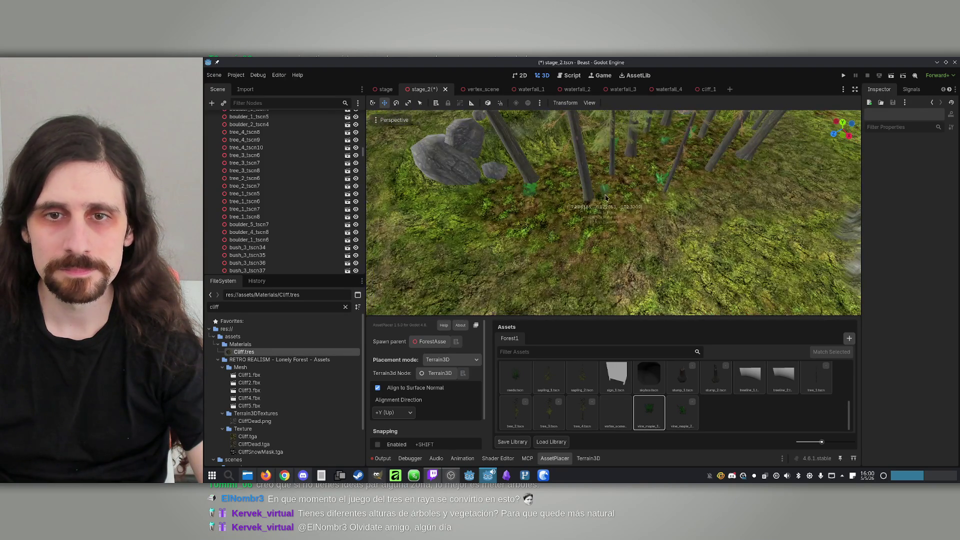
scroll(783, 381, up, 5)
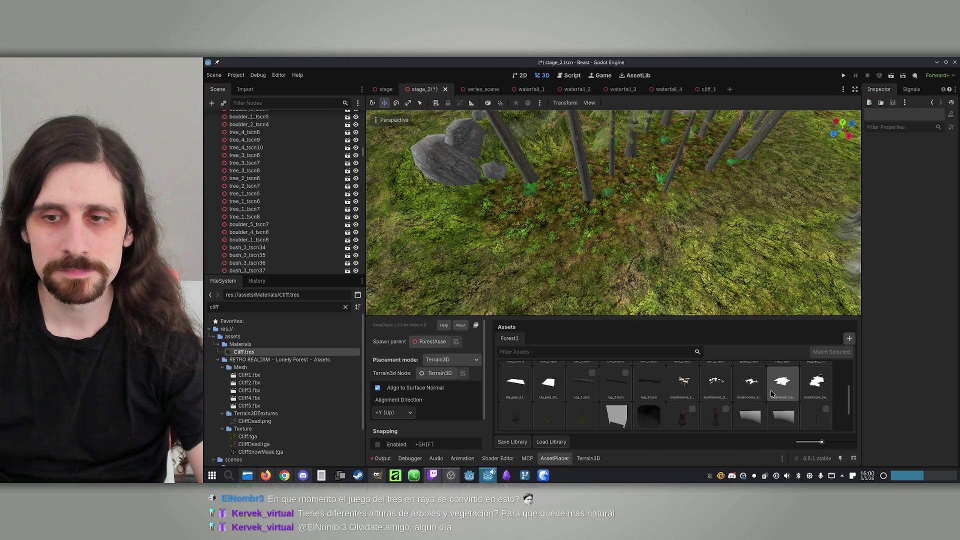
Place three boulder_4 boulders on the forest floor near the cliff side.
click(649, 377)
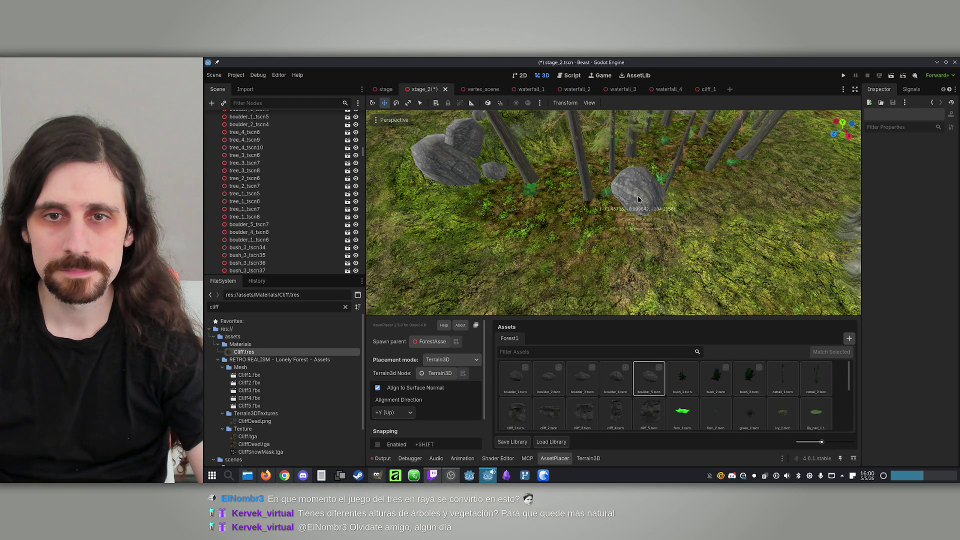
mouse_move(596, 183)
mouse_down()
mouse_move(602, 209)
mouse_move(640, 214)
mouse_up()
click(649, 381)
click(616, 379)
mouse_move(630, 220)
mouse_down()
mouse_move(668, 235)
mouse_move(603, 235)
mouse_move(620, 260)
mouse_up()
drag(589, 236, 535, 204)
click(534, 205)
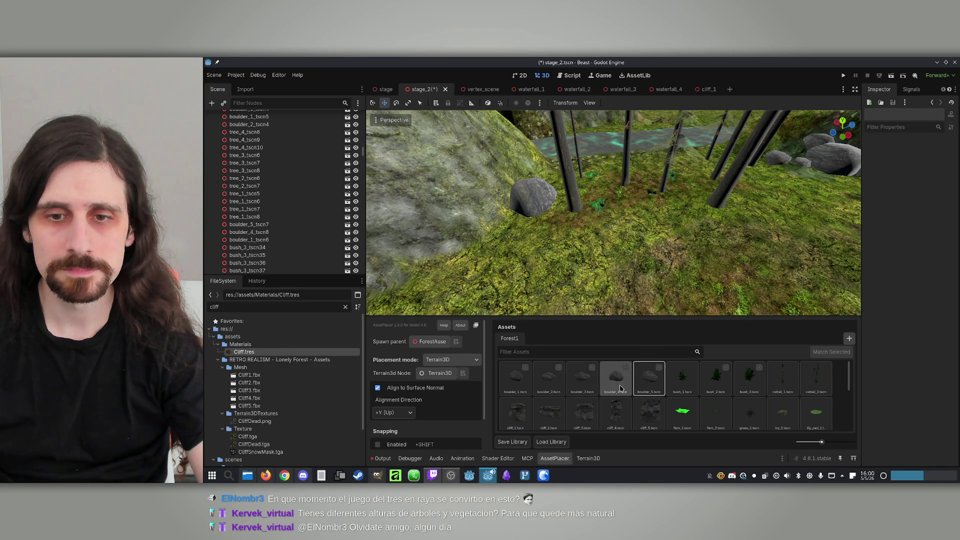
drag(564, 195, 665, 203)
scroll(665, 202, up, 1)
click(715, 206)
click(692, 212)
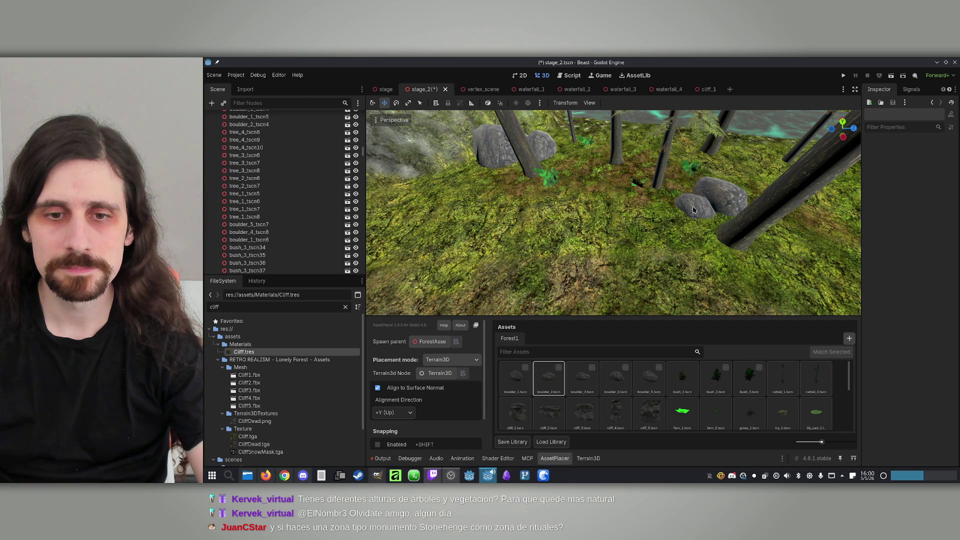
Select bush_3 and place a bush on the forest floor among the trees.
click(509, 380)
drag(617, 220, 645, 175)
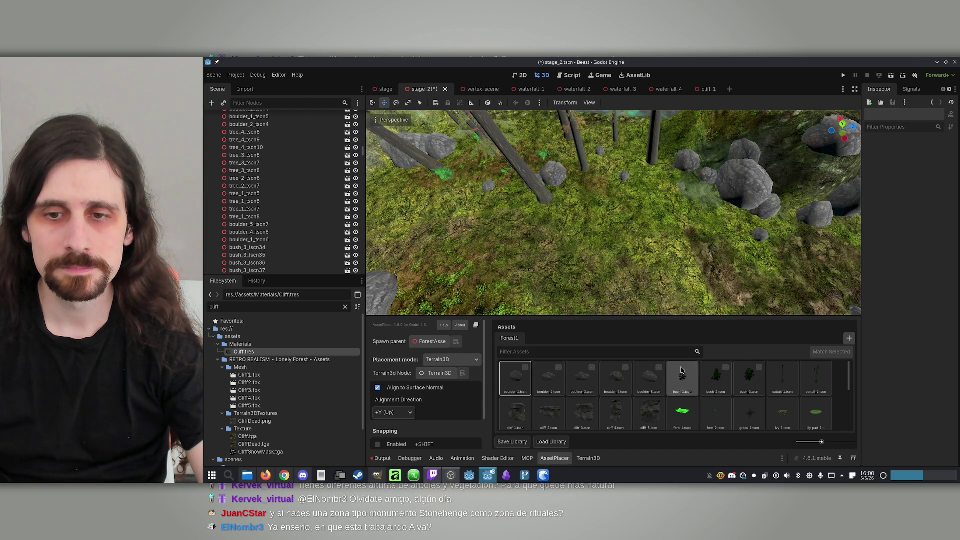
click(749, 379)
drag(645, 195, 604, 213)
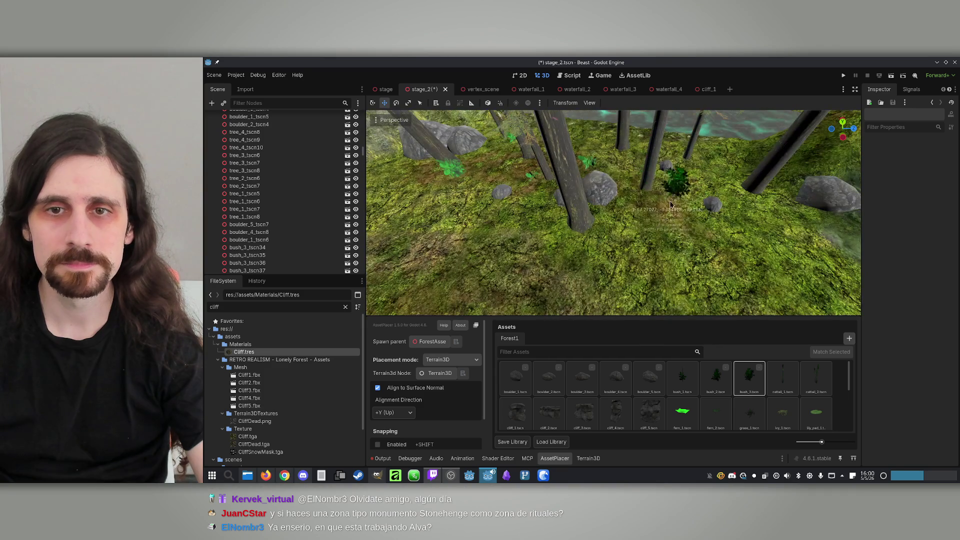
click(645, 219)
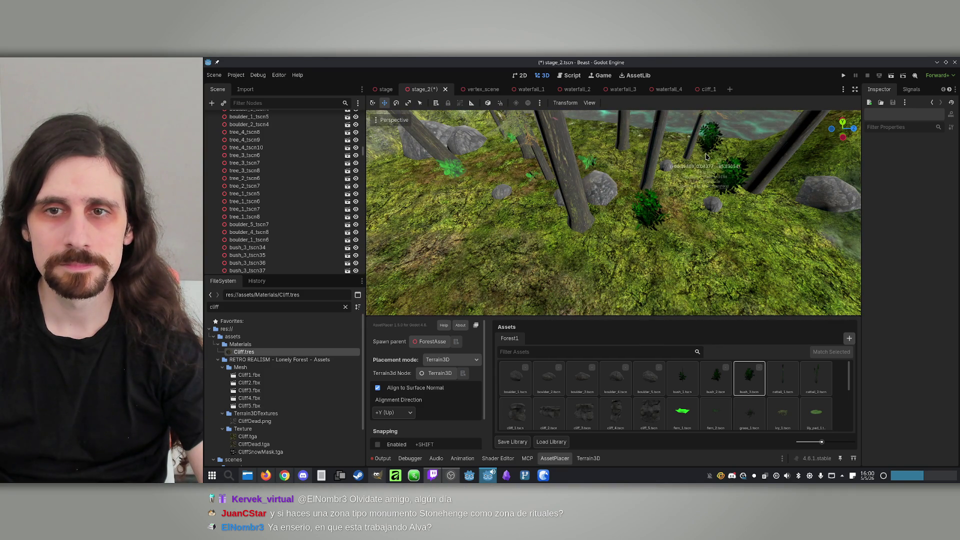
mouse_move(666, 148)
mouse_down()
mouse_move(622, 174)
mouse_move(636, 190)
mouse_move(621, 200)
mouse_move(647, 213)
mouse_up()
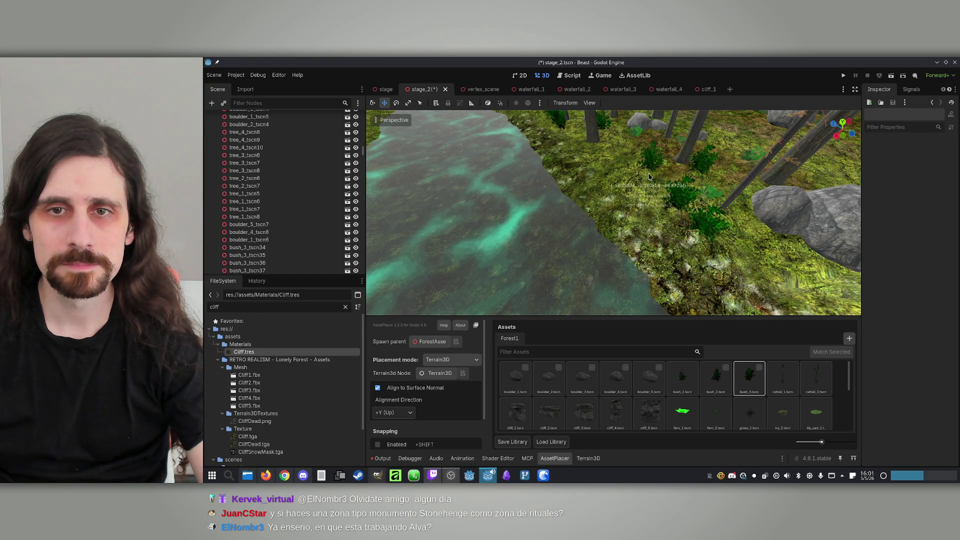
mouse_move(648, 176)
mouse_down()
mouse_move(661, 165)
mouse_move(611, 200)
mouse_move(650, 183)
mouse_up()
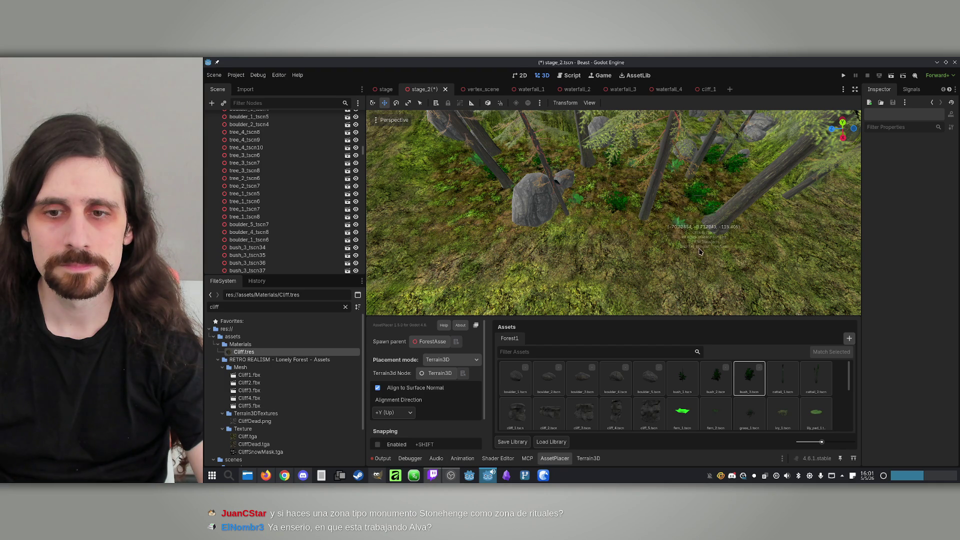
Select bush_2 and fly among the rocks, trees and stream.
click(716, 378)
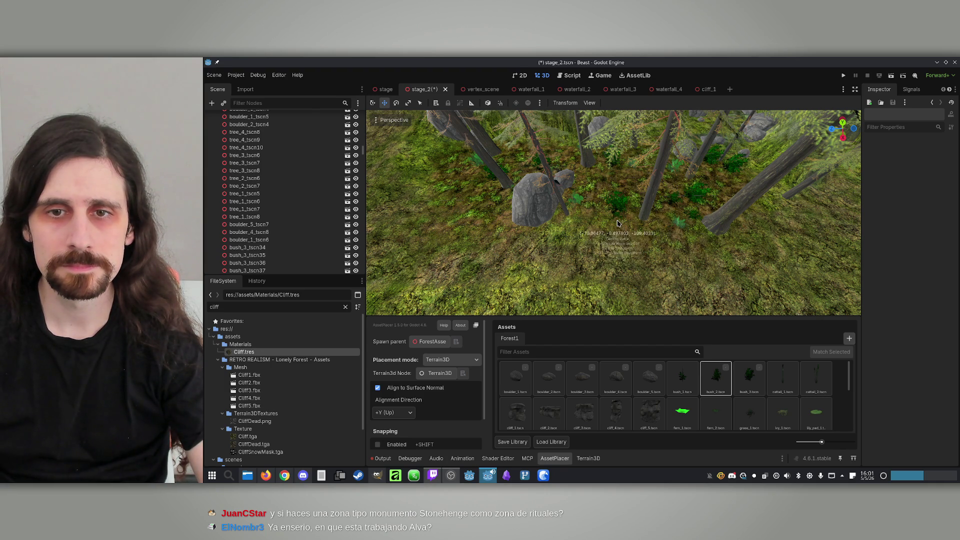
mouse_move(597, 218)
mouse_down()
mouse_move(577, 266)
mouse_move(698, 191)
mouse_up()
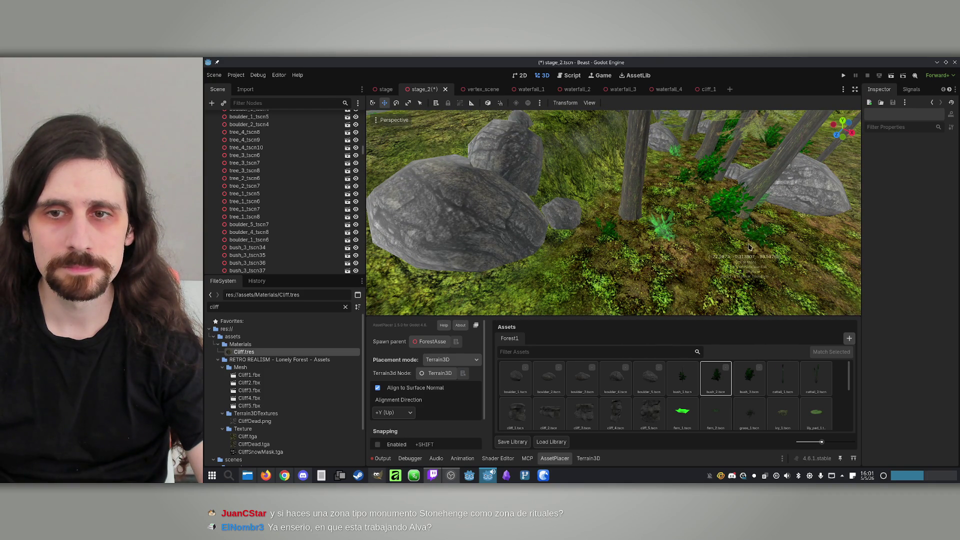
mouse_move(672, 232)
mouse_down()
mouse_move(698, 241)
mouse_move(684, 289)
mouse_up()
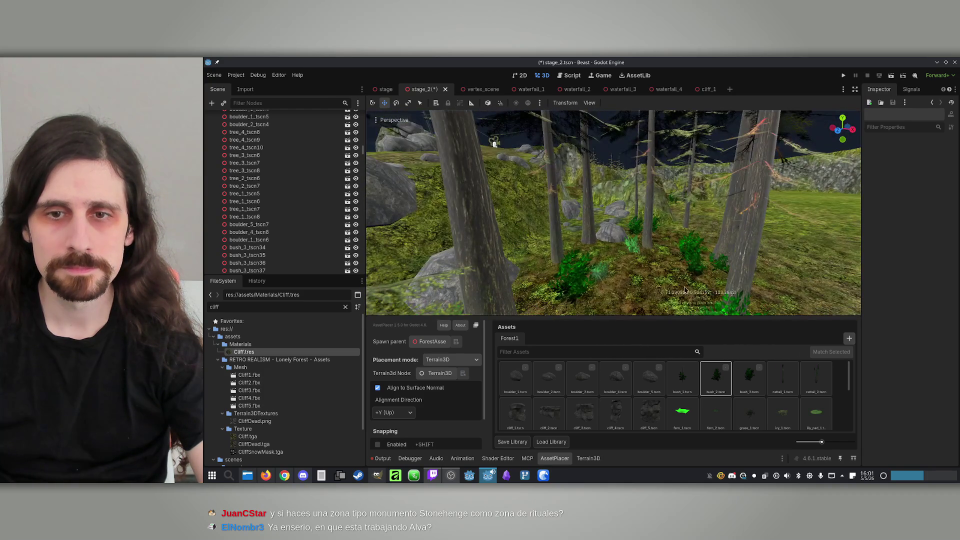
drag(567, 255, 575, 233)
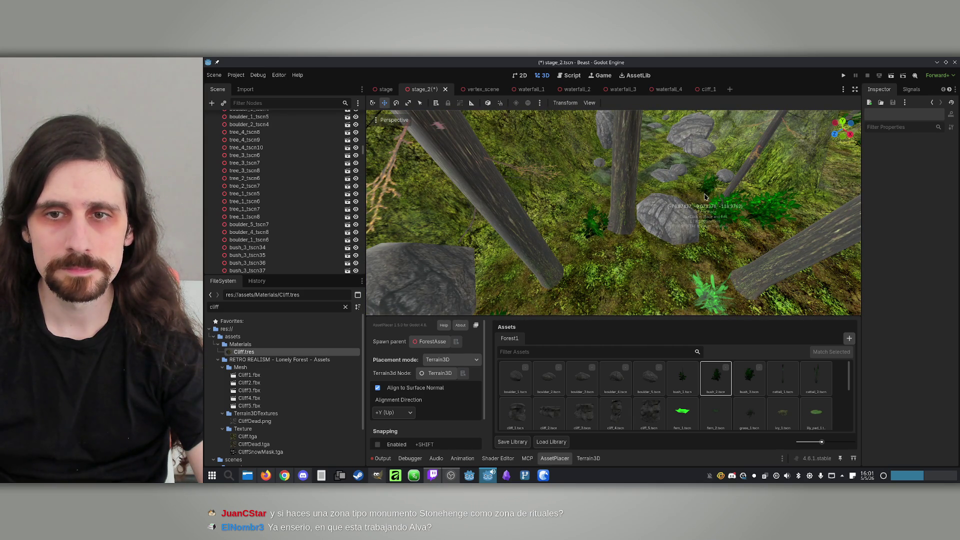
drag(708, 198, 600, 257)
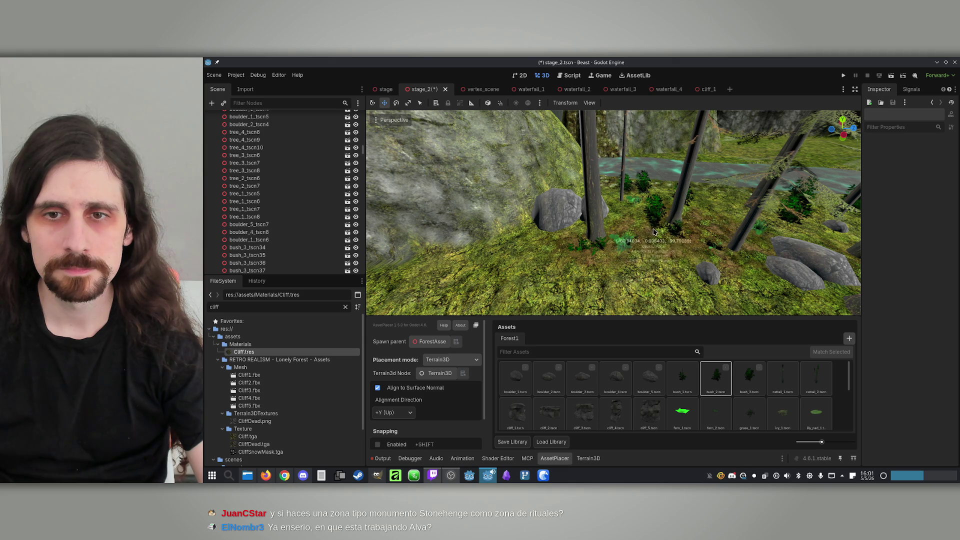
mouse_move(645, 234)
mouse_down()
mouse_move(648, 220)
mouse_move(633, 214)
mouse_move(644, 212)
mouse_up()
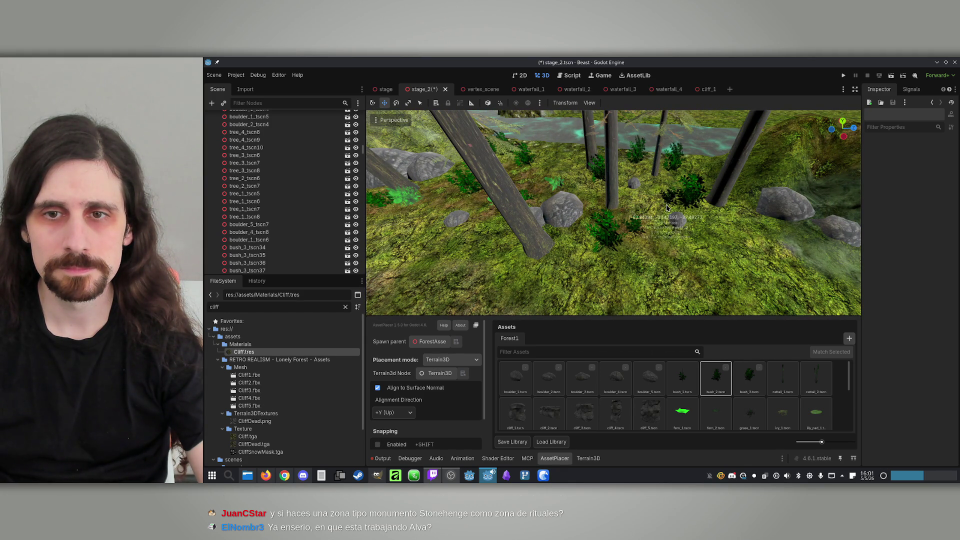
drag(667, 207, 618, 181)
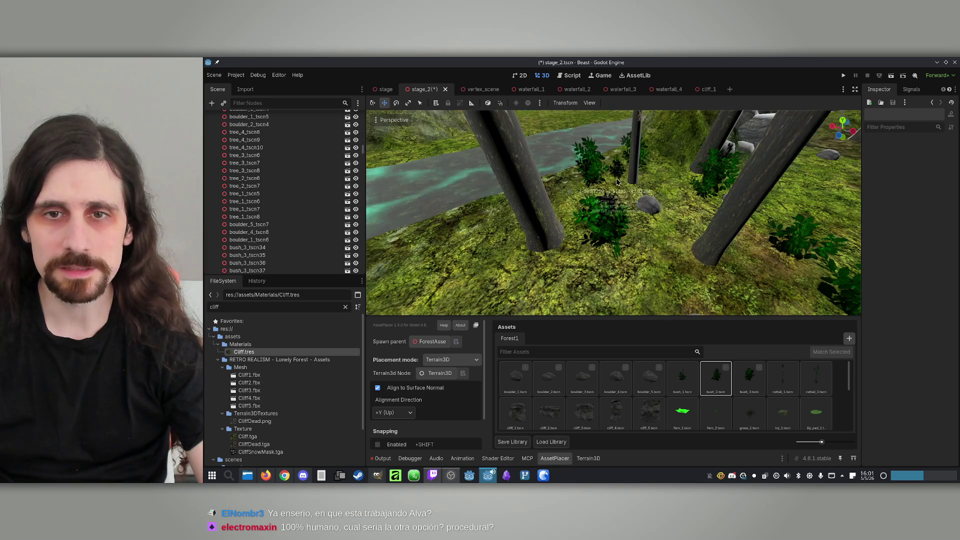
mouse_move(581, 278)
mouse_down()
mouse_move(603, 269)
mouse_move(565, 219)
mouse_up()
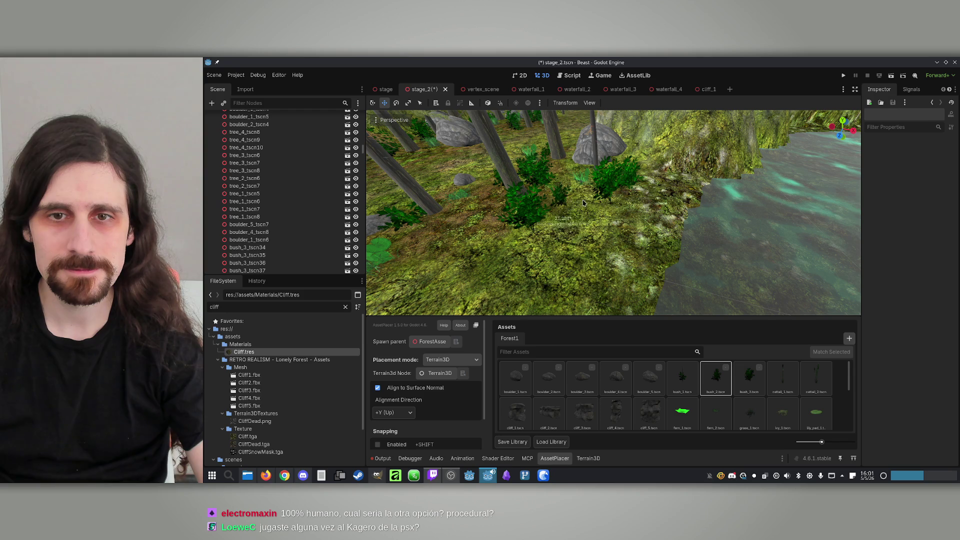
Select bush_1 and move deeper into the forest, down to the grassy ground.
click(674, 382)
drag(672, 300, 670, 248)
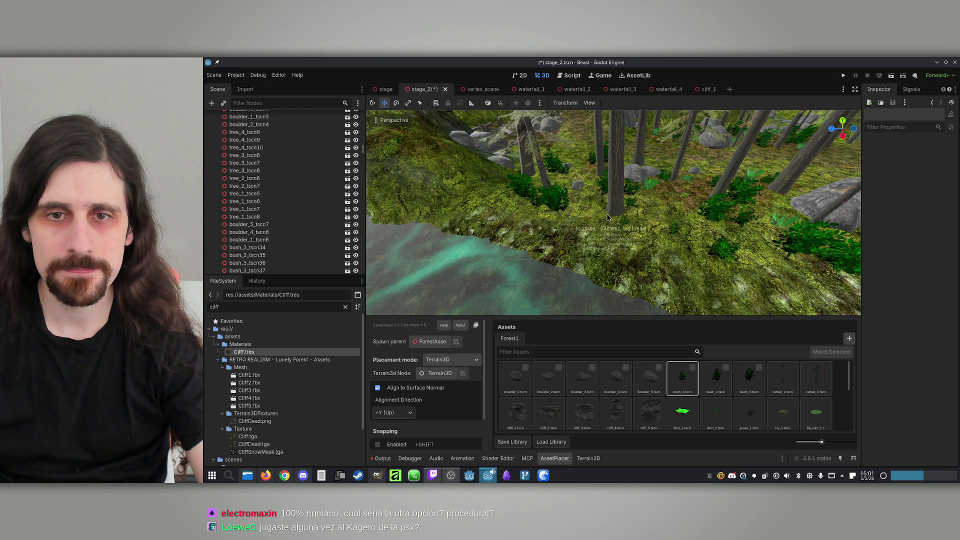
drag(686, 213, 568, 274)
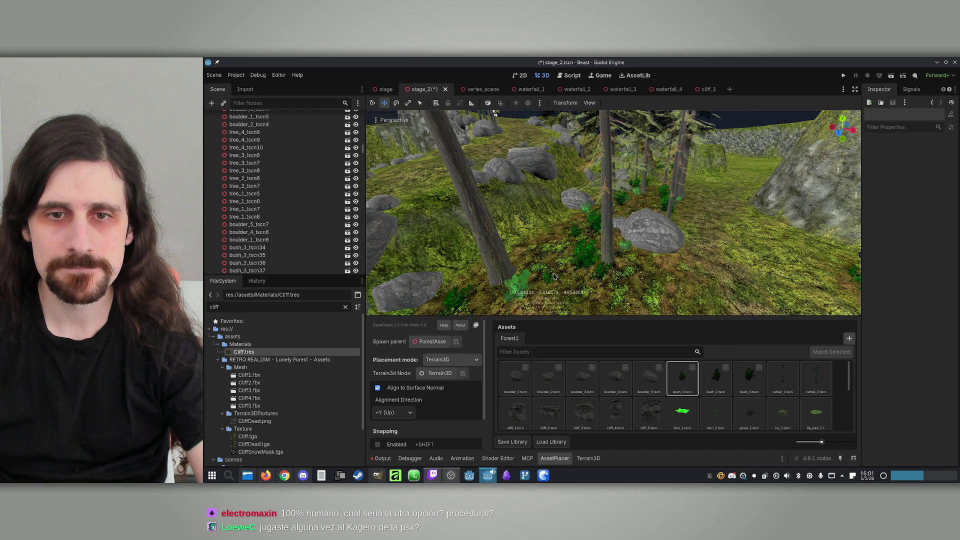
drag(643, 213, 648, 254)
drag(610, 209, 640, 230)
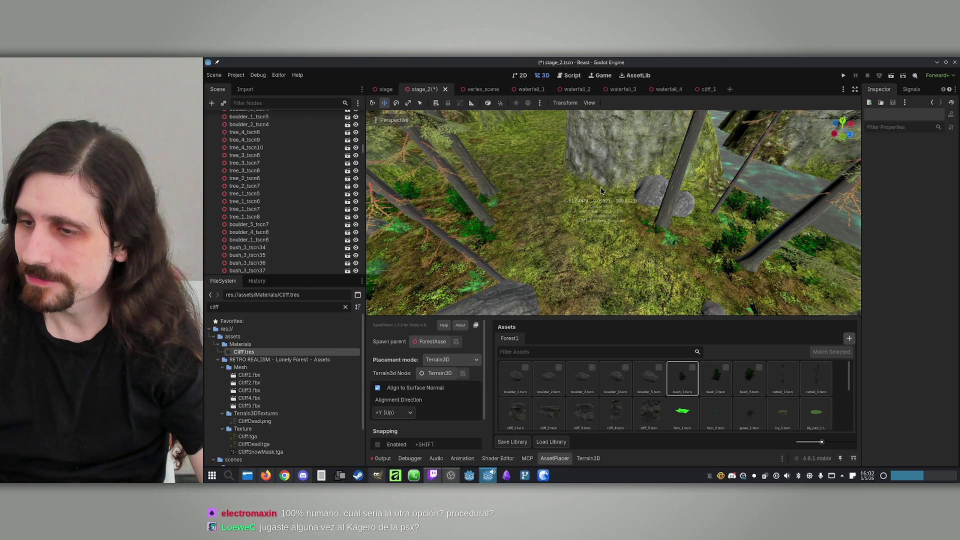
mouse_move(600, 189)
mouse_down()
mouse_move(583, 159)
mouse_move(612, 291)
mouse_up()
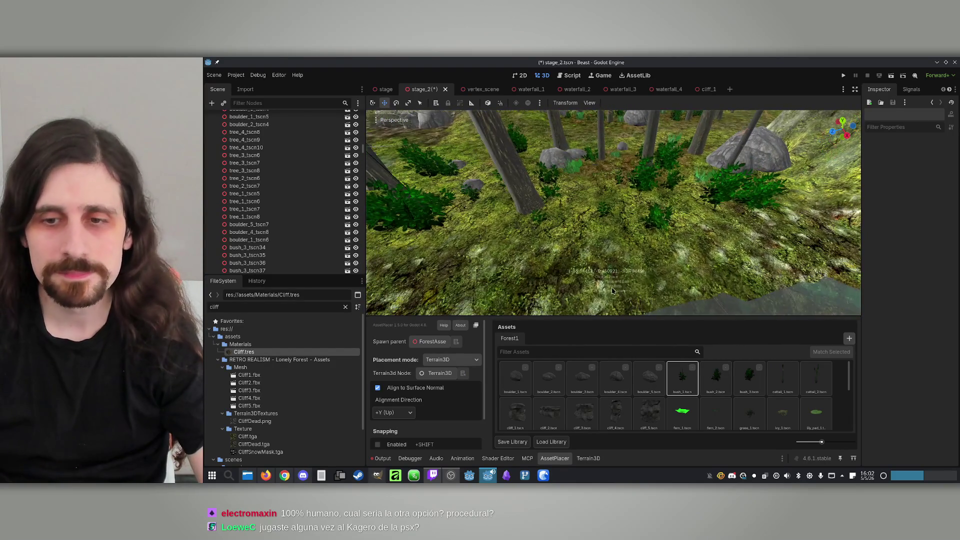
scroll(645, 395, down, 5)
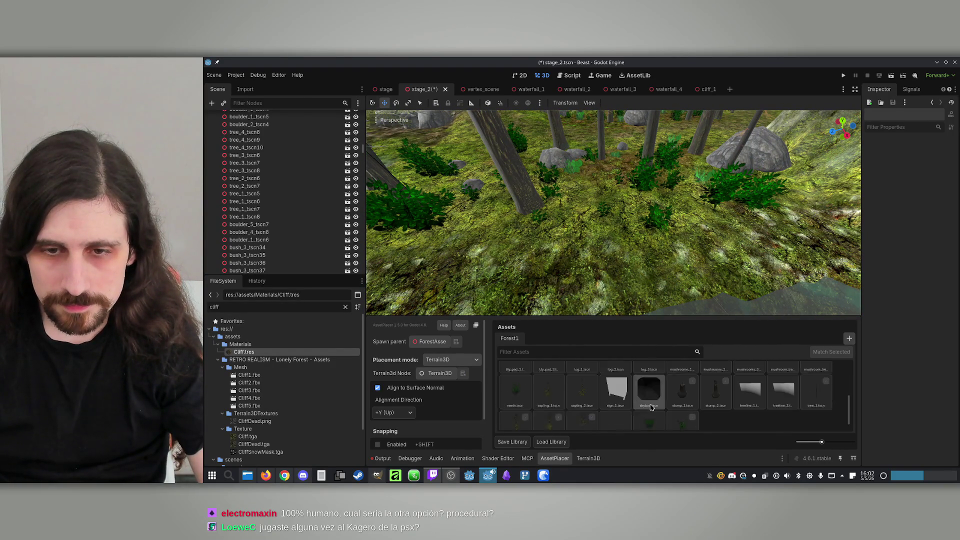
click(509, 376)
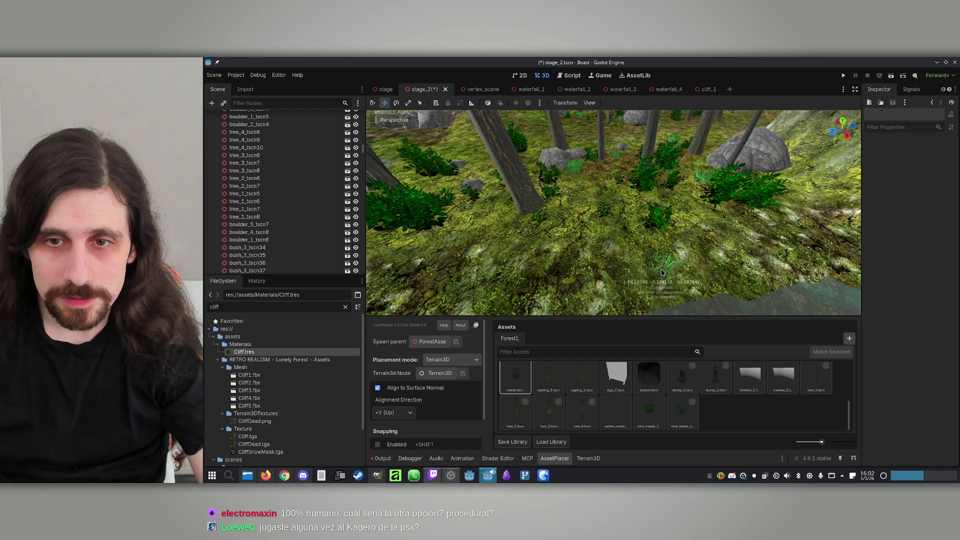
drag(663, 272, 666, 249)
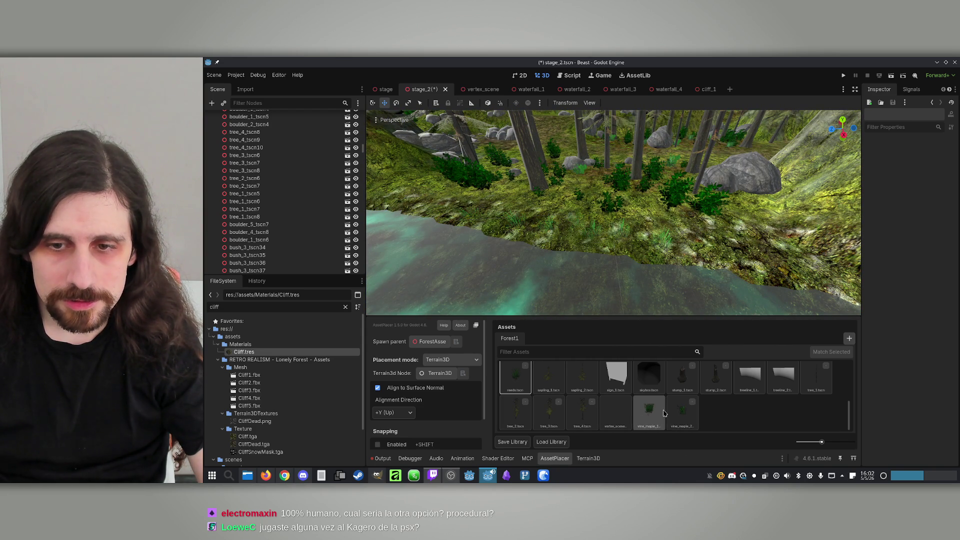
click(646, 415)
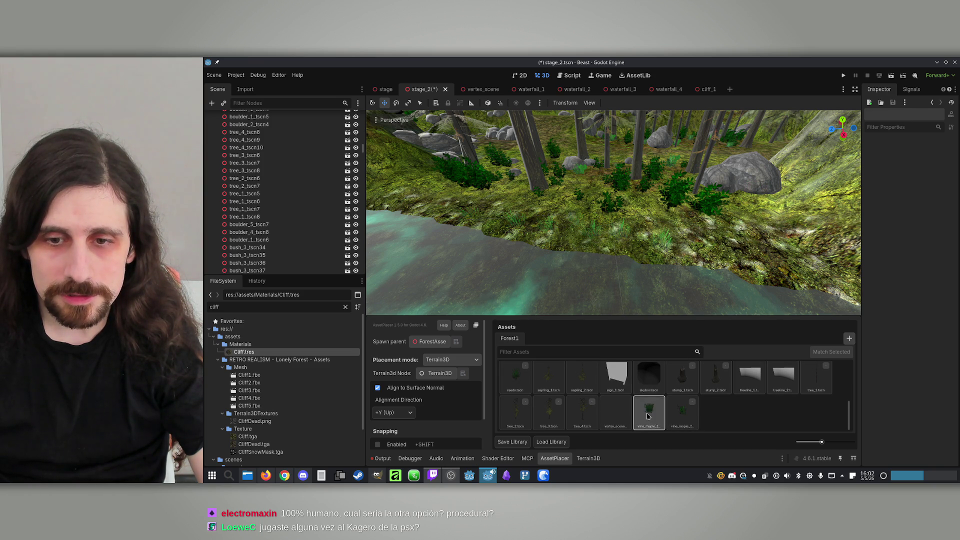
scroll(646, 420, up, 2)
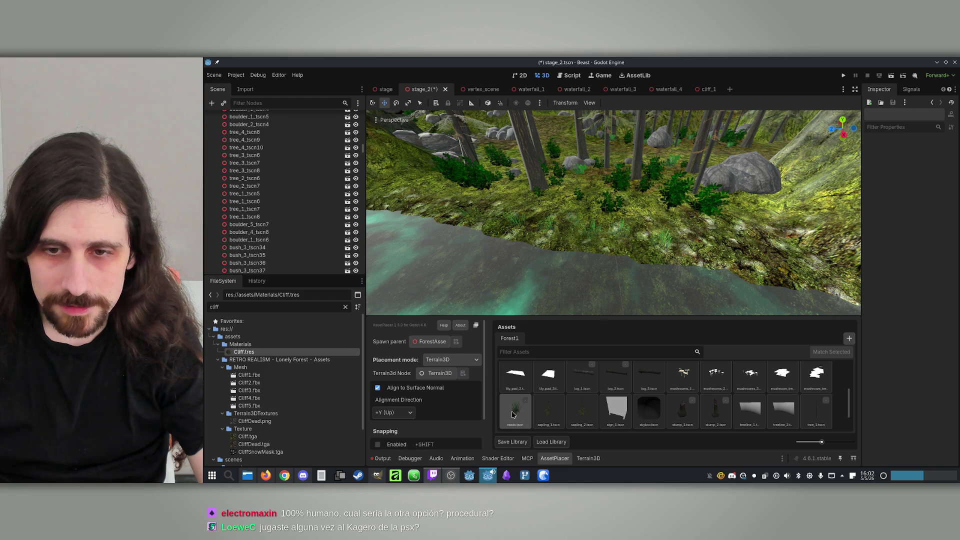
scroll(512, 413, up, 2)
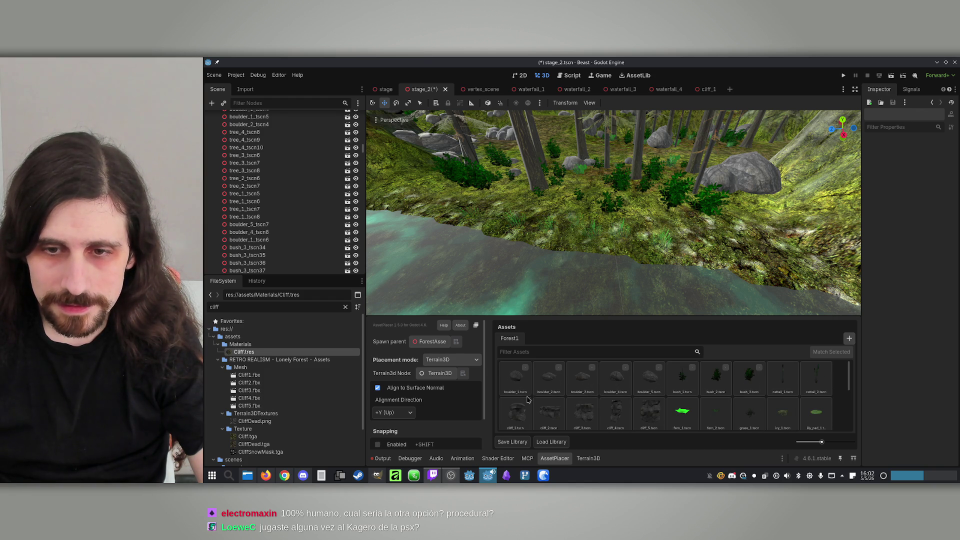
click(782, 379)
click(815, 378)
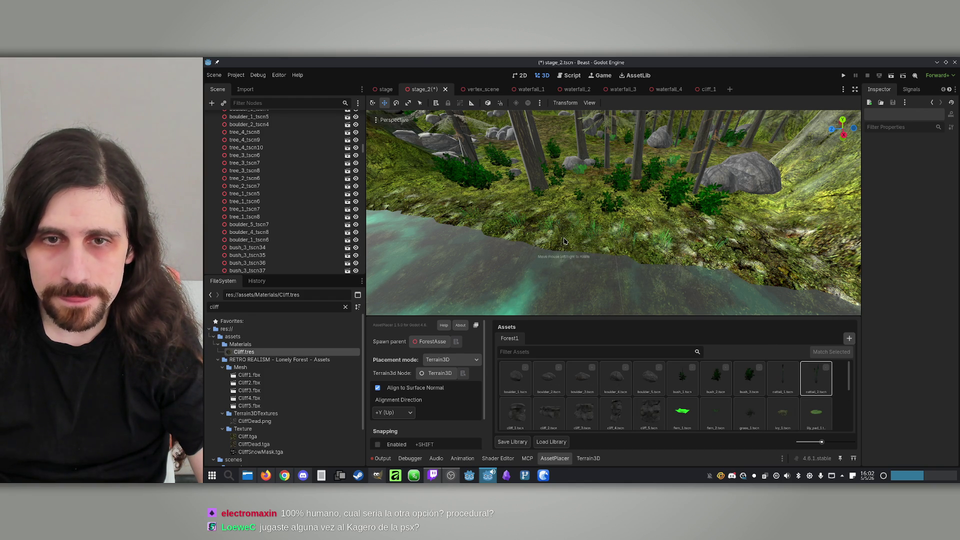
drag(624, 253, 555, 236)
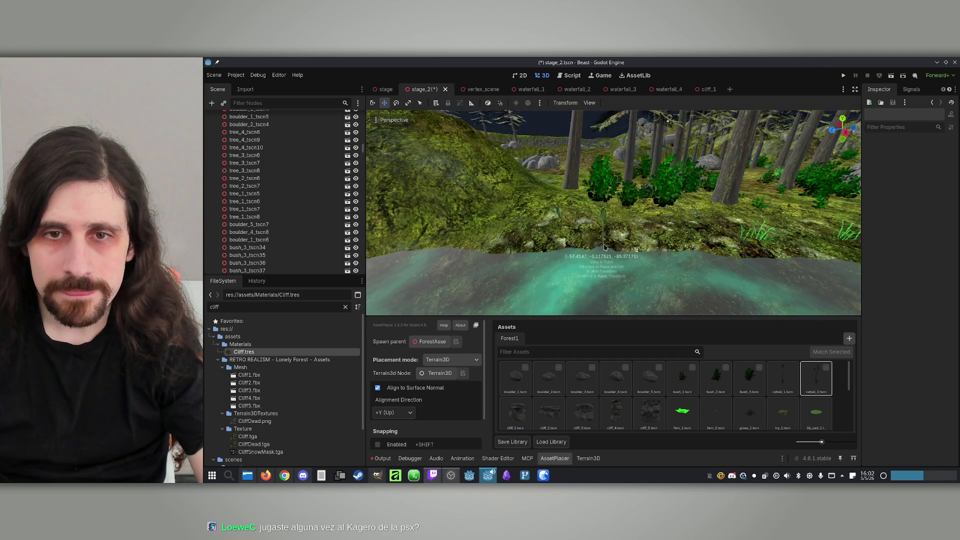
key(r)
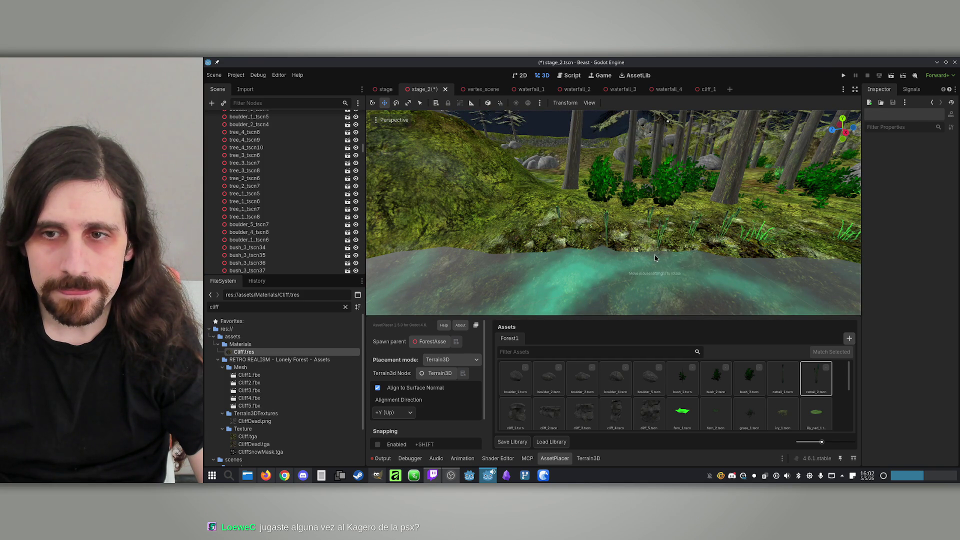
click(783, 378)
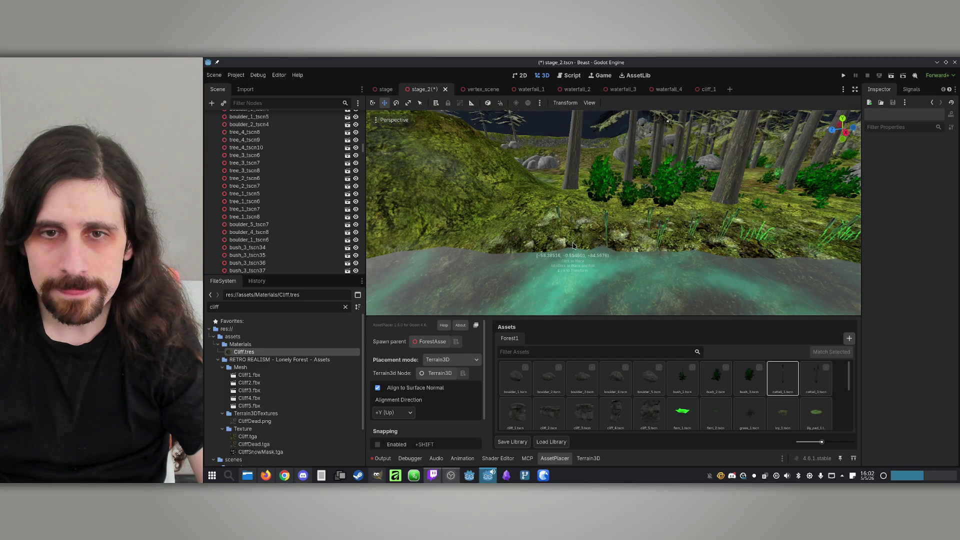
key(r)
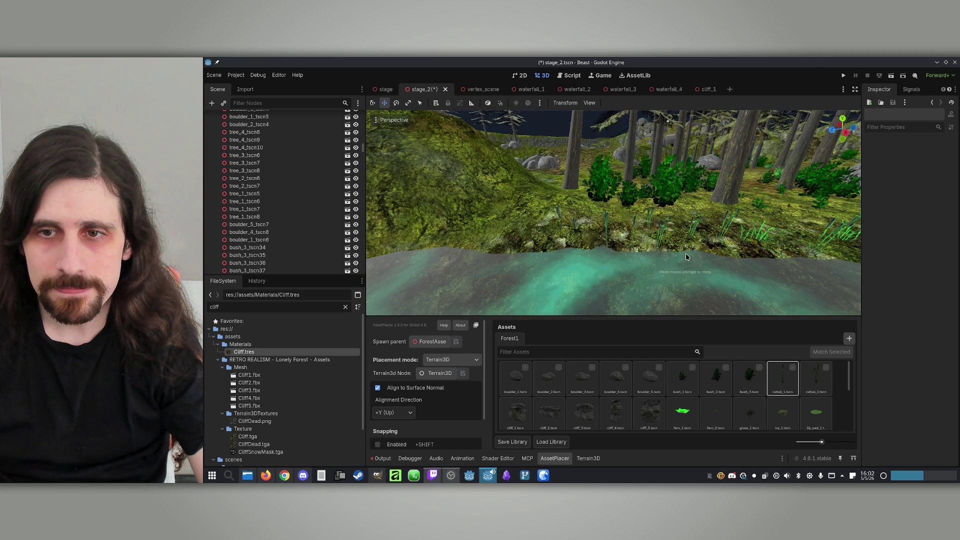
mouse_move(745, 262)
mouse_down()
mouse_move(653, 281)
mouse_move(715, 250)
mouse_move(730, 263)
mouse_move(691, 349)
mouse_up()
click(682, 378)
scroll(640, 256, up, 2)
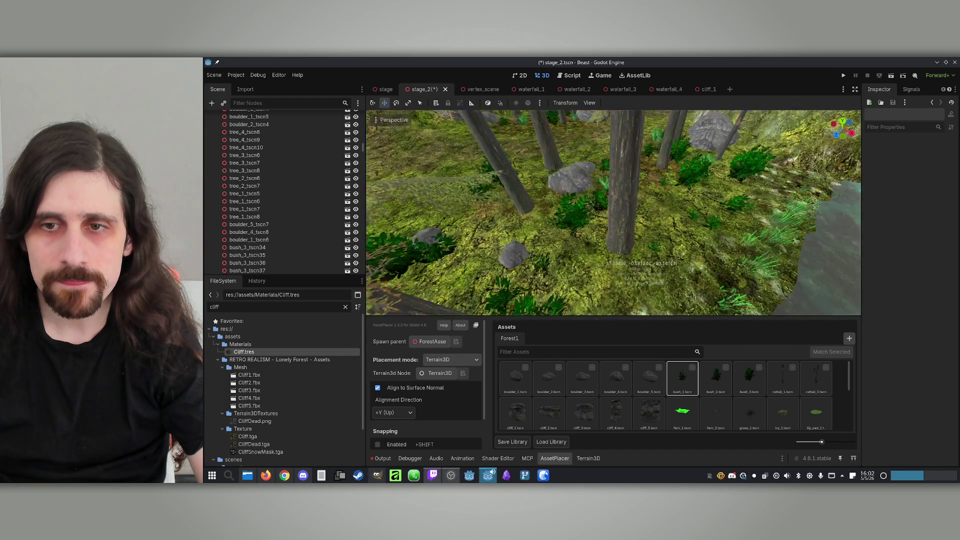
mouse_move(640, 255)
mouse_down()
mouse_move(672, 248)
mouse_move(650, 257)
mouse_move(657, 255)
mouse_up()
scroll(699, 409, down, 2)
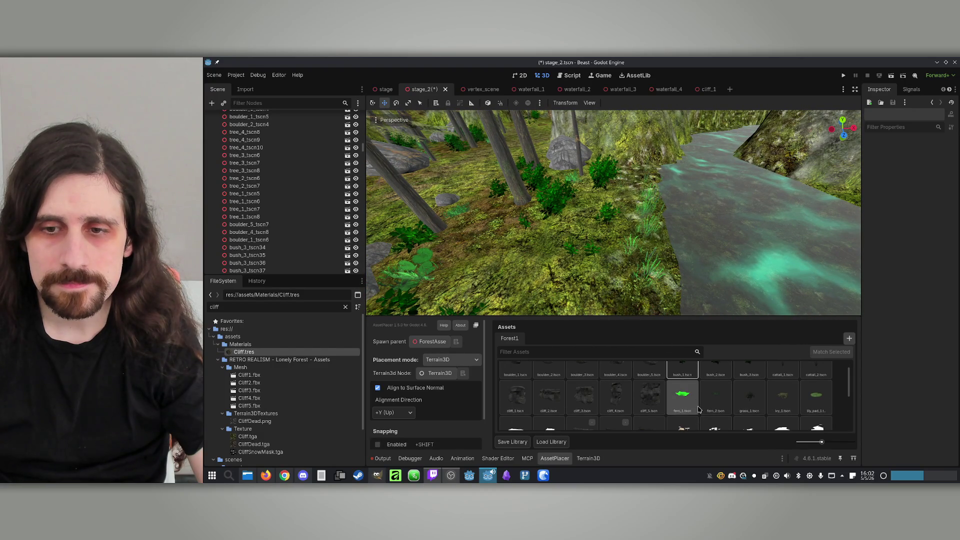
Try the grass_1 and reeds assets while moving the view up to a tree trunk.
click(750, 398)
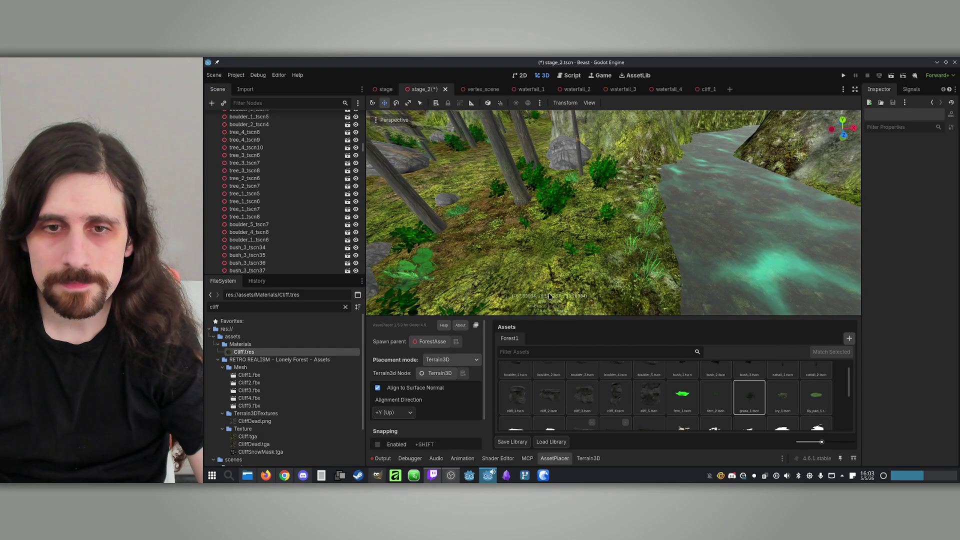
scroll(665, 409, down, 3)
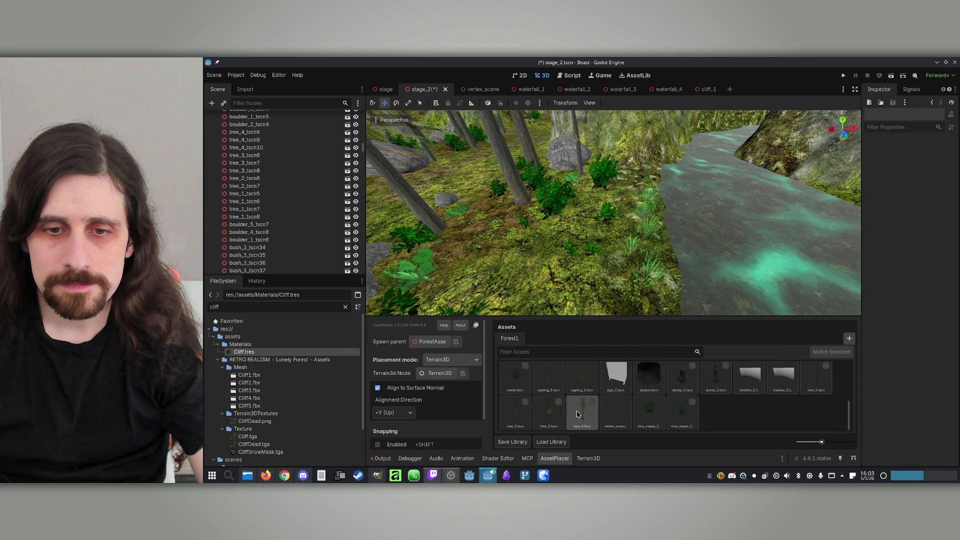
click(515, 377)
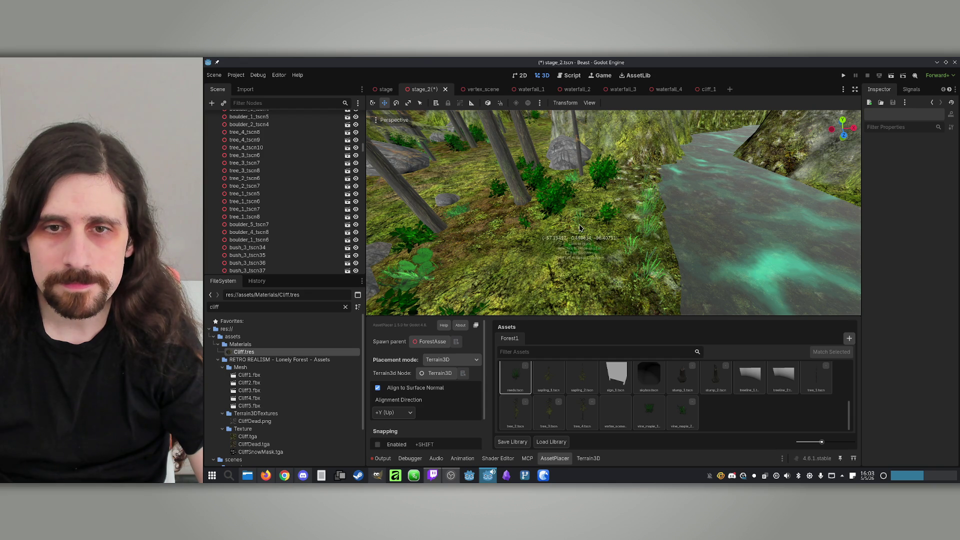
drag(574, 231, 589, 204)
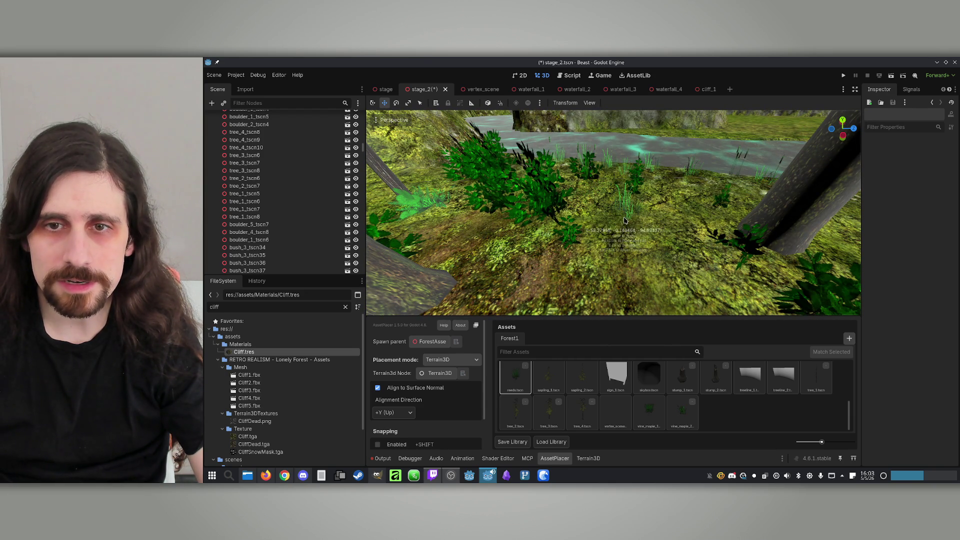
mouse_move(695, 202)
mouse_down()
mouse_move(548, 203)
mouse_move(600, 220)
mouse_up()
scroll(690, 397, up, 5)
scroll(688, 390, up, 1)
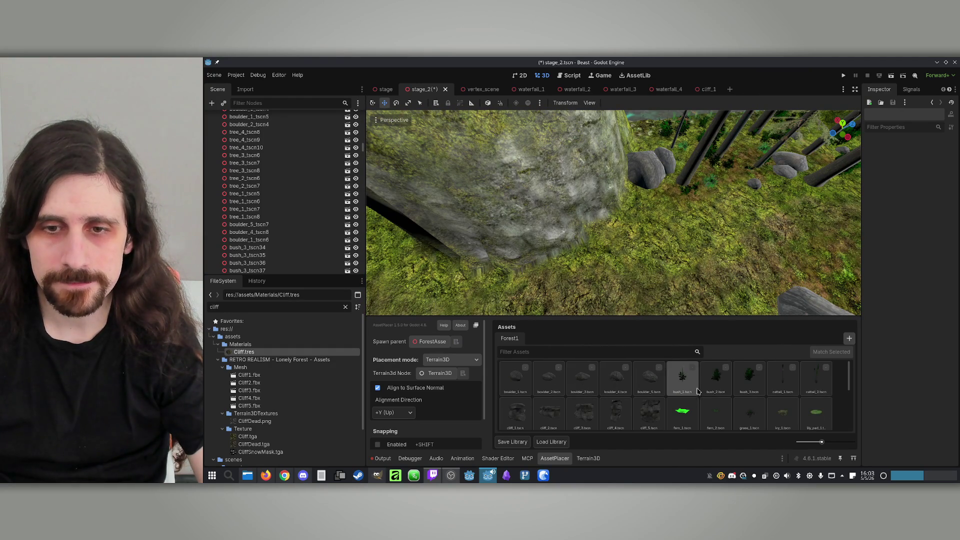
drag(663, 238, 629, 215)
Cycle through bush_3, bush_2 and boulder_2, settle on boulder_1 for the slope, and save stage_2.
click(748, 376)
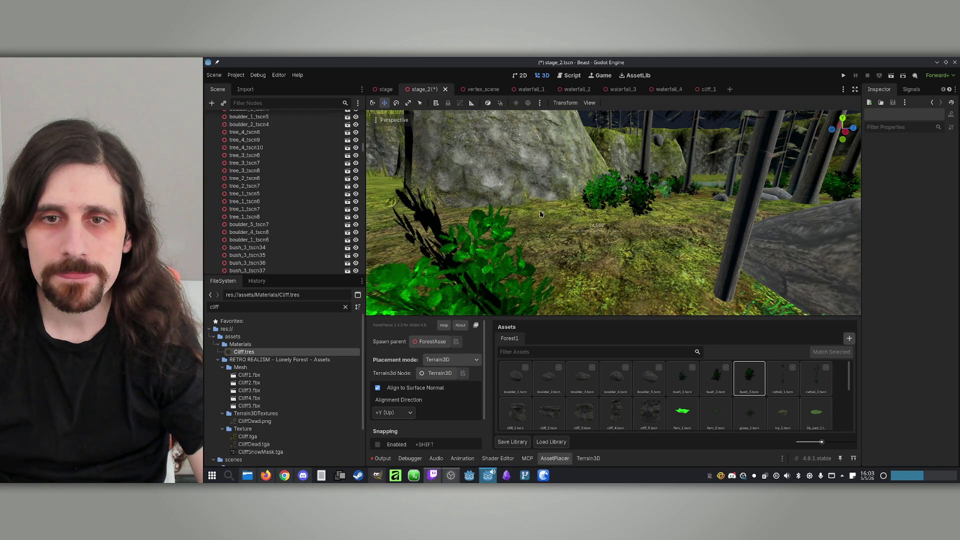
key(Left)
drag(607, 220, 560, 221)
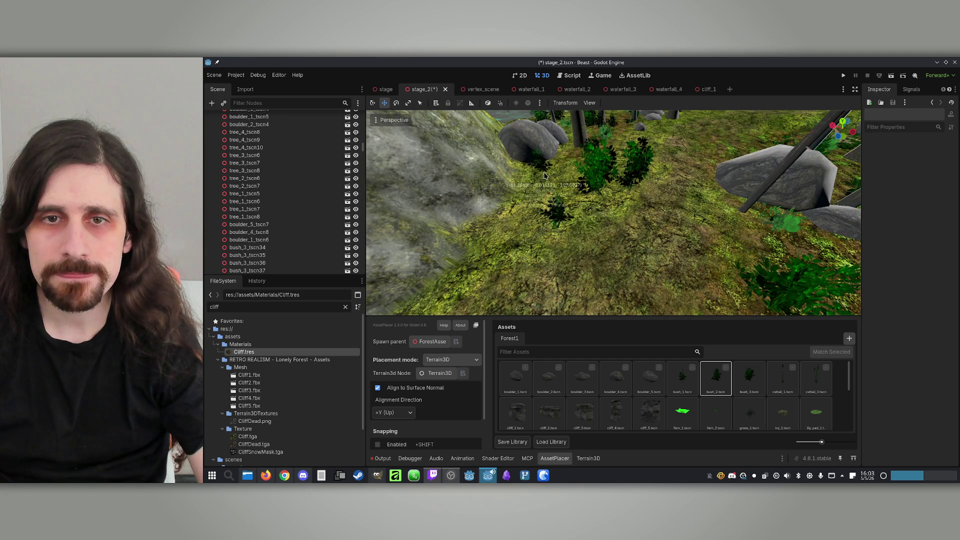
mouse_move(550, 173)
mouse_down()
mouse_move(575, 165)
mouse_move(557, 211)
mouse_up()
key(Left)
key(Left)
key(Left)
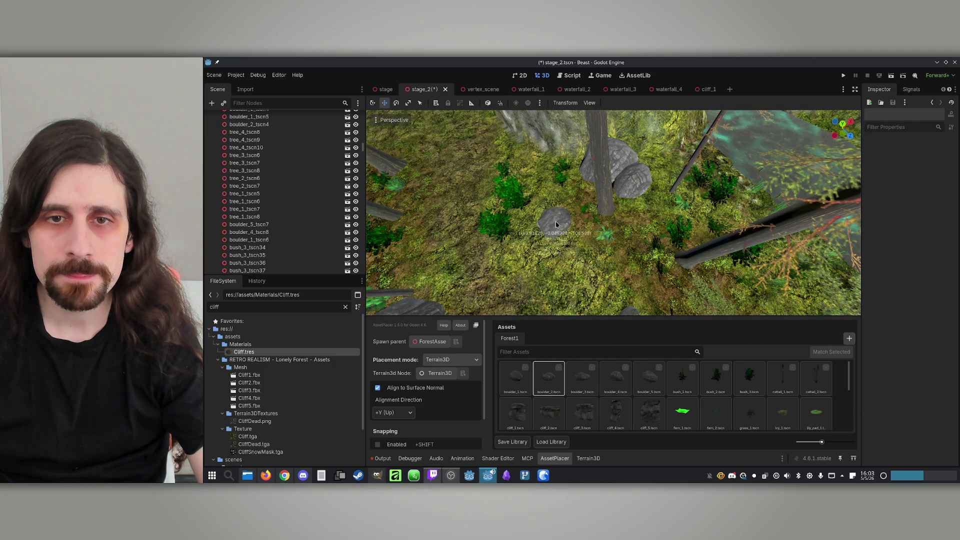
click(517, 377)
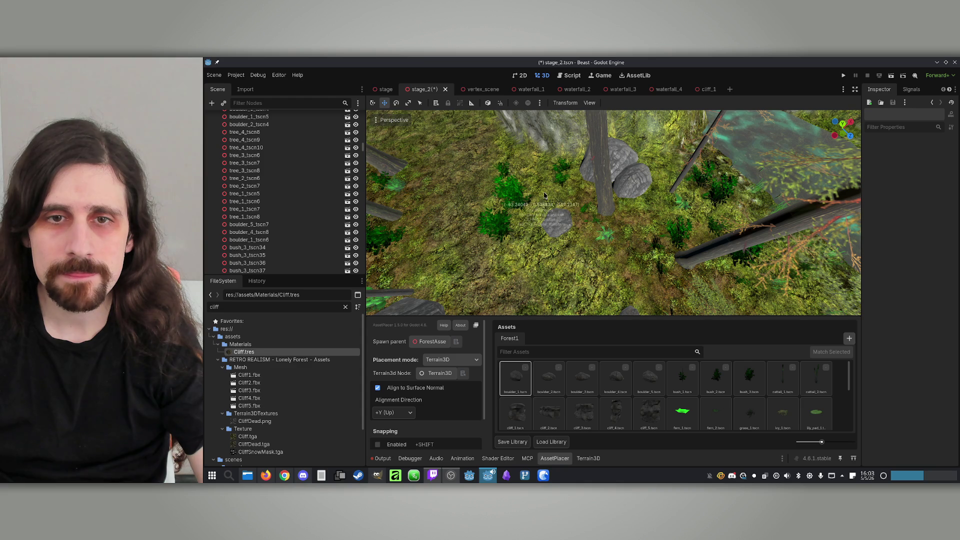
mouse_move(553, 200)
mouse_down()
mouse_move(543, 205)
mouse_move(553, 201)
mouse_up()
key(ctrl+s)
Place a bush_3 on the mossy ridge.
click(748, 377)
drag(620, 220, 601, 228)
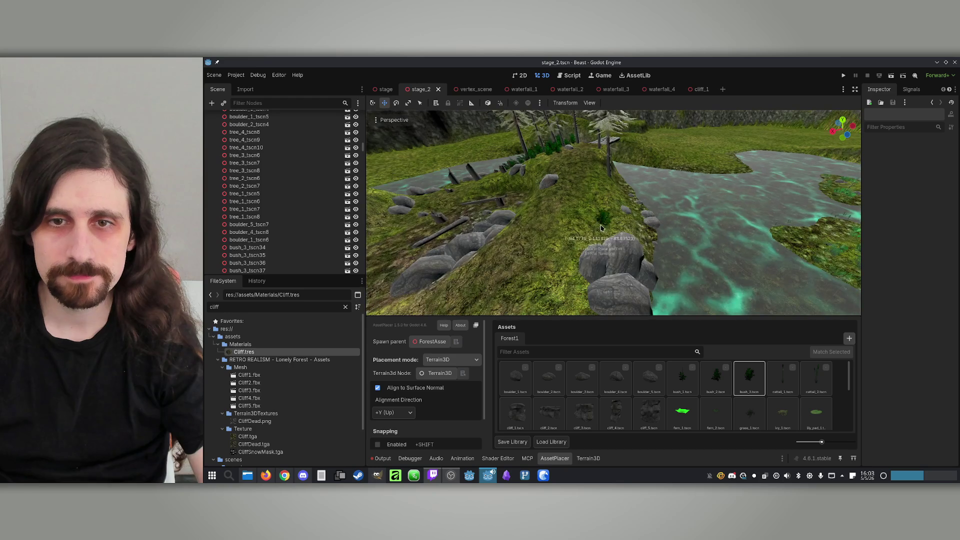
click(599, 239)
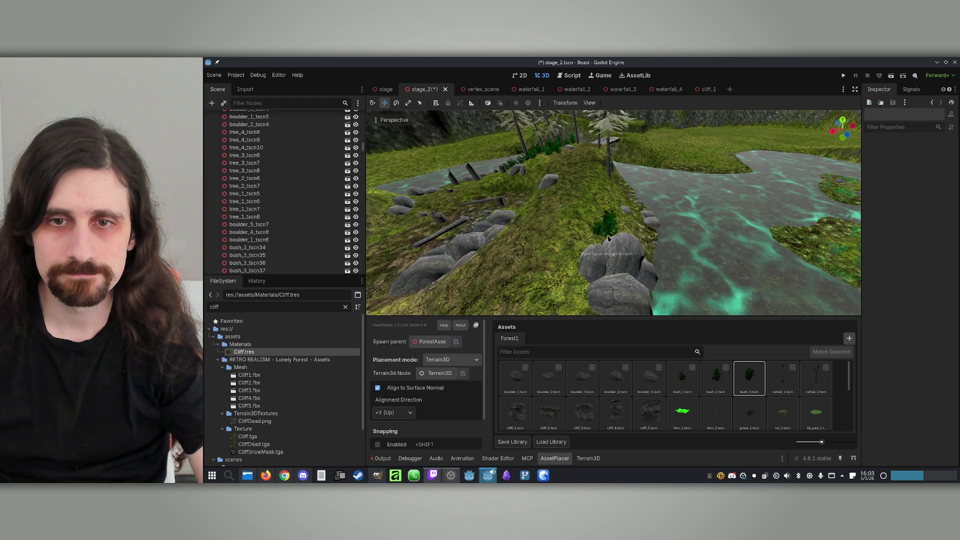
Place a tree_1 among the forest trunks and save stage_2.
drag(595, 220, 546, 230)
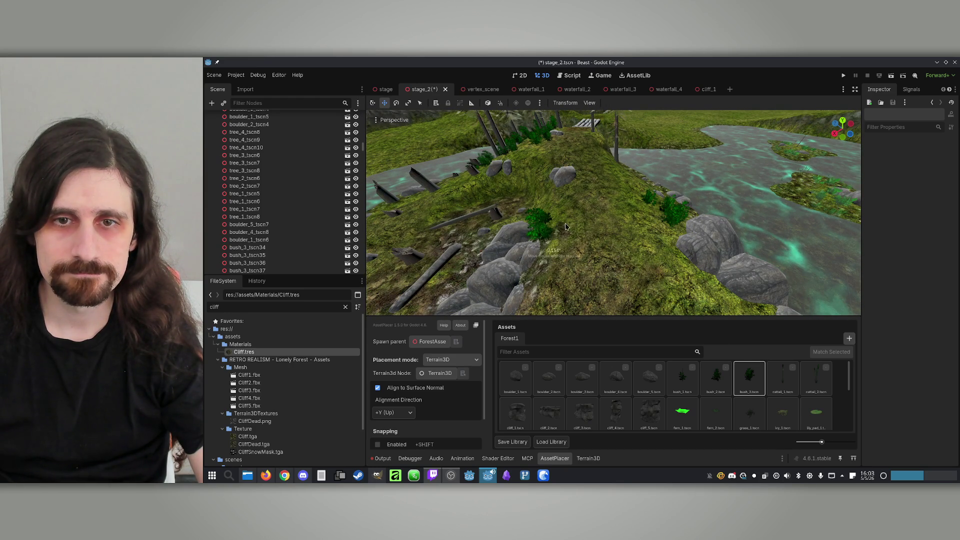
drag(570, 239, 650, 240)
scroll(674, 247, up, 3)
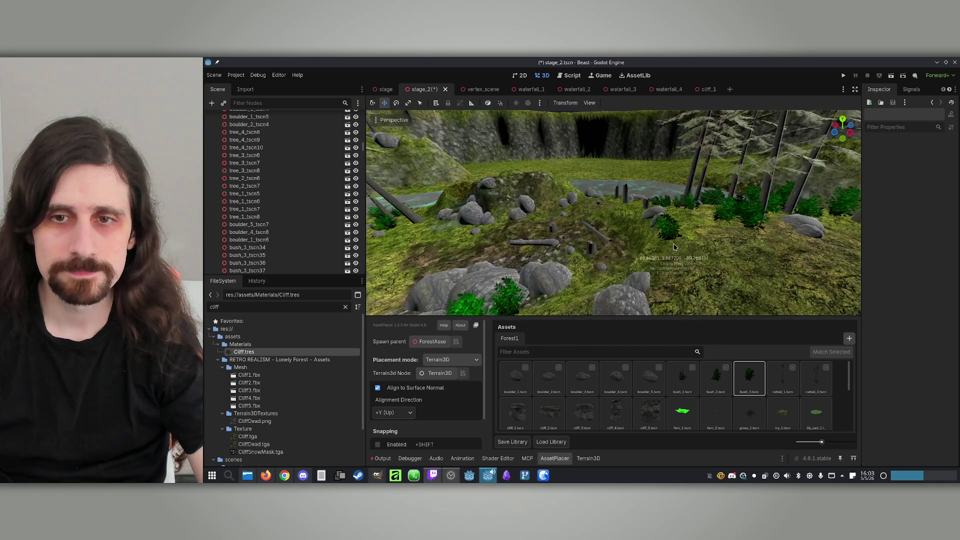
drag(701, 235, 679, 238)
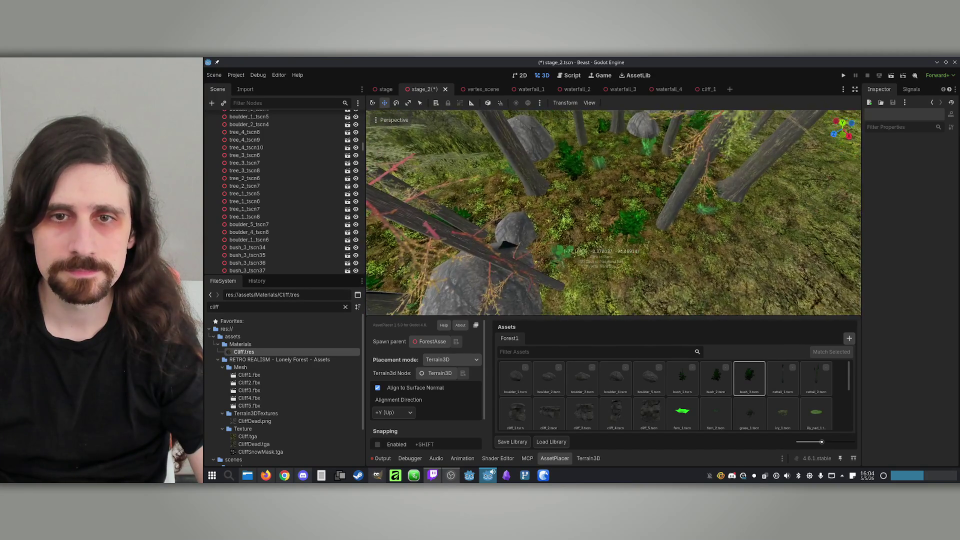
scroll(671, 399, down, 5)
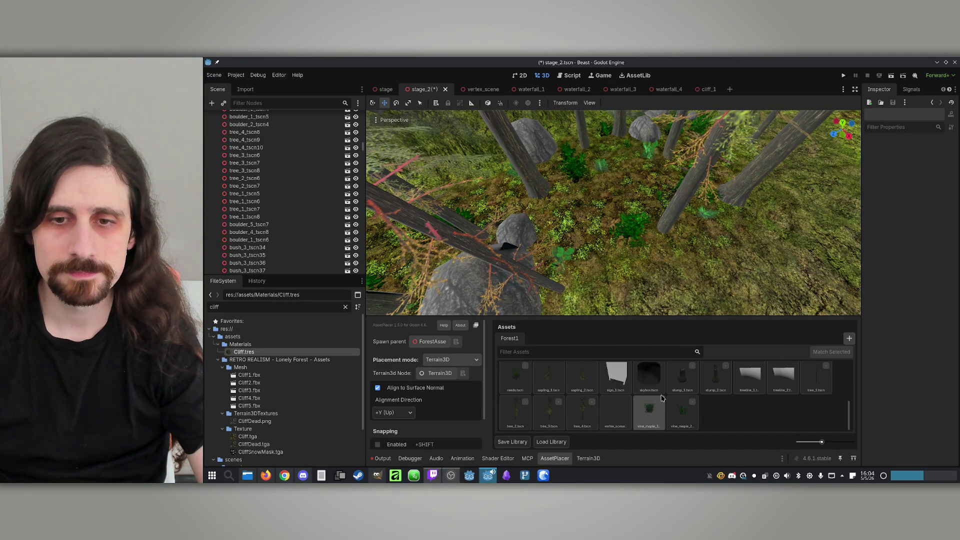
scroll(579, 404, up, 1)
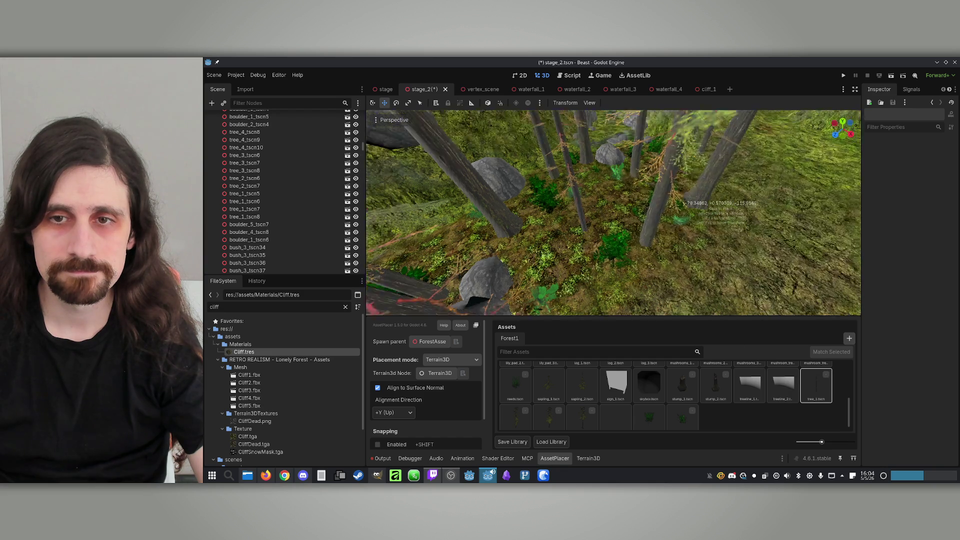
click(715, 200)
key(ctrl+s)
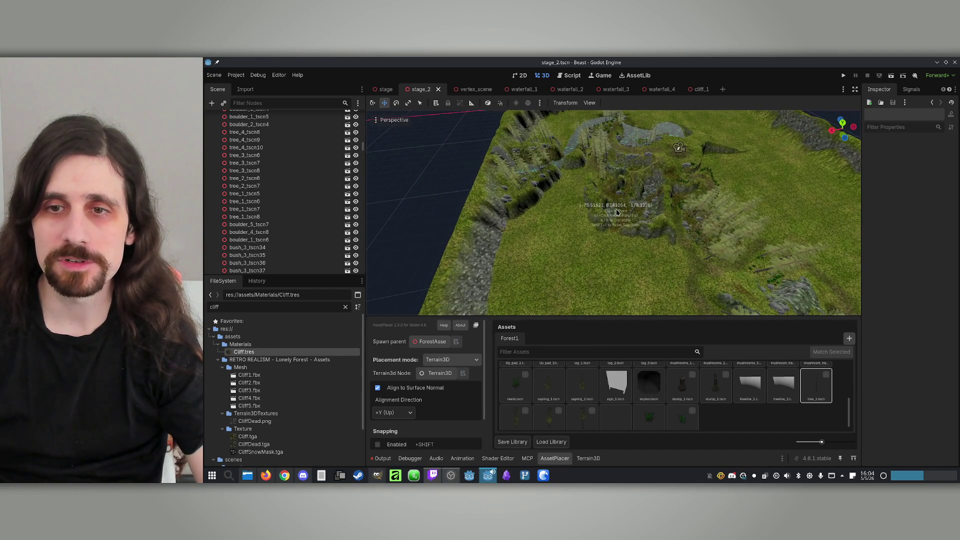
scroll(713, 160, down, 2)
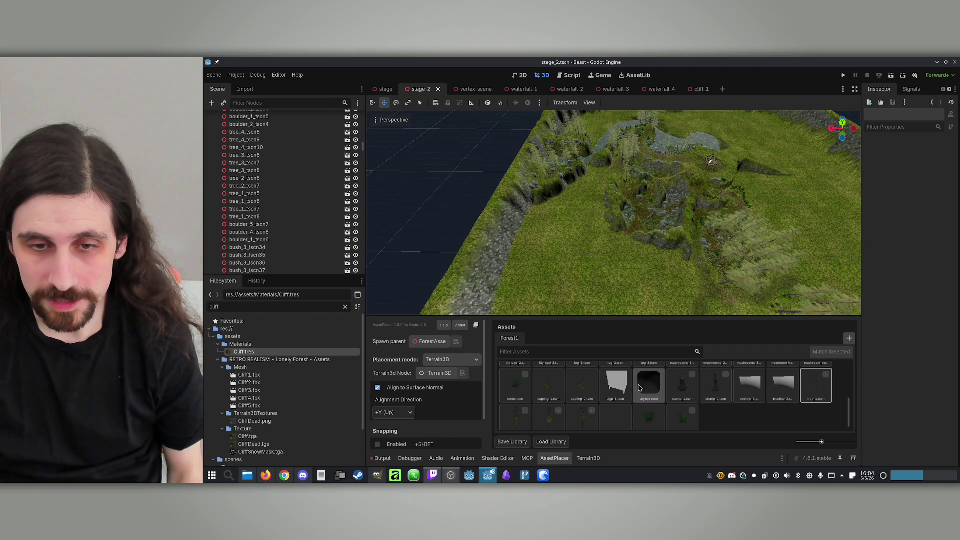
scroll(642, 395, up, 3)
scroll(645, 403, down, 2)
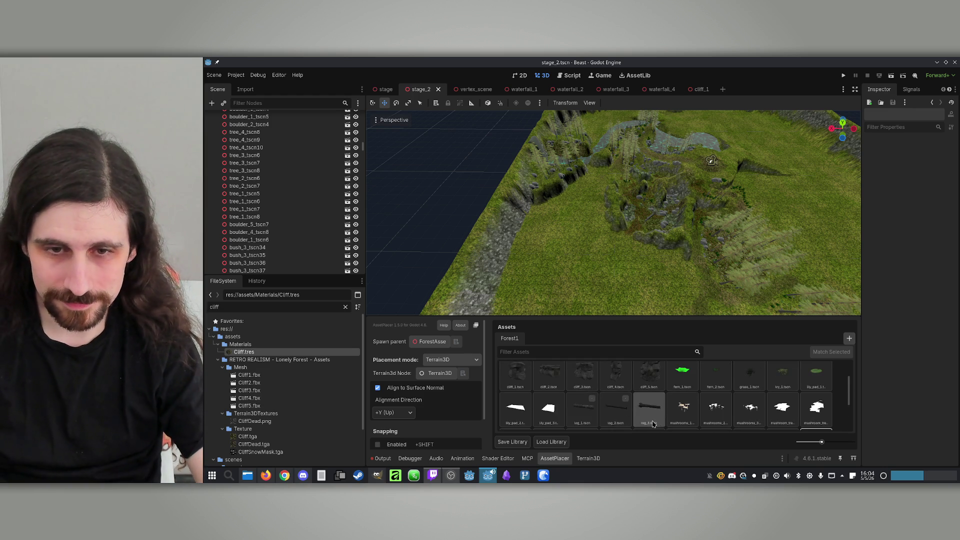
scroll(635, 417, up, 1)
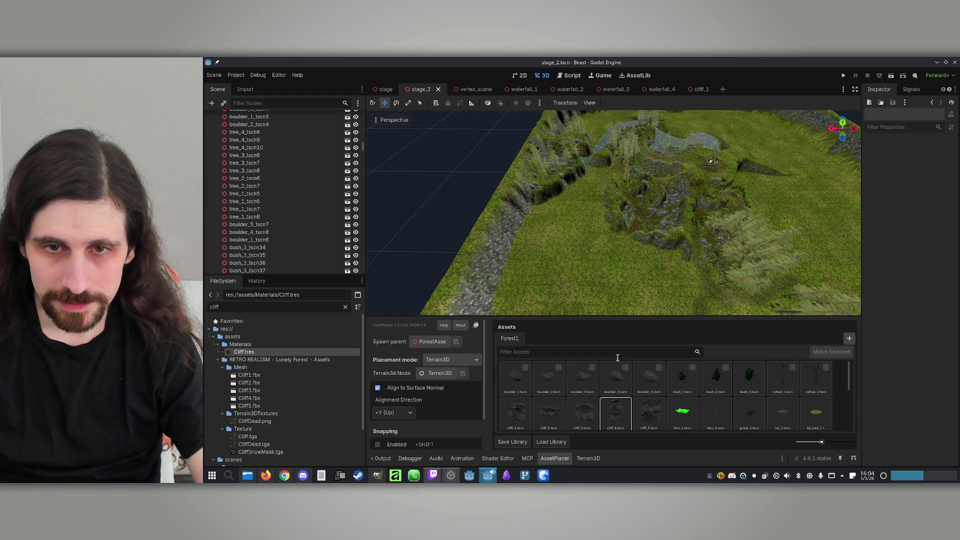
scroll(548, 258, up, 5)
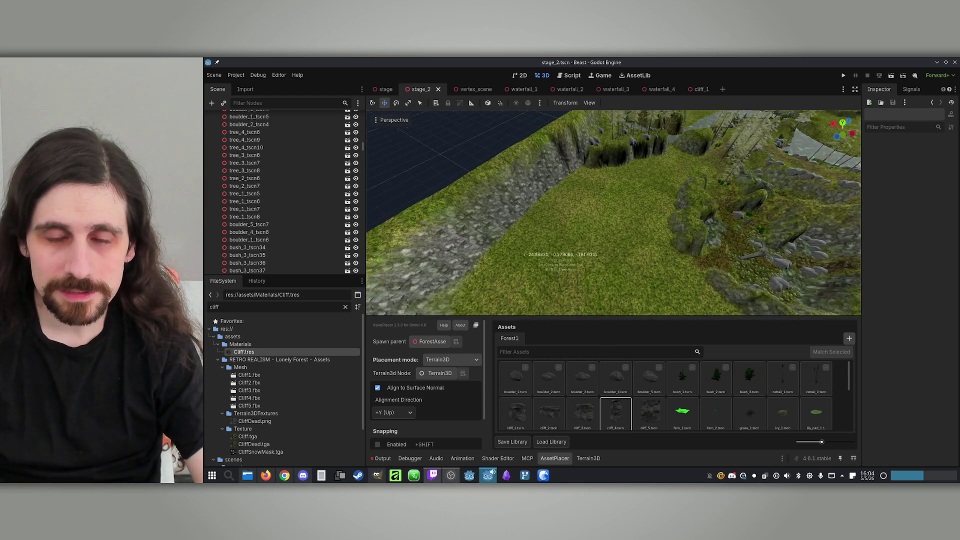
scroll(555, 258, down, 5)
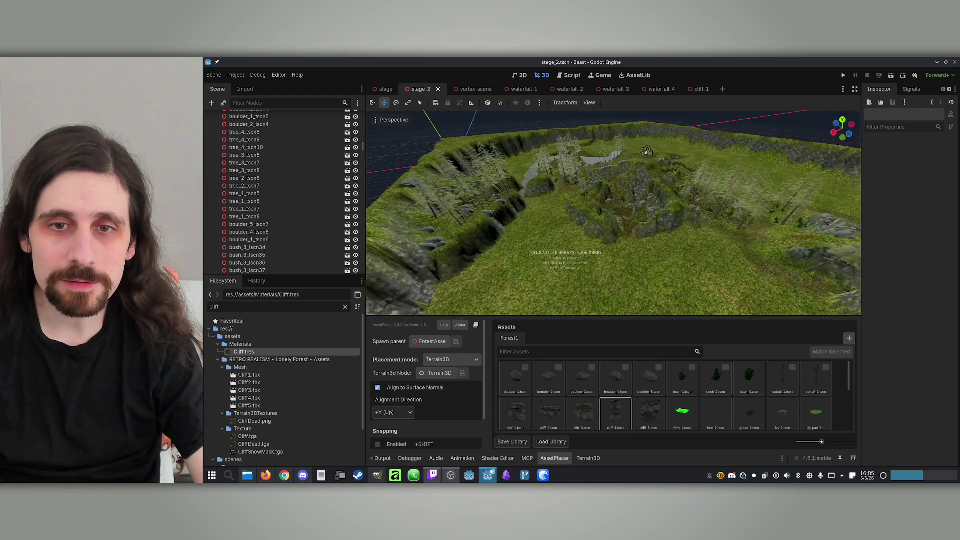
scroll(564, 263, up, 5)
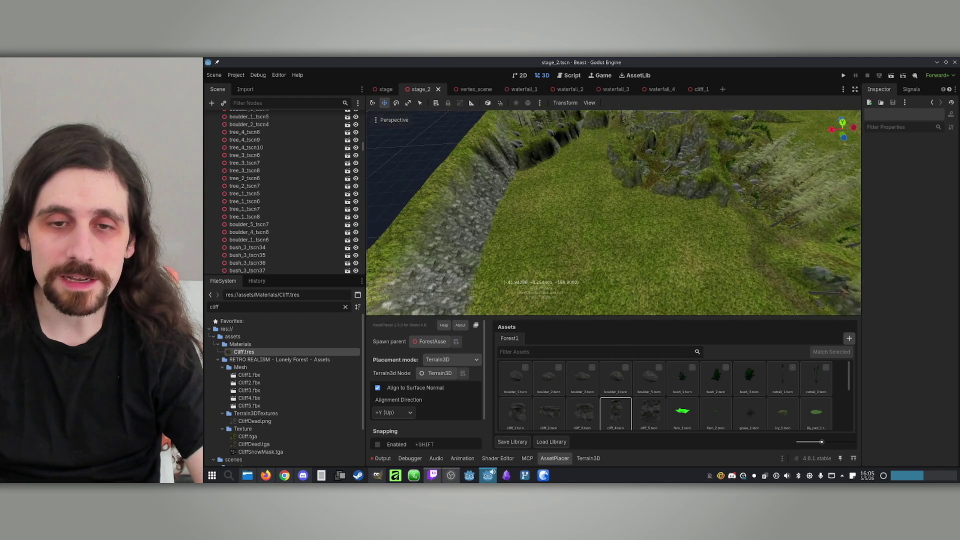
scroll(570, 305, down, 4)
scroll(570, 302, up, 6)
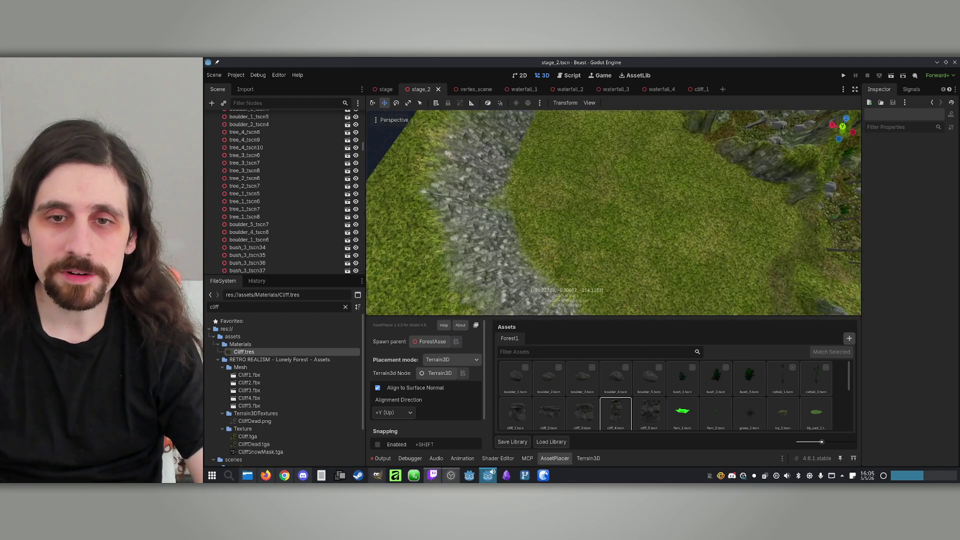
scroll(565, 290, down, 4)
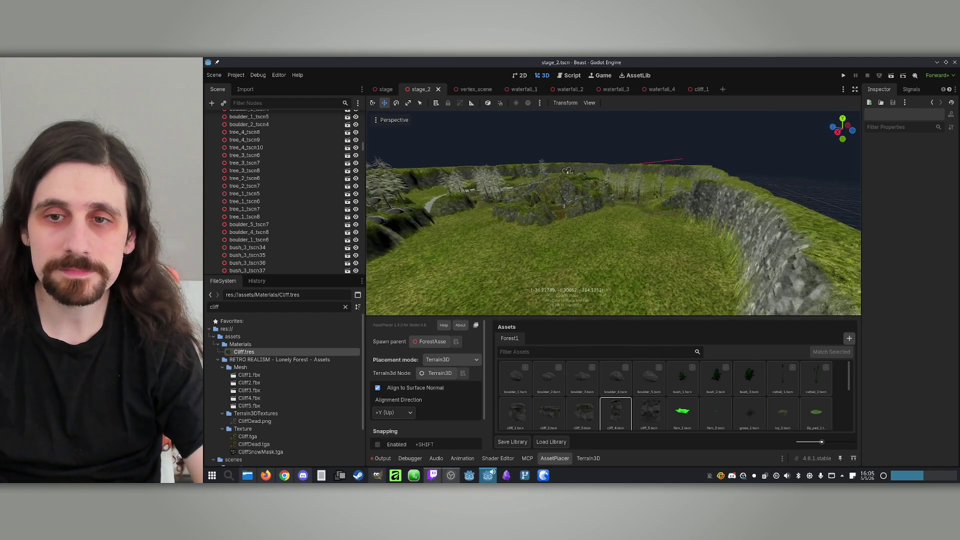
scroll(565, 290, up, 4)
scroll(564, 270, up, 3)
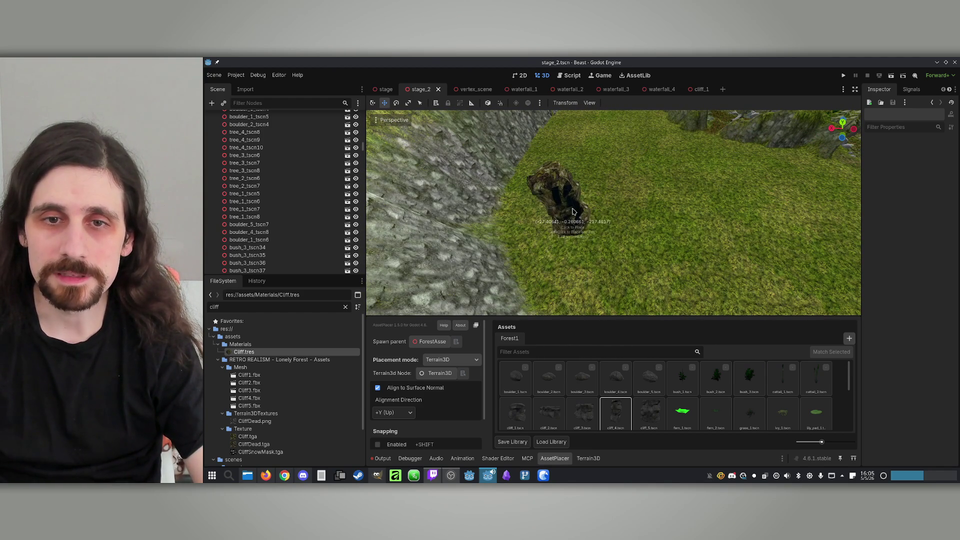
Choose cliff_4 and place two cliff rocks on the basin grass.
click(649, 413)
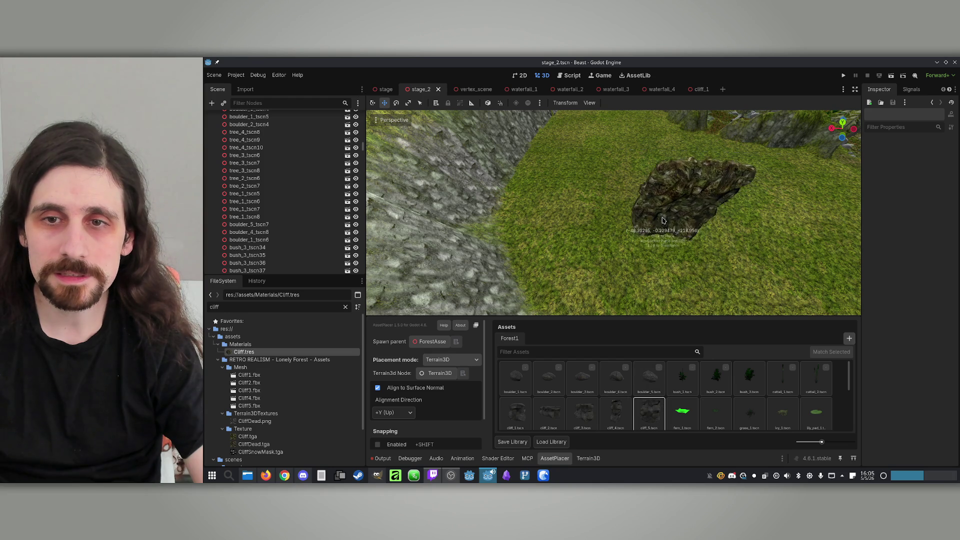
click(619, 400)
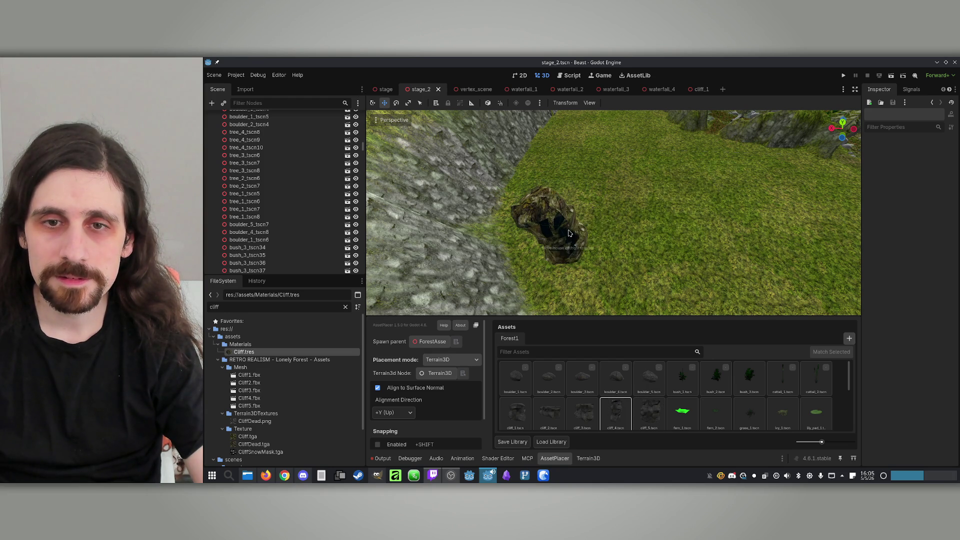
click(568, 233)
click(730, 272)
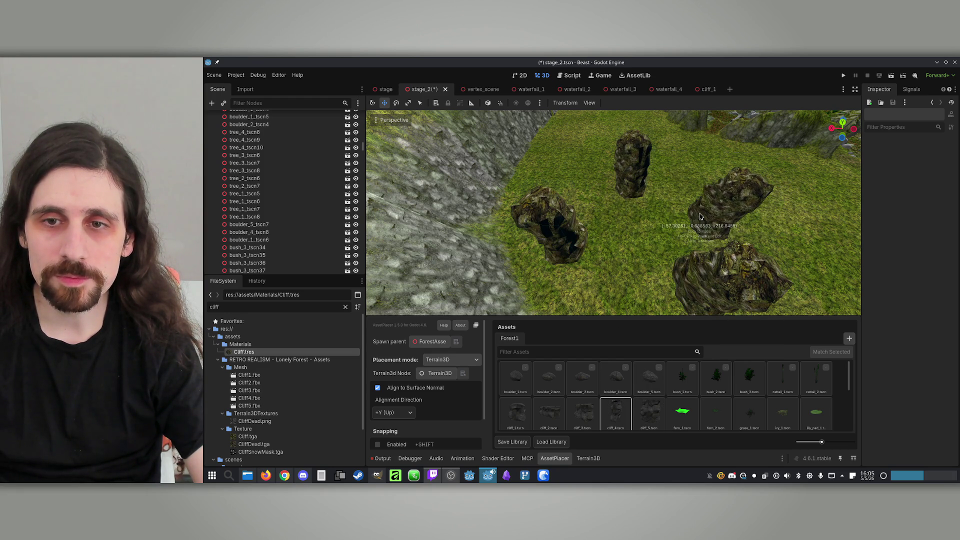
scroll(698, 216, down, 5)
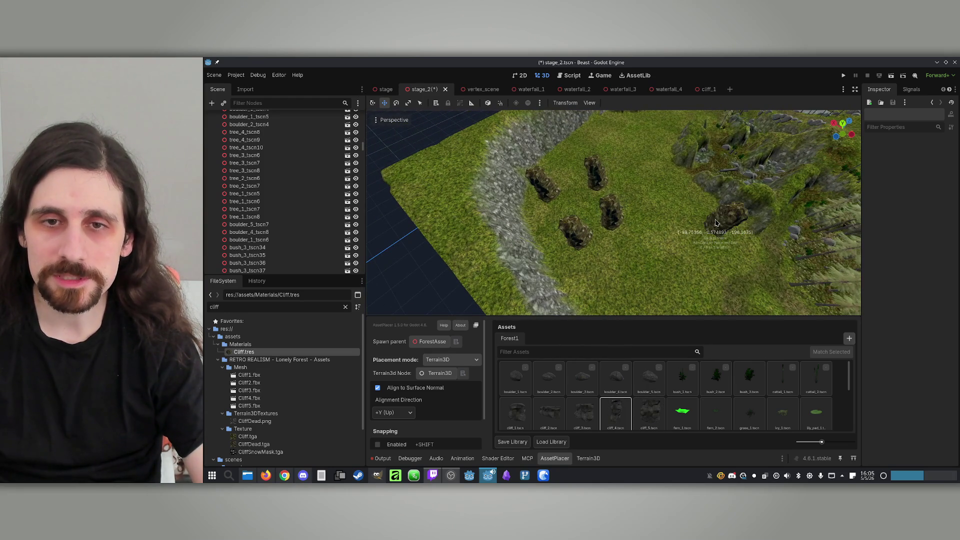
scroll(625, 220, up, 5)
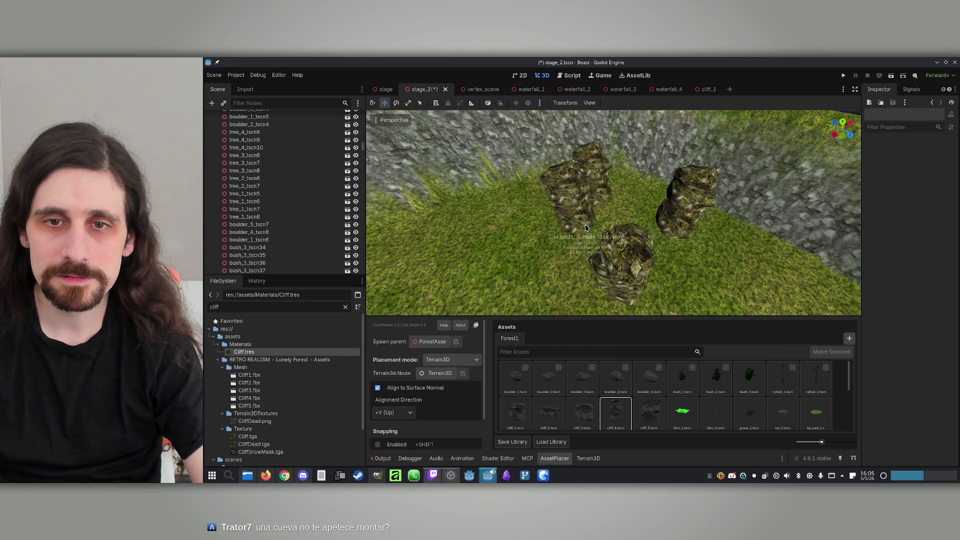
Scale up a cliff pillar, add it to the row by the rock wall, and collapse ForestAssets.
mouse_move(502, 217)
mouse_down()
mouse_move(560, 255)
mouse_move(585, 254)
mouse_up()
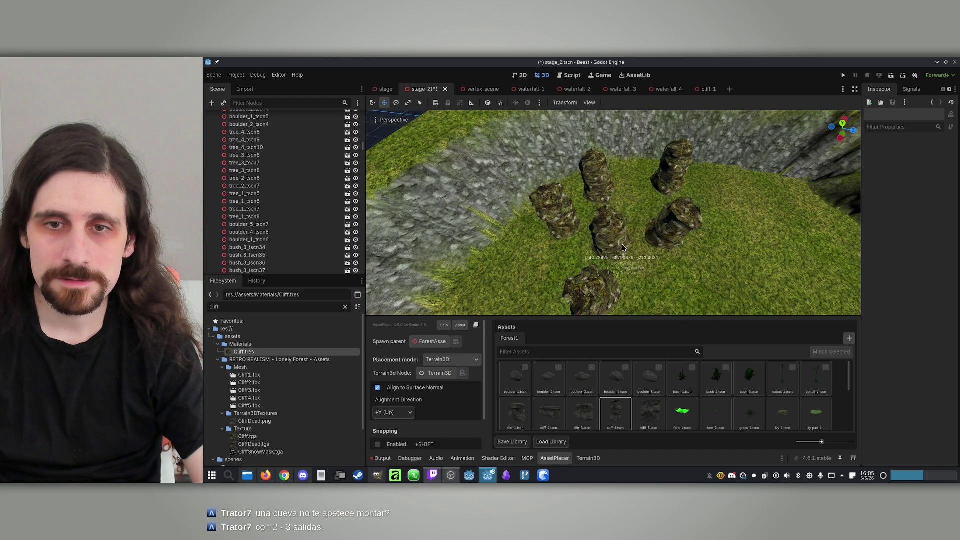
drag(622, 245, 667, 238)
mouse_move(577, 259)
mouse_down()
mouse_move(505, 248)
mouse_move(575, 220)
mouse_move(532, 265)
mouse_move(517, 261)
mouse_move(556, 257)
mouse_up()
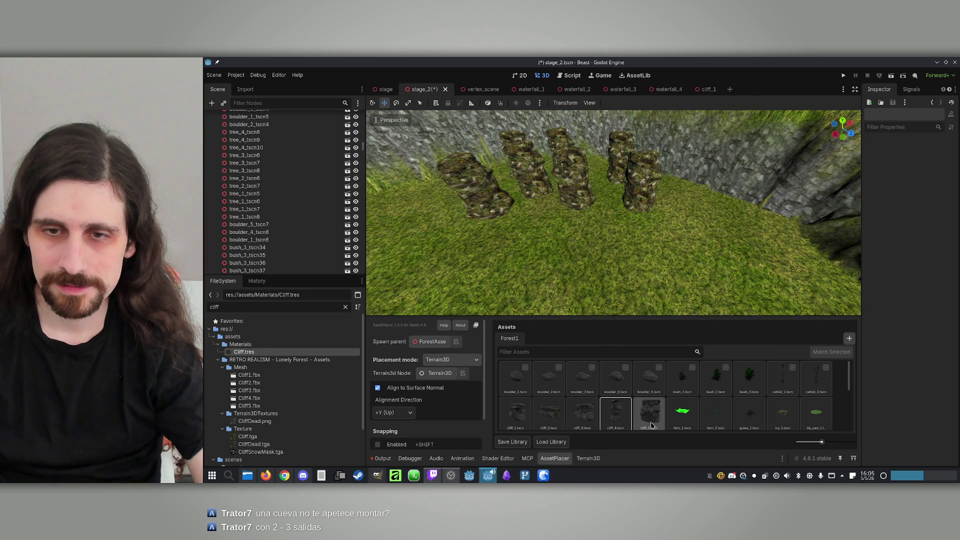
mouse_move(704, 215)
mouse_down()
mouse_move(722, 221)
mouse_move(674, 235)
mouse_move(582, 298)
mouse_move(500, 228)
mouse_move(480, 235)
mouse_move(549, 280)
mouse_move(567, 269)
mouse_up()
click(500, 229)
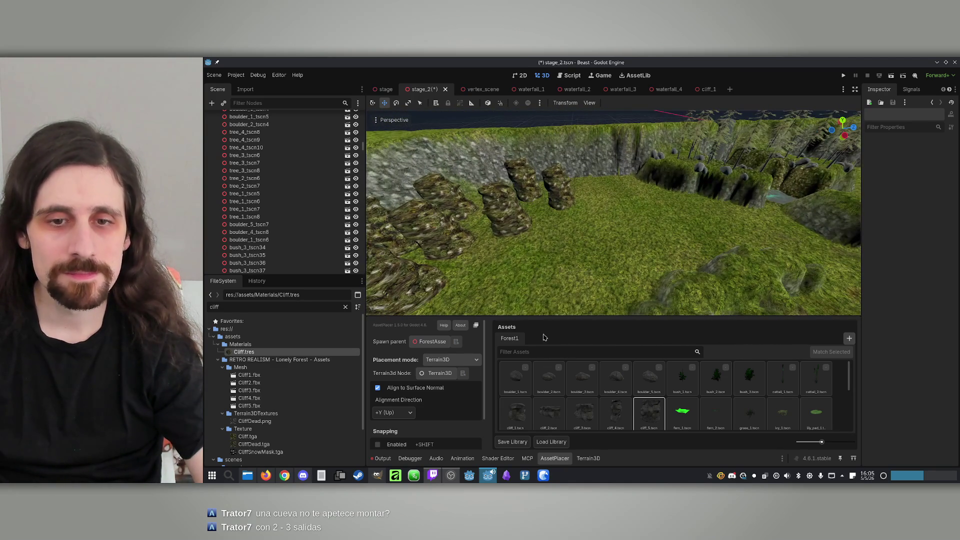
scroll(282, 158, up, 15)
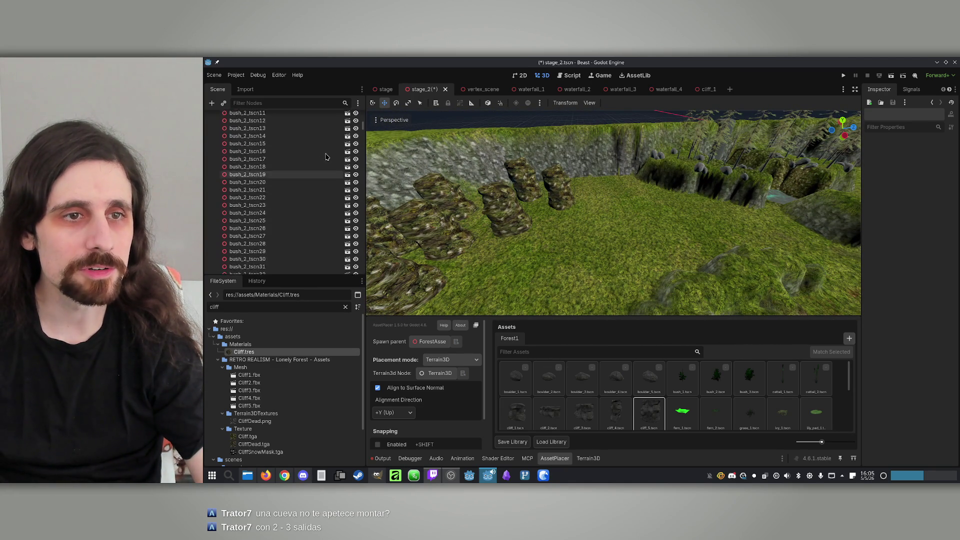
click(213, 164)
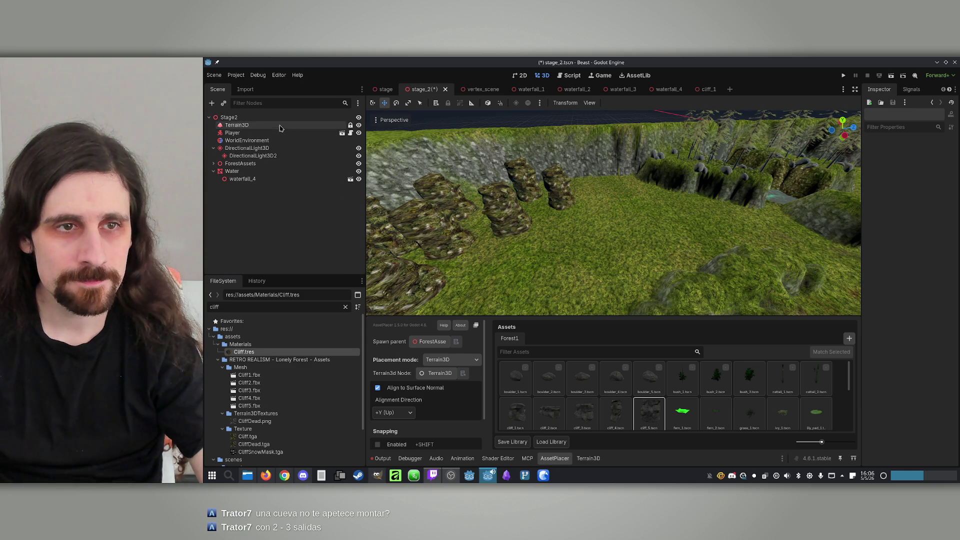
Select Terrain3D with the Height tool, then undo a stray cleft sculpted beside the cliff wall.
click(236, 125)
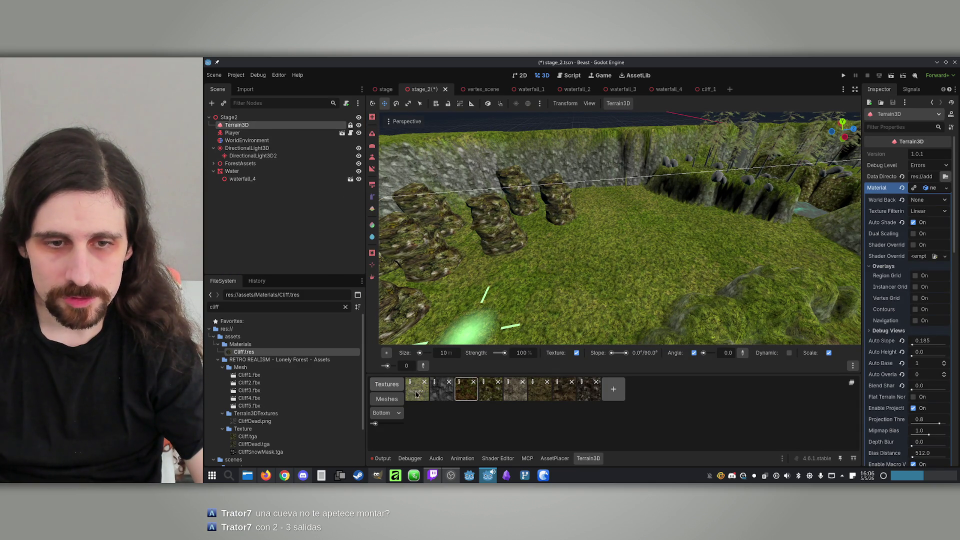
click(372, 157)
scroll(620, 235, up, 5)
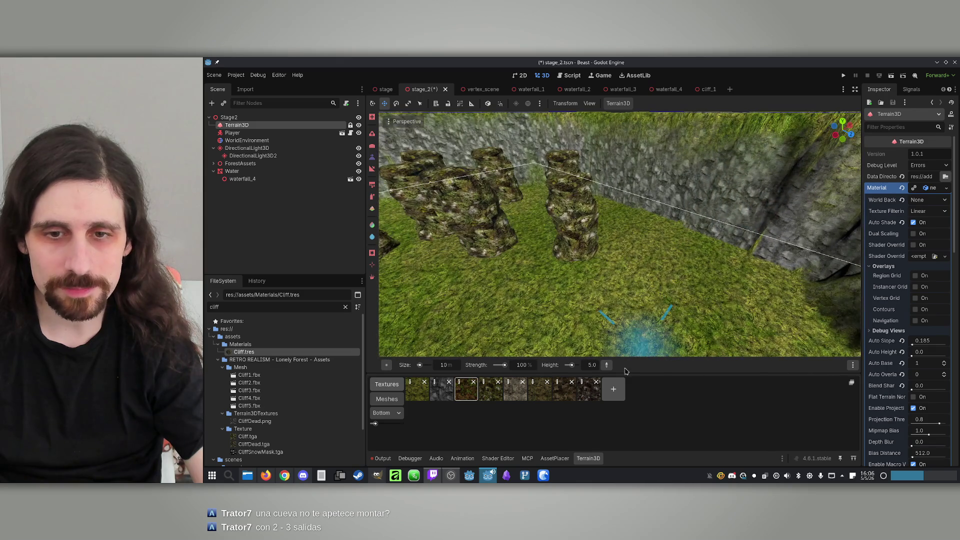
scroll(610, 202, down, 3)
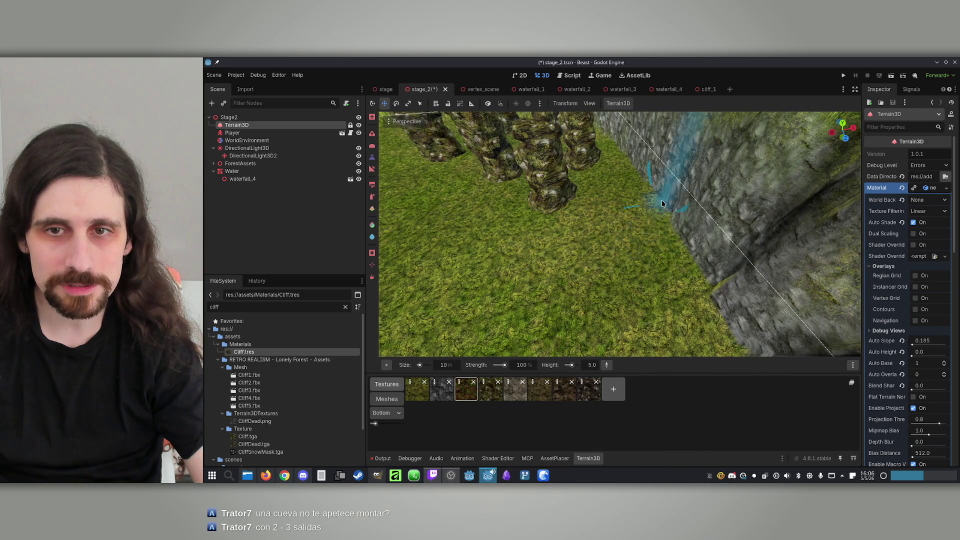
scroll(645, 234, down, 4)
drag(653, 218, 649, 220)
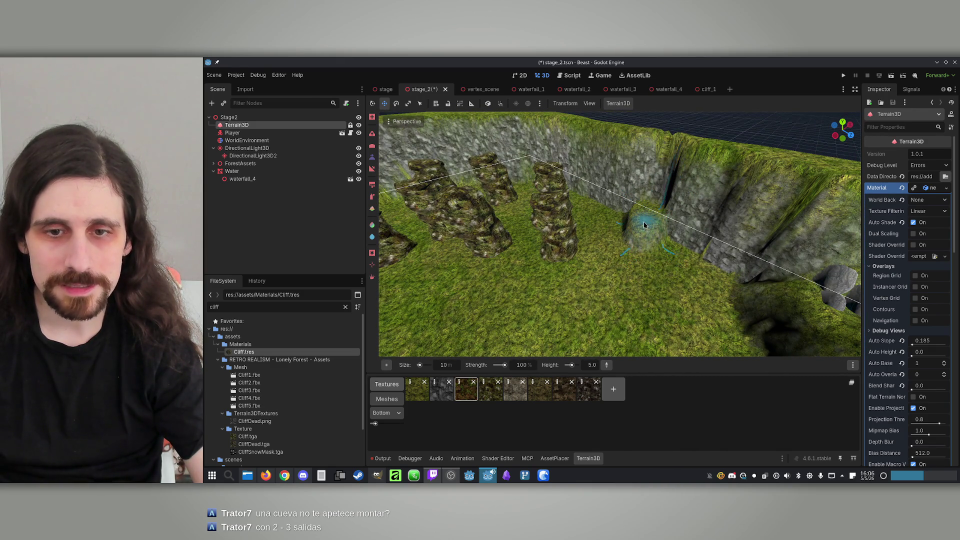
key(ctrl+z)
Set the target height to 10 and raise grassy mounds near the rock pillars.
text(10)
key(Return)
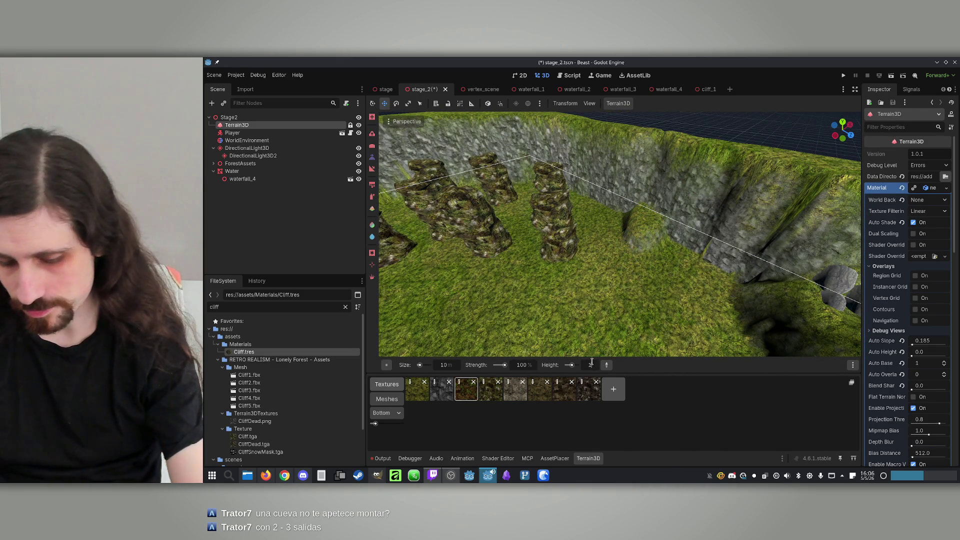
mouse_move(629, 222)
mouse_down()
mouse_move(641, 235)
mouse_move(636, 223)
mouse_move(509, 237)
mouse_move(526, 241)
mouse_up()
scroll(632, 219, up, 3)
mouse_move(610, 150)
mouse_down()
mouse_move(581, 224)
mouse_move(626, 179)
mouse_up()
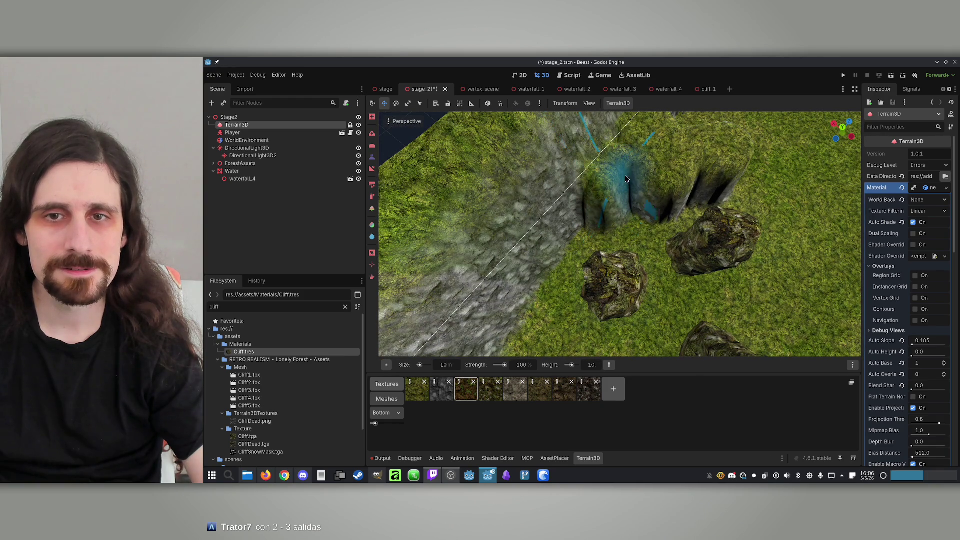
mouse_move(706, 139)
mouse_down()
mouse_move(615, 220)
mouse_move(645, 184)
mouse_move(622, 215)
mouse_move(681, 257)
mouse_move(654, 199)
mouse_move(697, 235)
mouse_move(668, 221)
mouse_move(639, 253)
mouse_move(639, 215)
mouse_move(622, 205)
mouse_move(653, 186)
mouse_move(707, 270)
mouse_move(725, 188)
mouse_up()
mouse_move(655, 190)
mouse_down()
mouse_move(645, 210)
mouse_move(700, 205)
mouse_move(635, 195)
mouse_up()
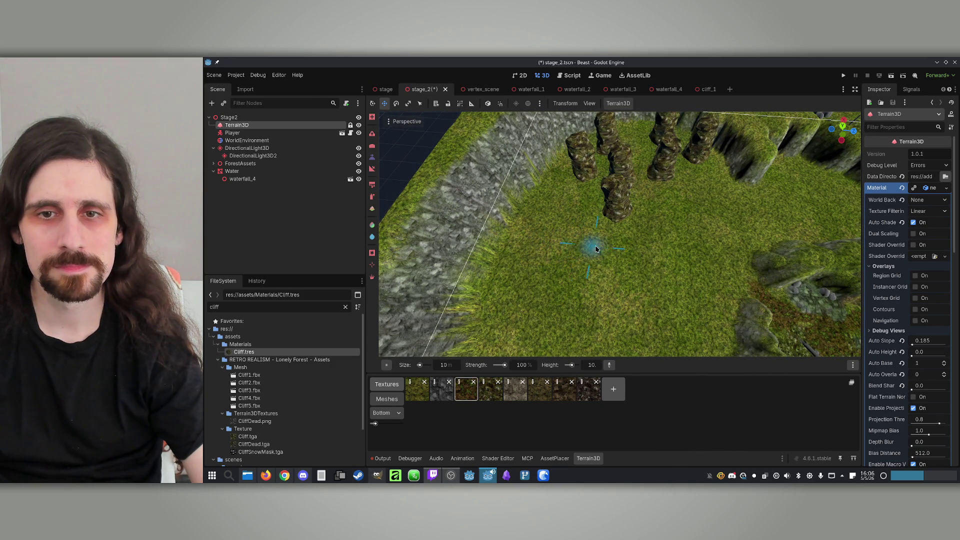
mouse_move(581, 248)
mouse_down()
mouse_move(638, 251)
mouse_move(606, 253)
mouse_move(632, 272)
mouse_move(589, 235)
mouse_move(616, 235)
mouse_move(579, 208)
mouse_move(580, 238)
mouse_move(612, 251)
mouse_move(576, 222)
mouse_move(576, 238)
mouse_up()
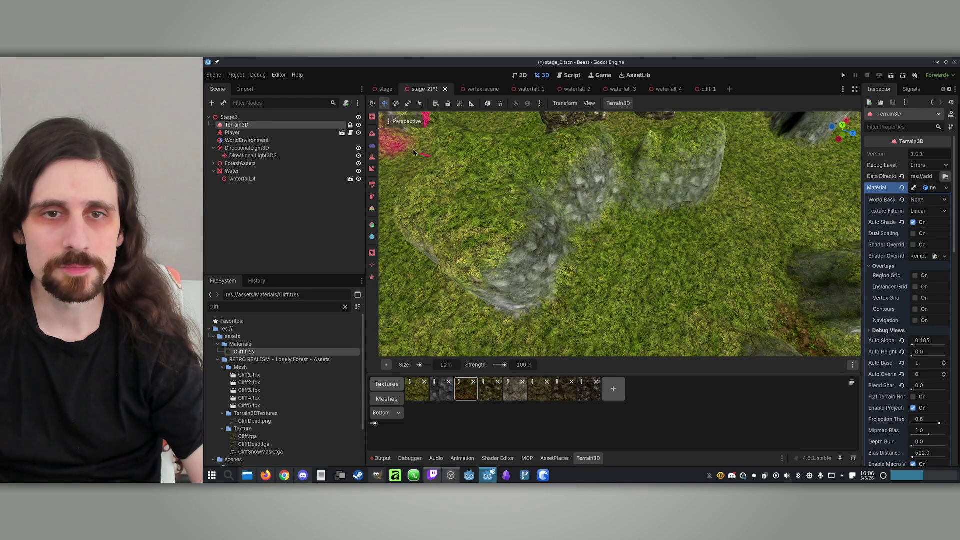
mouse_move(626, 155)
mouse_down()
mouse_move(595, 134)
mouse_move(615, 220)
mouse_move(627, 204)
mouse_move(546, 133)
mouse_move(579, 182)
mouse_move(563, 146)
mouse_move(712, 167)
mouse_move(640, 172)
mouse_up()
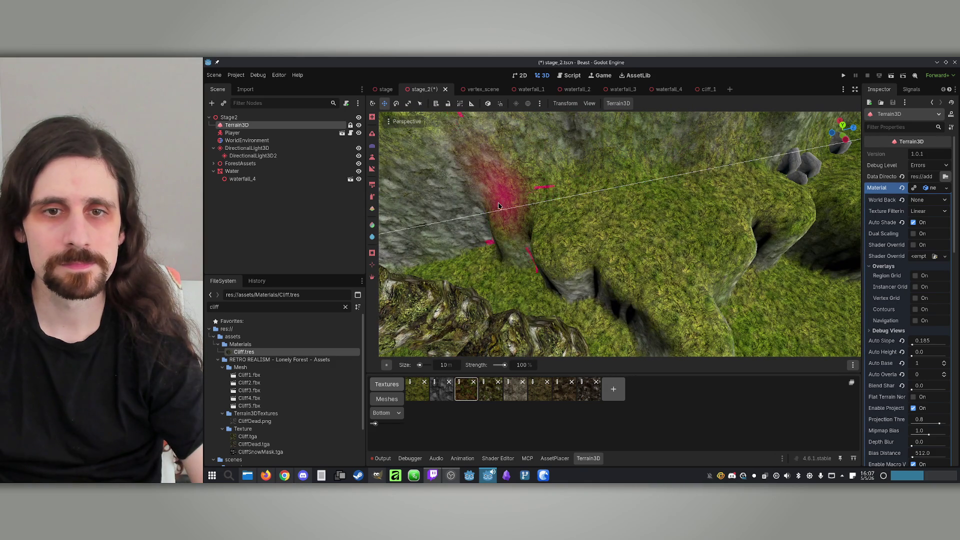
mouse_move(579, 278)
mouse_down()
mouse_move(643, 275)
mouse_move(600, 235)
mouse_up()
mouse_move(588, 186)
mouse_down()
mouse_move(568, 189)
mouse_move(596, 160)
mouse_up()
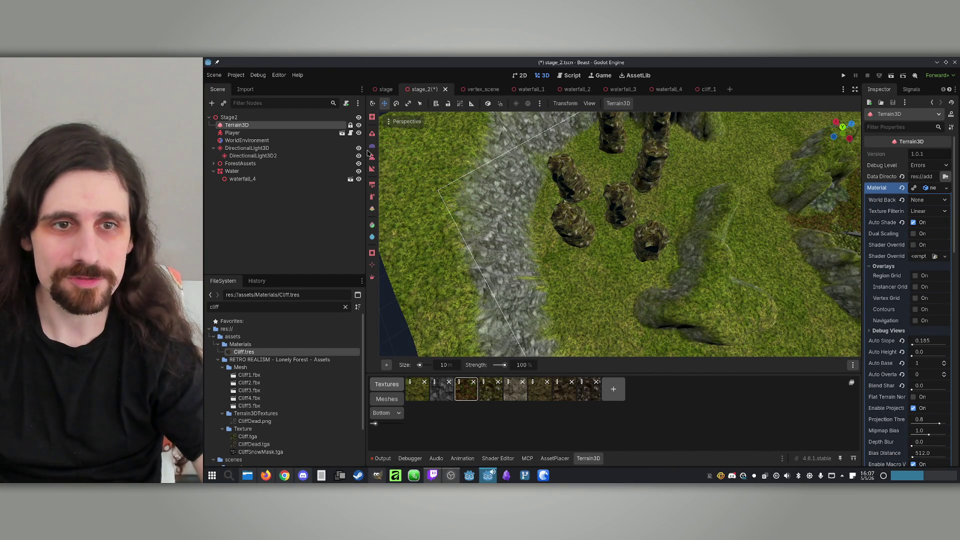
click(372, 199)
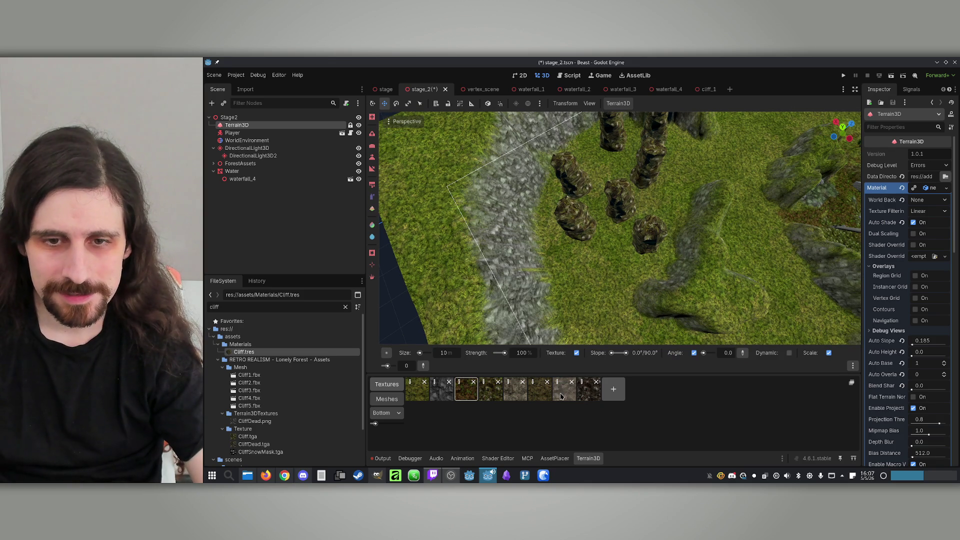
Paint the brown cliff texture around the pillars with a 20 m brush.
click(565, 395)
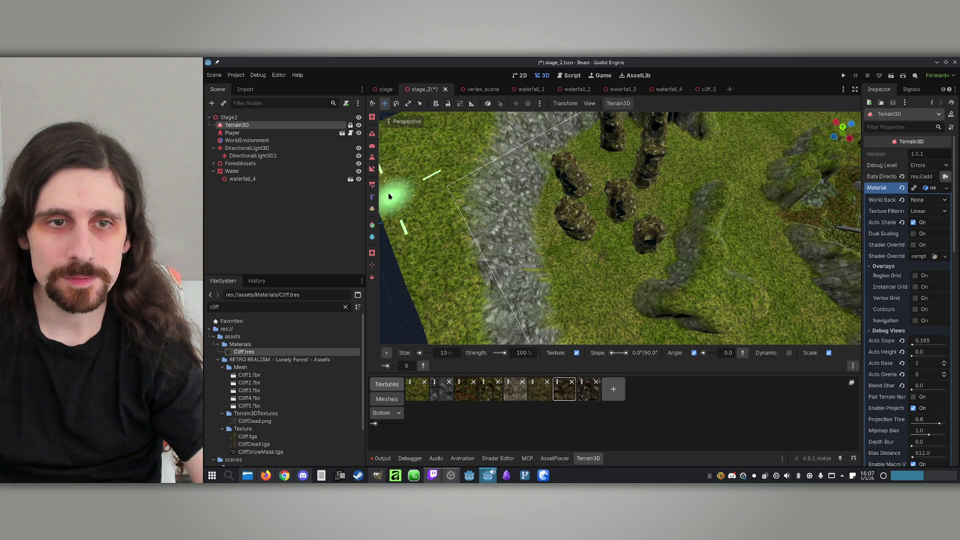
click(372, 185)
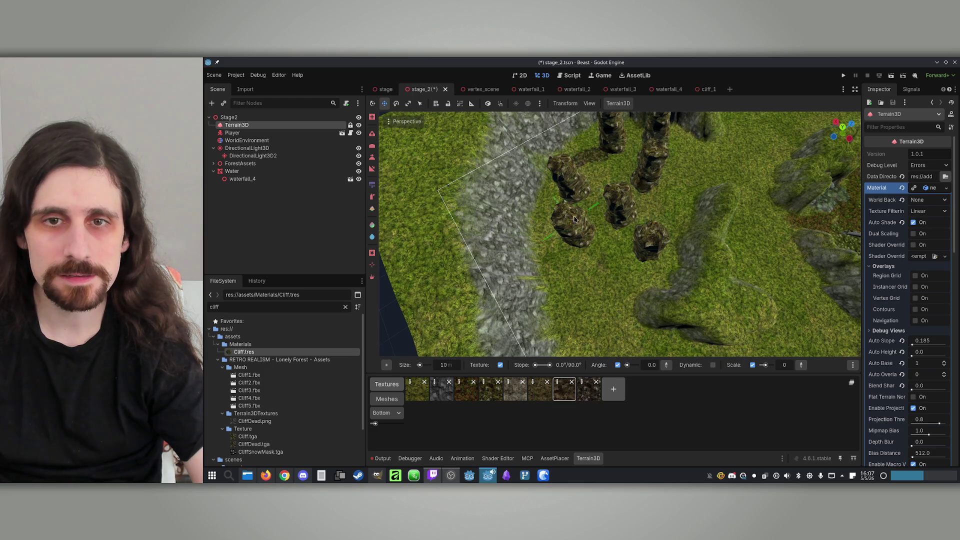
text(20)
key(Return)
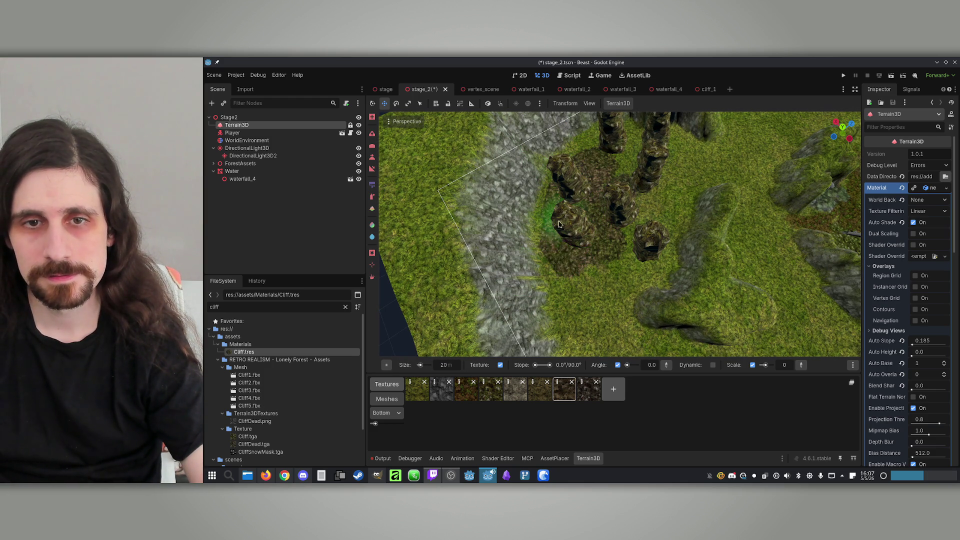
drag(562, 256, 592, 284)
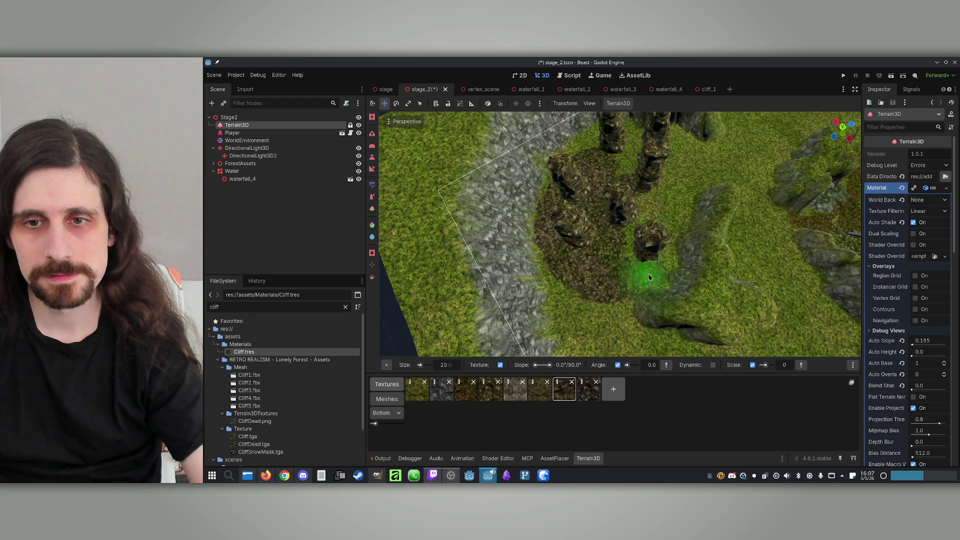
mouse_move(655, 245)
mouse_down()
mouse_move(643, 213)
mouse_move(616, 237)
mouse_move(672, 235)
mouse_move(717, 218)
mouse_up()
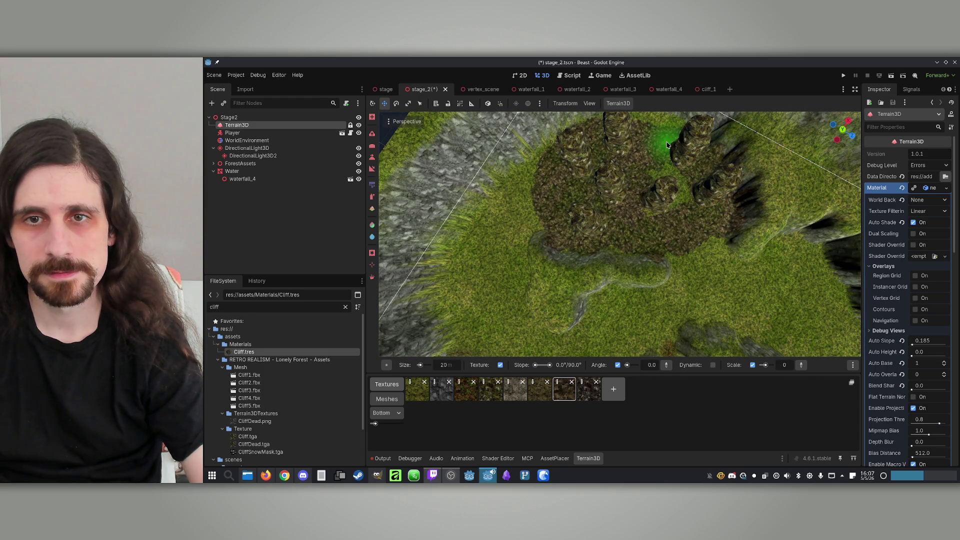
mouse_move(617, 136)
mouse_down()
mouse_move(645, 186)
mouse_move(664, 155)
mouse_move(620, 220)
mouse_up()
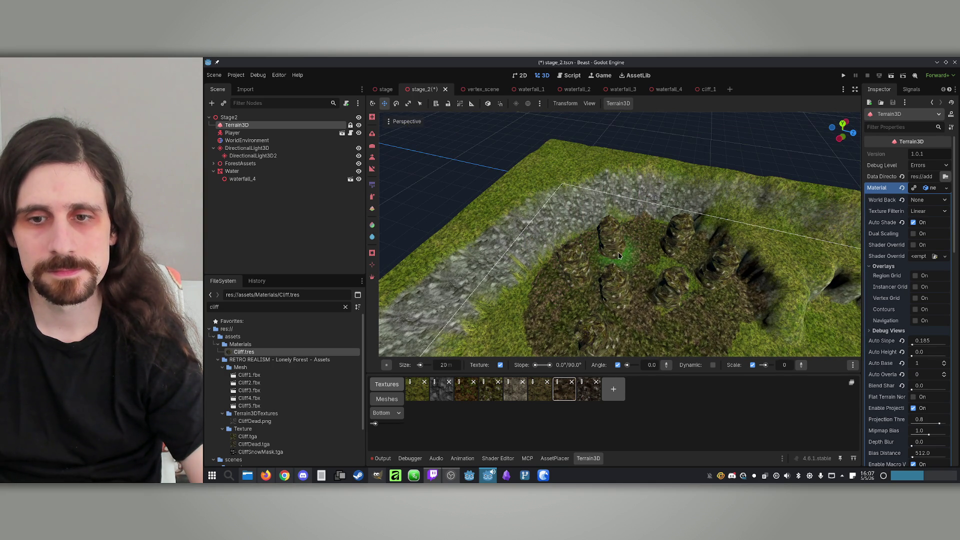
drag(630, 269, 628, 276)
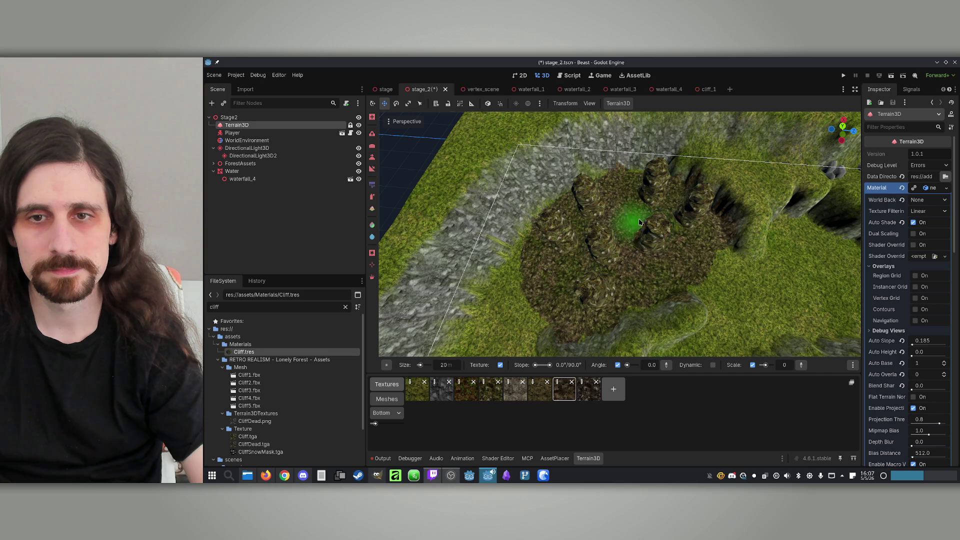
mouse_move(631, 292)
mouse_down()
mouse_move(637, 285)
mouse_move(606, 268)
mouse_up()
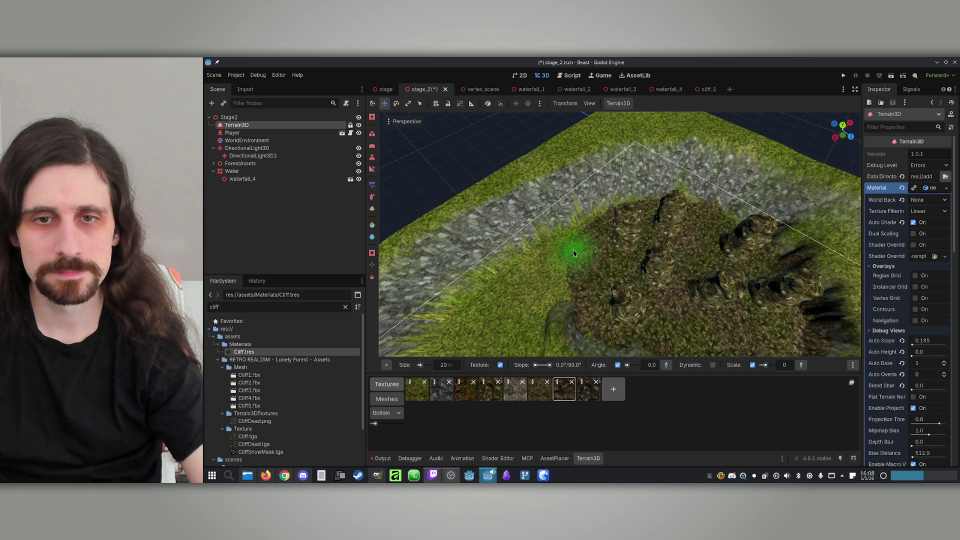
Try a dark brown texture patch on the grass, then undo it.
click(370, 200)
mouse_move(547, 290)
mouse_down()
mouse_move(592, 268)
mouse_move(529, 275)
mouse_up()
key(ctrl+z)
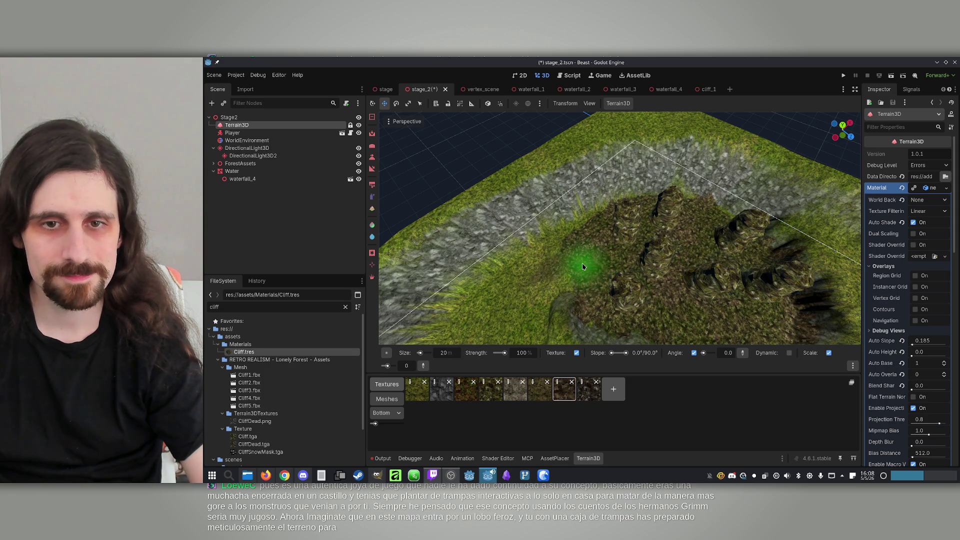
drag(517, 327, 663, 247)
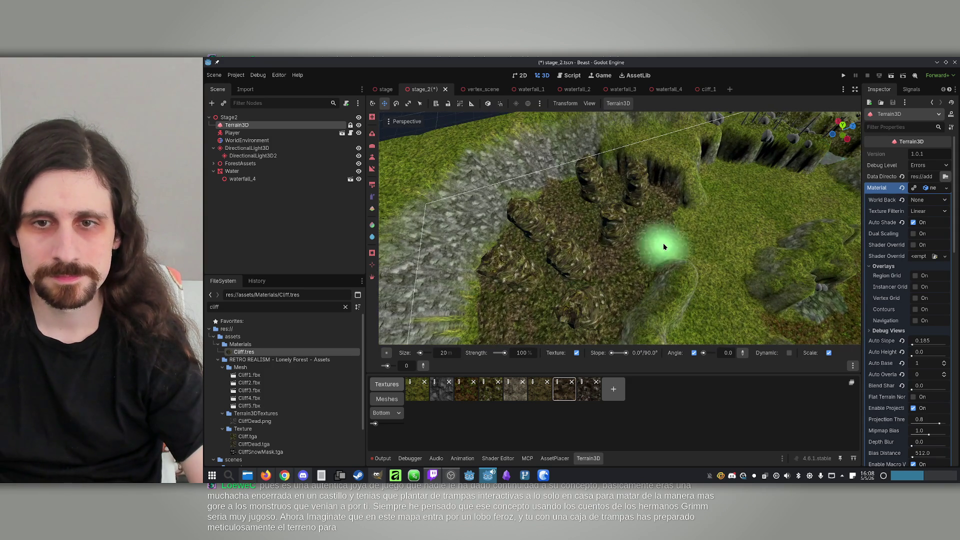
mouse_move(750, 275)
mouse_down()
mouse_move(754, 305)
mouse_move(721, 242)
mouse_up()
mouse_move(740, 167)
mouse_down()
mouse_move(760, 248)
mouse_move(726, 172)
mouse_up()
mouse_move(739, 268)
mouse_down()
mouse_move(720, 260)
mouse_move(710, 230)
mouse_move(728, 252)
mouse_up()
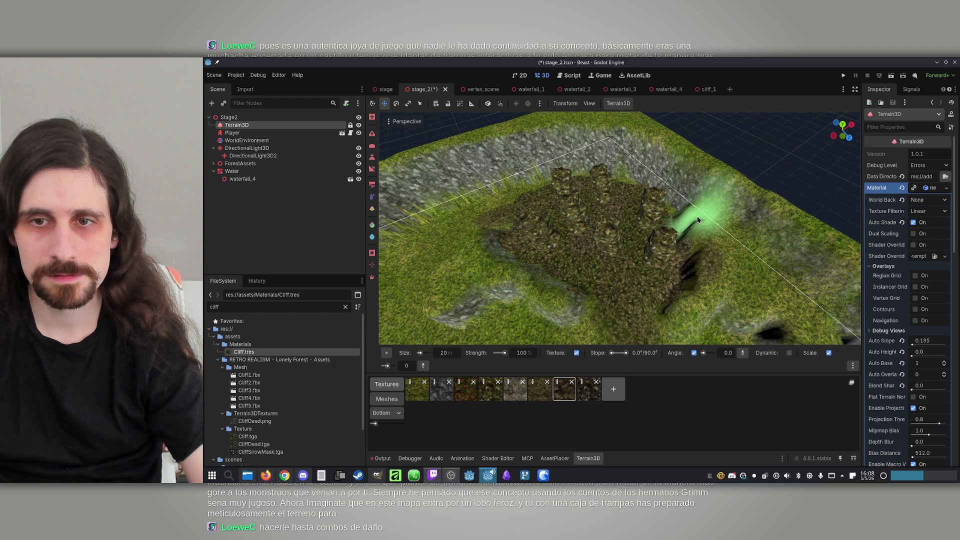
mouse_move(532, 253)
mouse_down()
mouse_move(617, 282)
mouse_move(625, 265)
mouse_move(608, 239)
mouse_up()
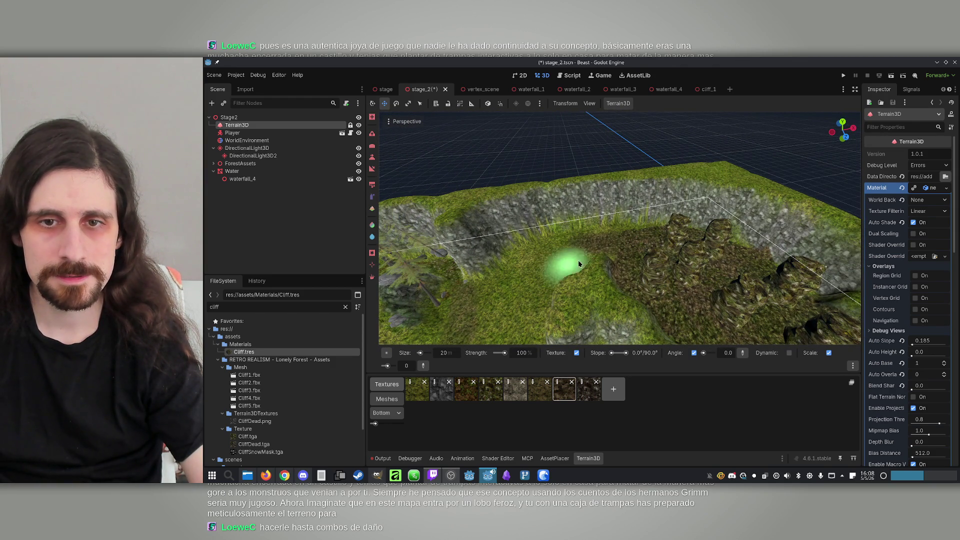
Select the rock texture for the pillars and survey them from several angles.
click(466, 389)
drag(545, 285, 593, 240)
click(491, 390)
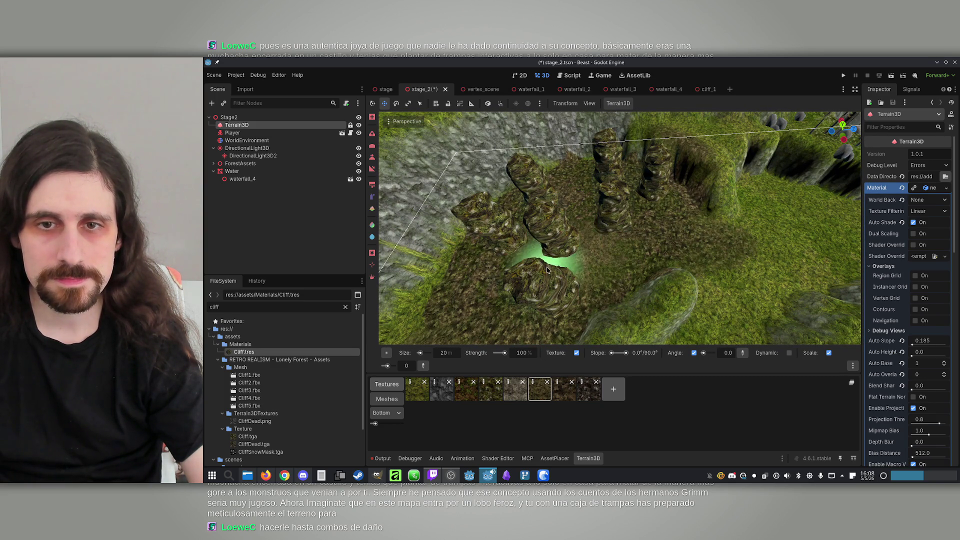
drag(575, 225, 574, 200)
drag(575, 270, 565, 265)
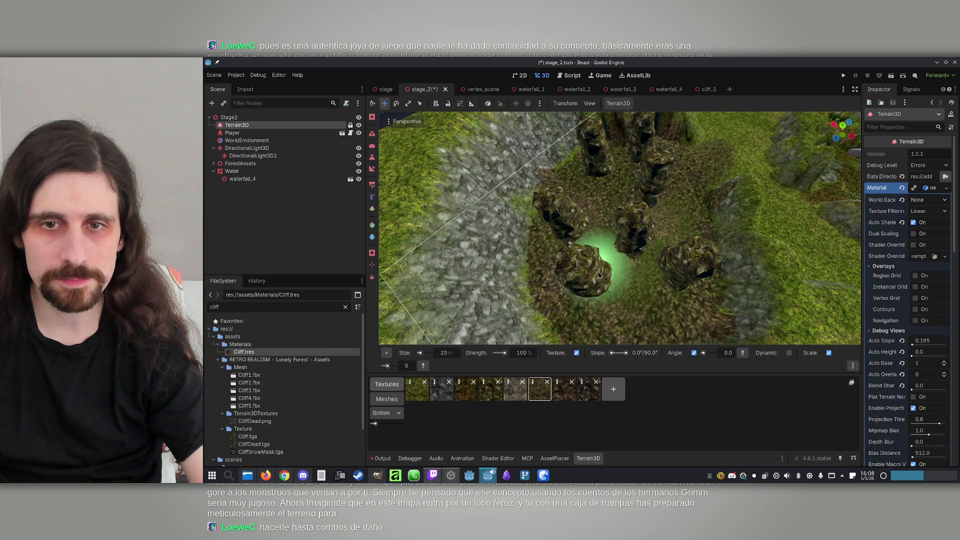
mouse_move(560, 312)
mouse_down()
mouse_move(725, 300)
mouse_move(489, 260)
mouse_up()
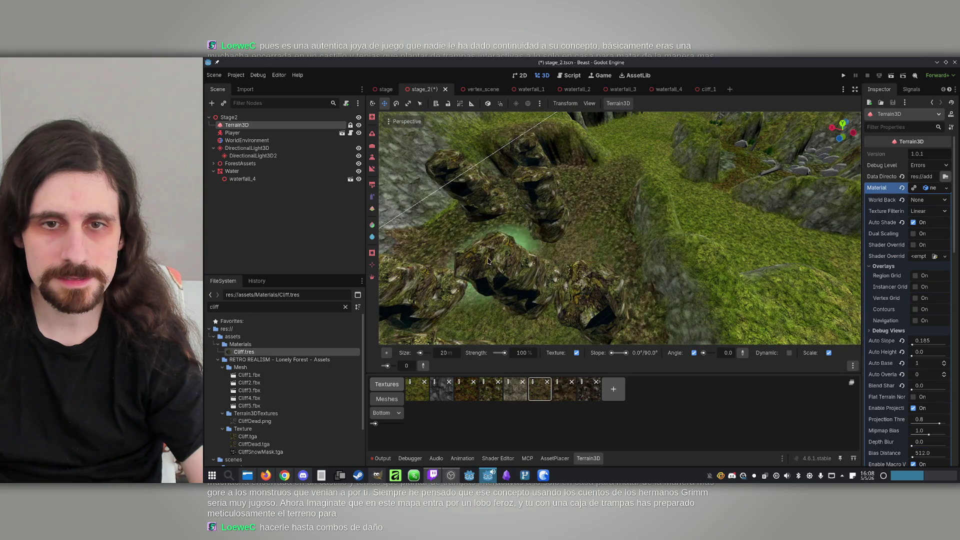
mouse_move(516, 296)
mouse_down()
mouse_move(557, 118)
mouse_move(565, 150)
mouse_up()
mouse_move(578, 246)
mouse_down()
mouse_move(617, 270)
mouse_move(756, 201)
mouse_up()
mouse_move(720, 265)
mouse_down()
mouse_move(682, 214)
mouse_move(682, 185)
mouse_move(600, 200)
mouse_move(620, 200)
mouse_move(611, 256)
mouse_move(568, 289)
mouse_move(547, 268)
mouse_move(629, 275)
mouse_move(600, 280)
mouse_move(619, 280)
mouse_up()
scroll(610, 257, up, 4)
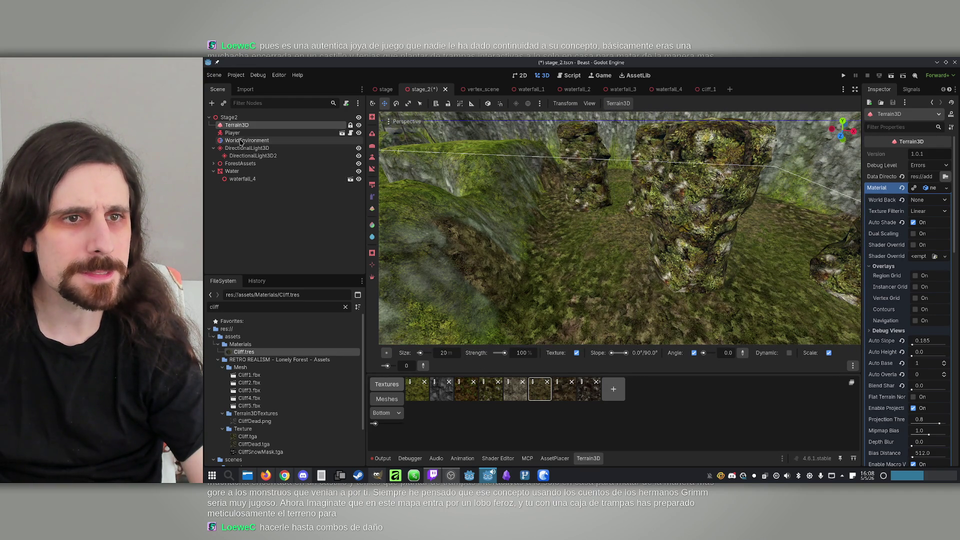
Pick the stump_2 asset in the AssetPlacer and fly toward the rock pillars.
click(552, 460)
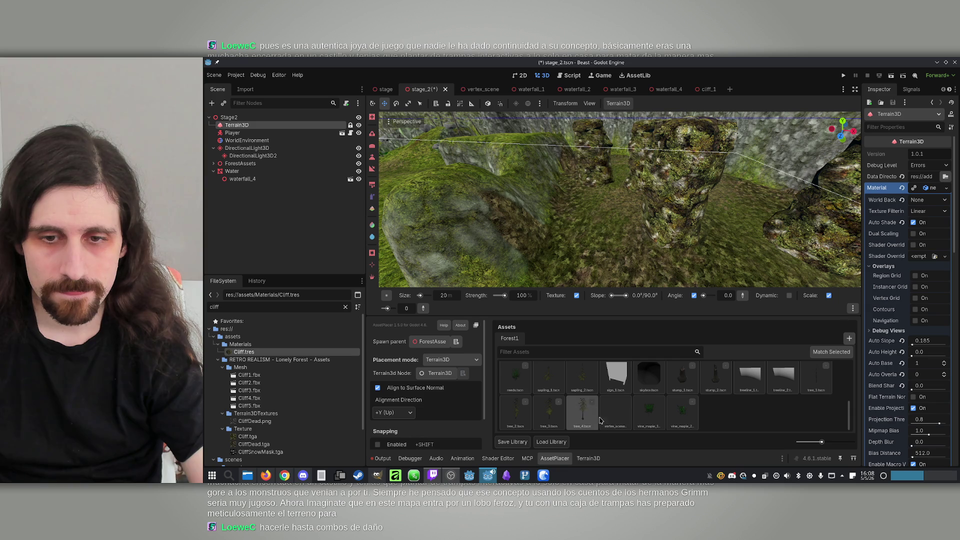
scroll(669, 395, up, 1)
click(716, 385)
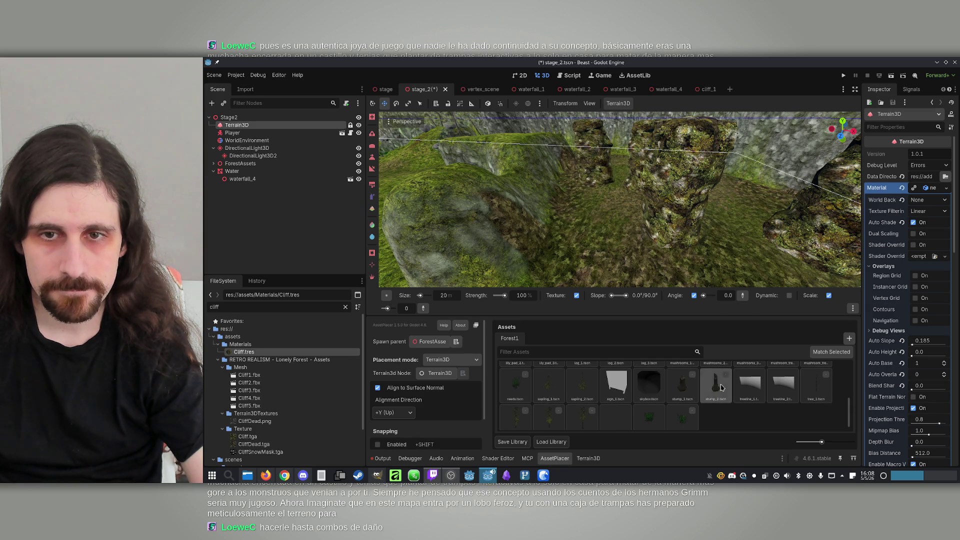
key(w)
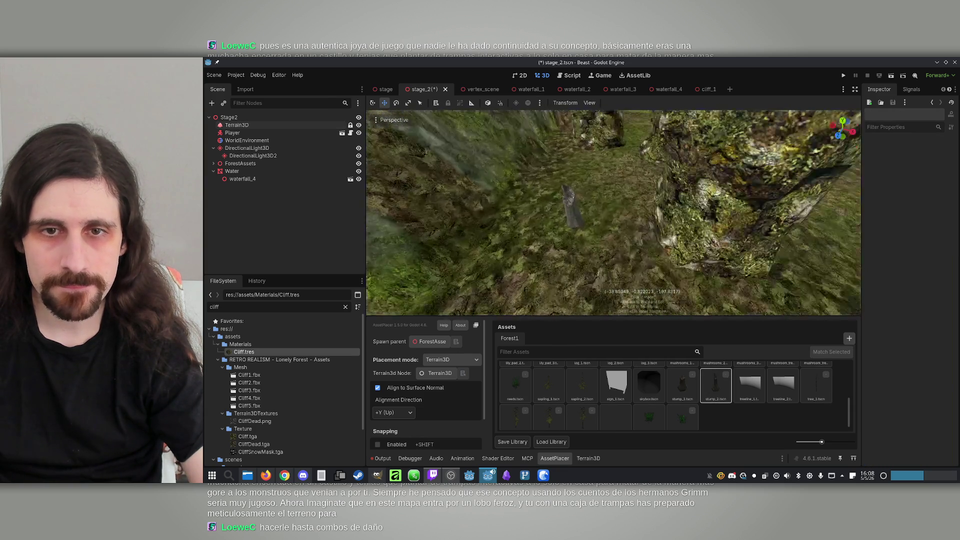
key(w)
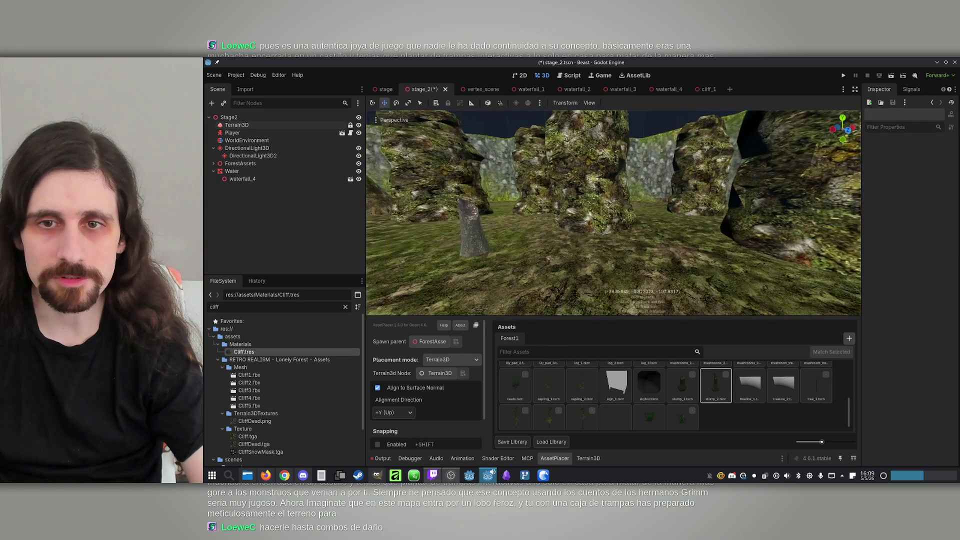
key(w)
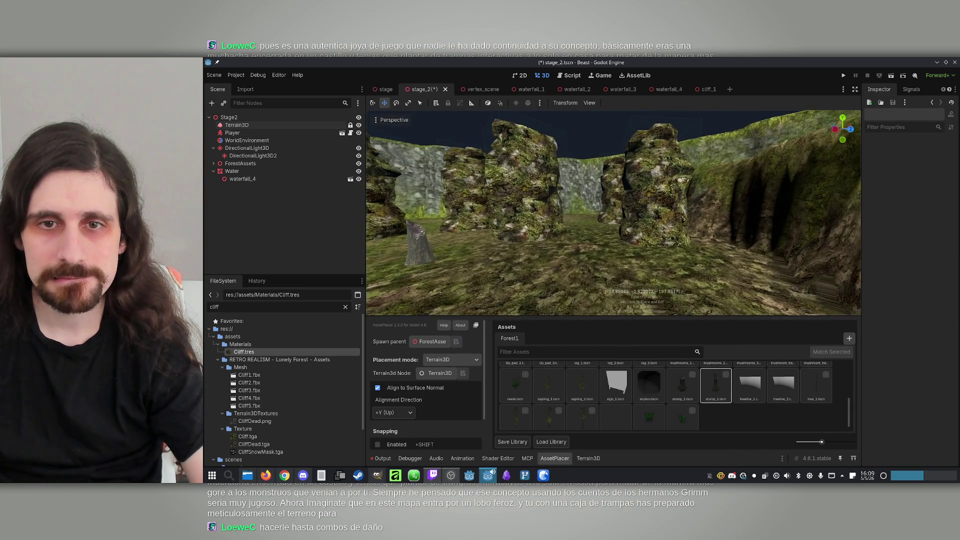
key(w)
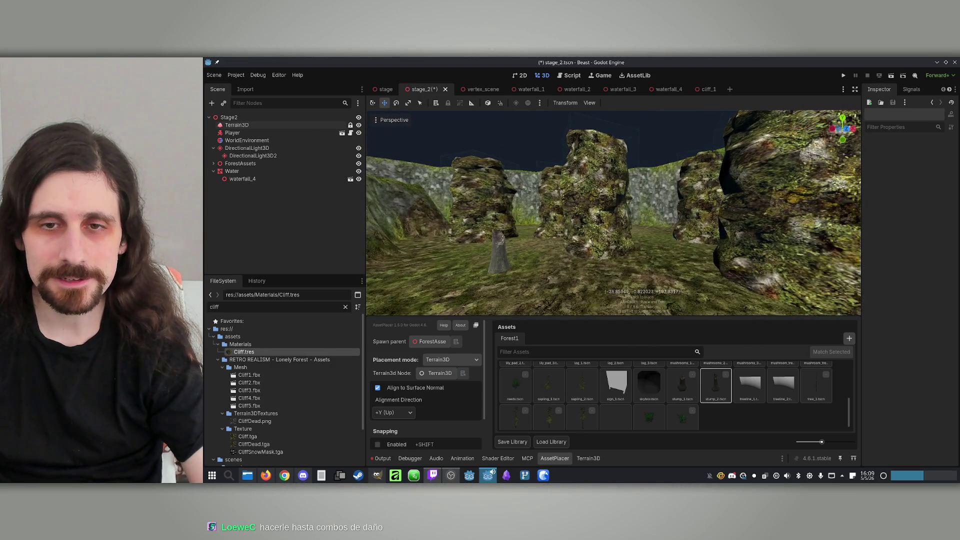
Move along the grassy path into the ravine among the trees, then save stage_2.
scroll(566, 410, up, 5)
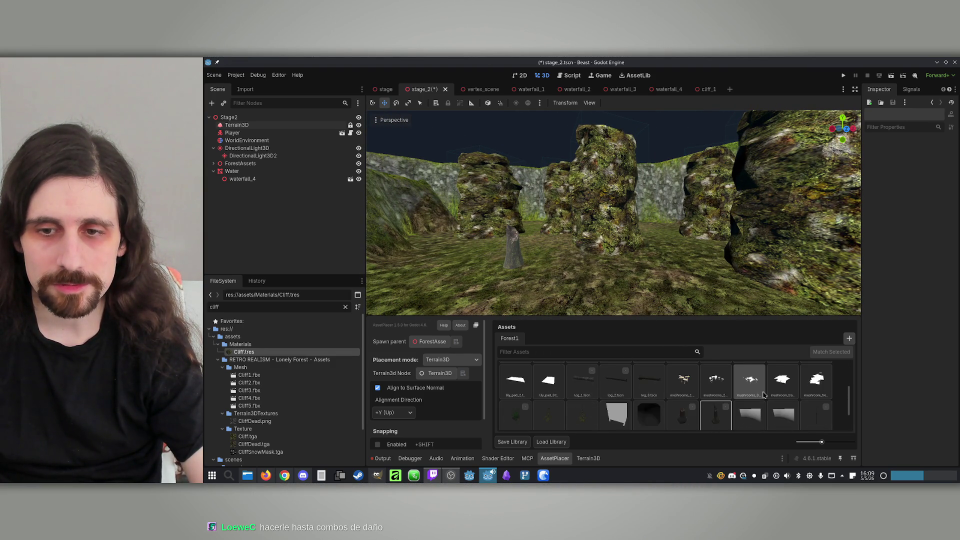
scroll(673, 397, down, 6)
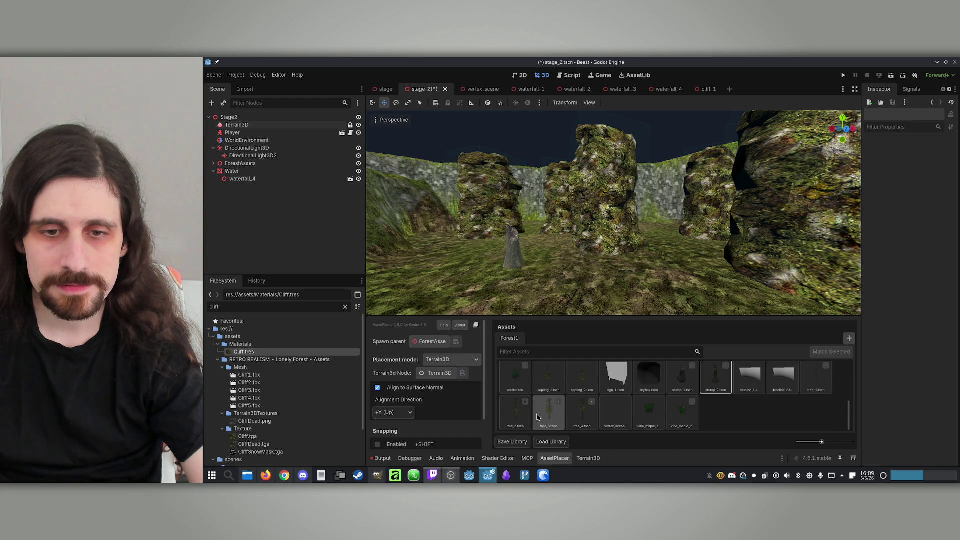
mouse_move(468, 294)
mouse_down()
mouse_move(530, 227)
mouse_move(608, 199)
mouse_move(628, 214)
mouse_move(619, 202)
mouse_move(691, 194)
mouse_up()
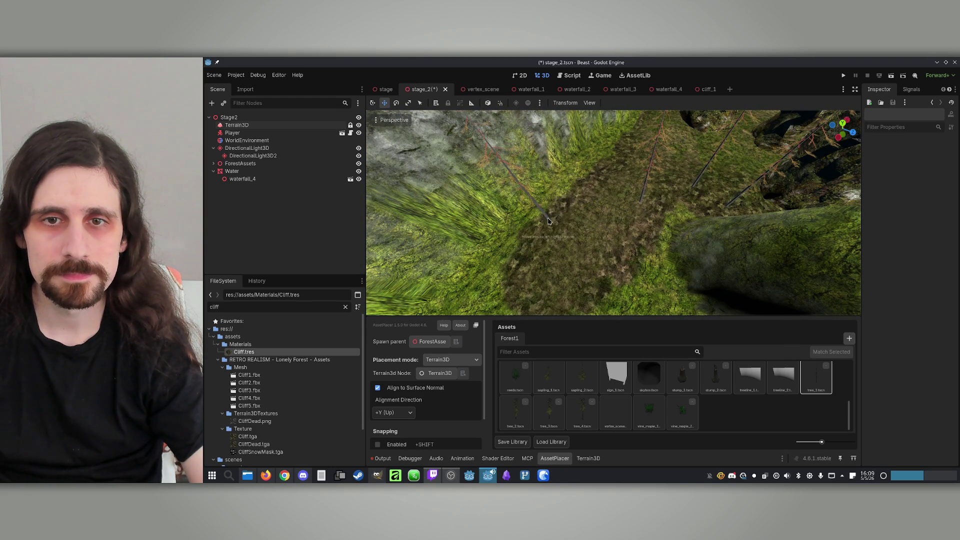
mouse_move(642, 249)
mouse_down()
mouse_move(684, 200)
mouse_move(644, 196)
mouse_move(645, 169)
mouse_up()
mouse_move(645, 205)
mouse_down()
mouse_move(684, 200)
mouse_move(636, 220)
mouse_move(628, 193)
mouse_up()
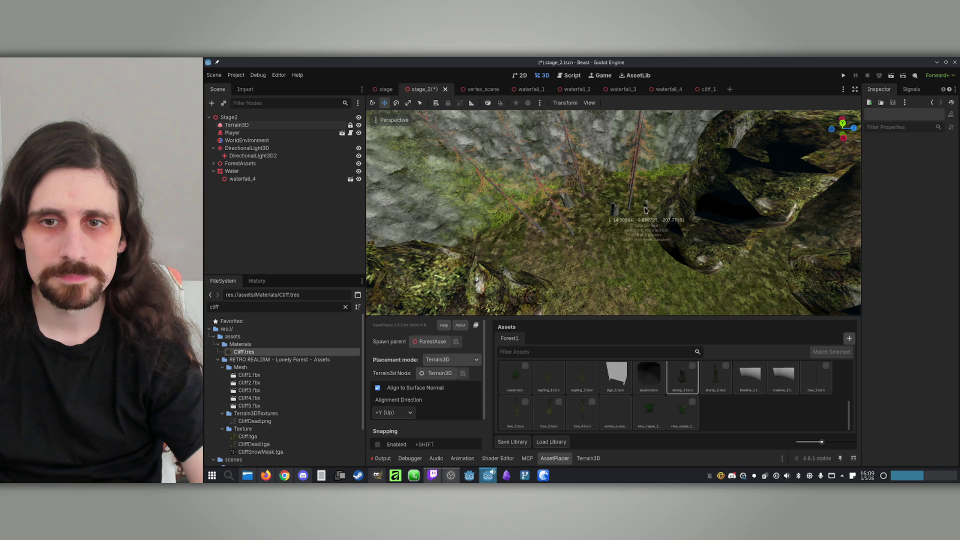
drag(613, 192, 627, 213)
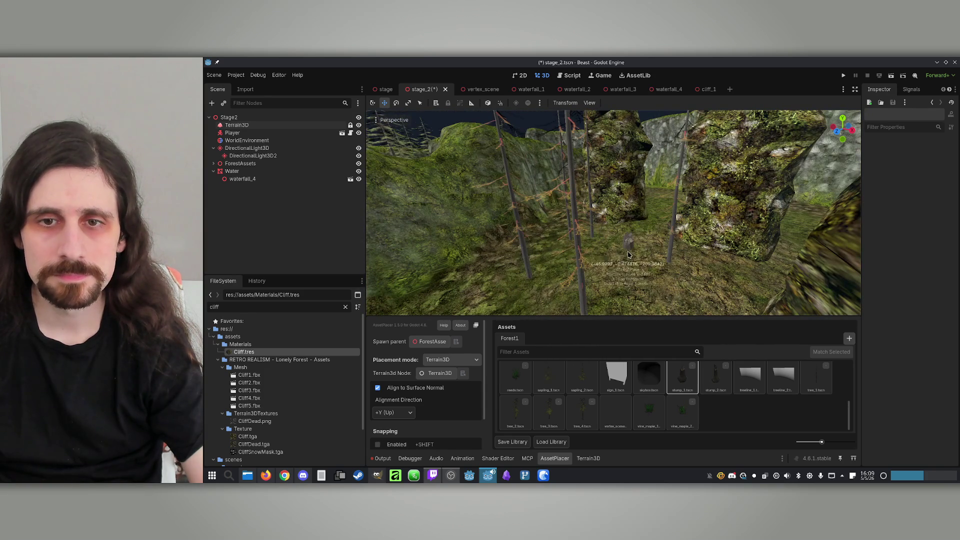
drag(604, 257, 574, 263)
key(ctrl+s)
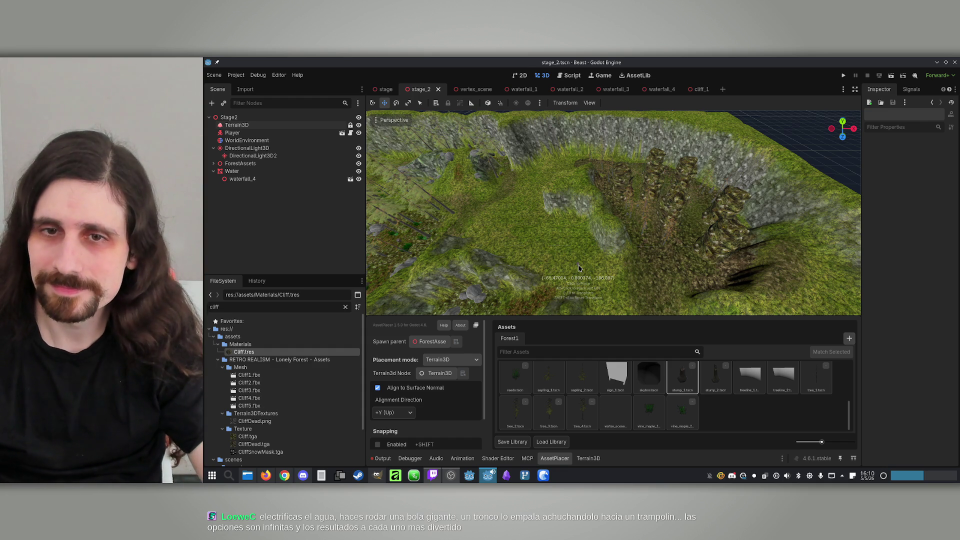
scroll(612, 228, up, 5)
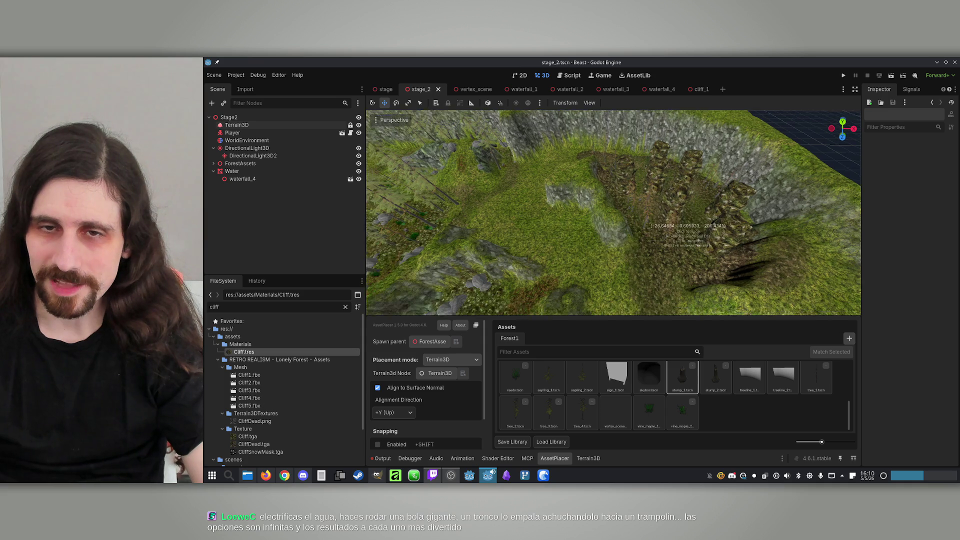
drag(688, 228, 688, 228)
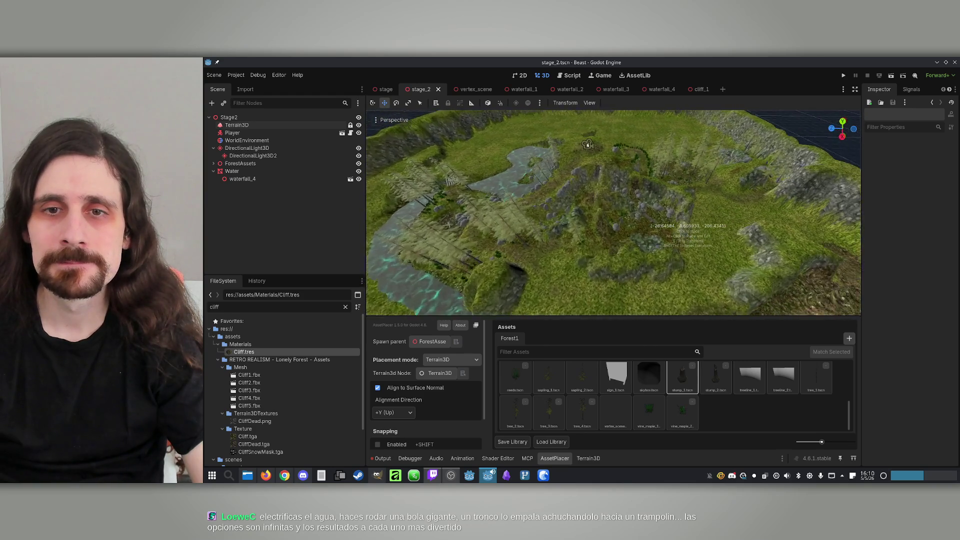
scroll(463, 203, up, 2)
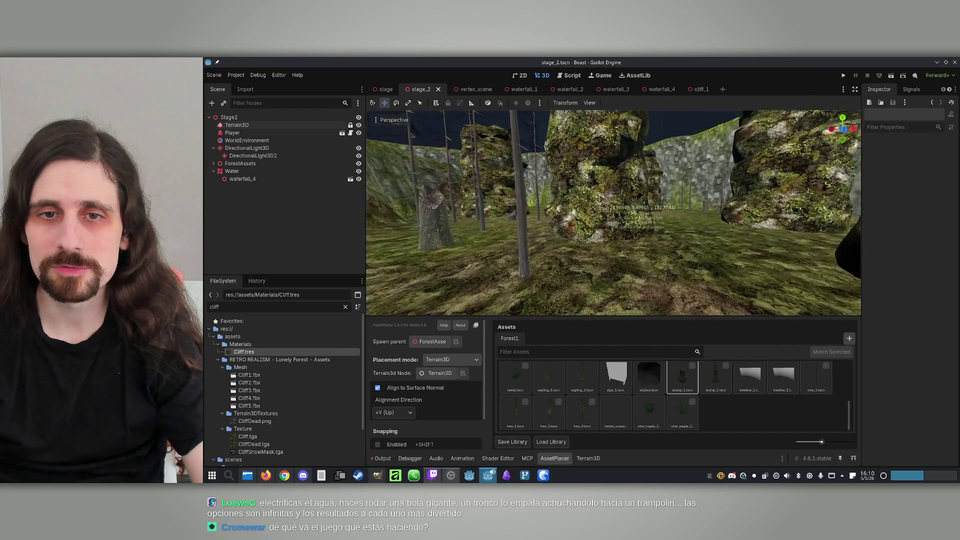
key(w)
drag(606, 207, 605, 207)
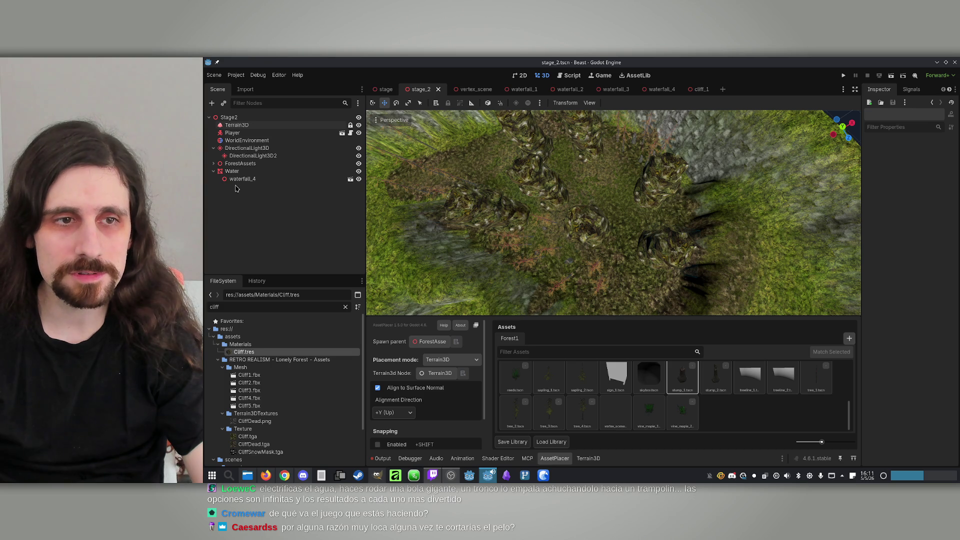
click(230, 118)
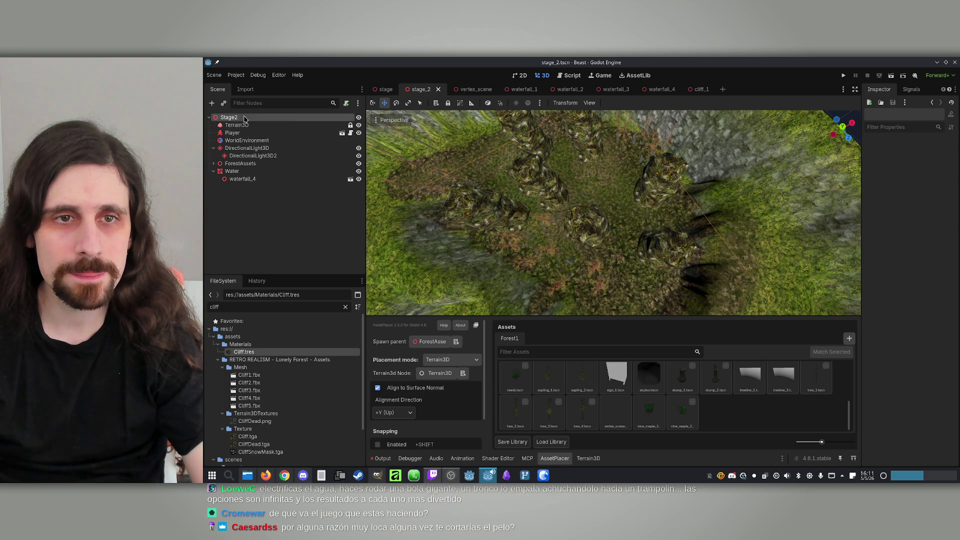
Inspect and nudge the placed cliff rocks cliff_4_tscn2, cliff_4_tscn3 and cliff_4_tscn7.
click(661, 190)
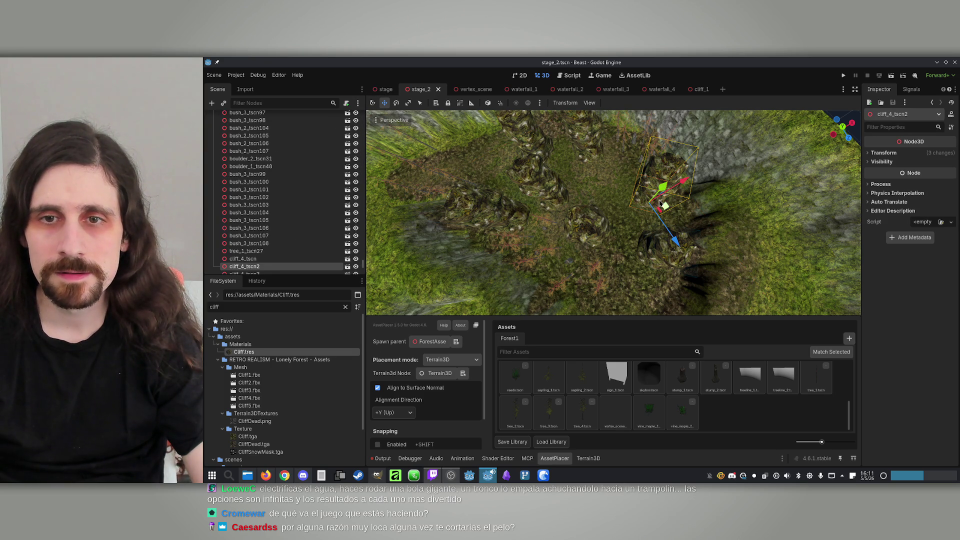
drag(644, 207, 644, 208)
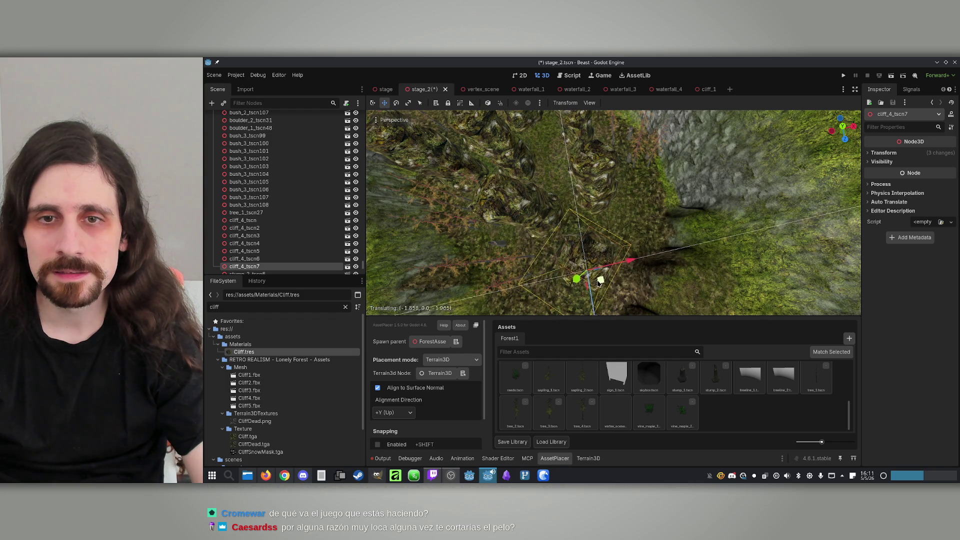
drag(598, 283, 599, 283)
click(645, 260)
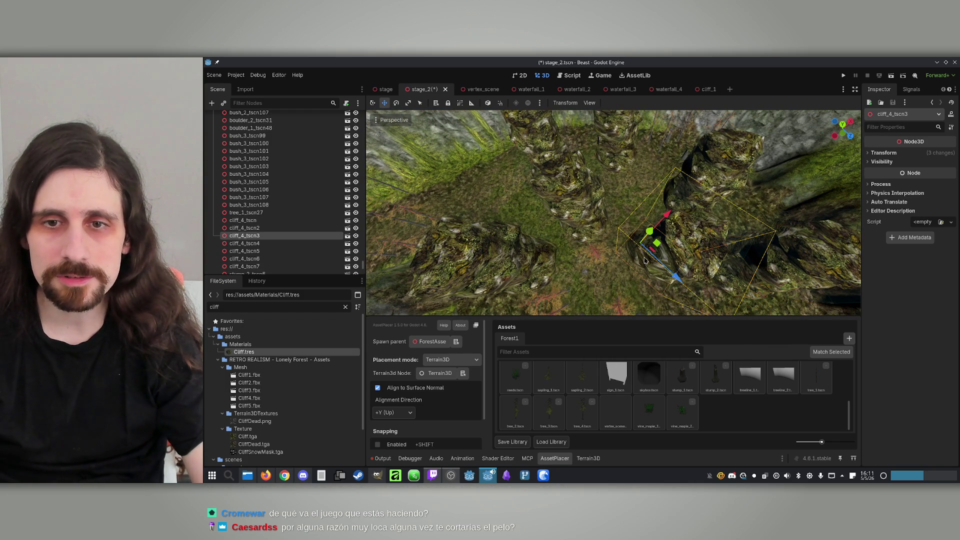
drag(656, 247, 657, 247)
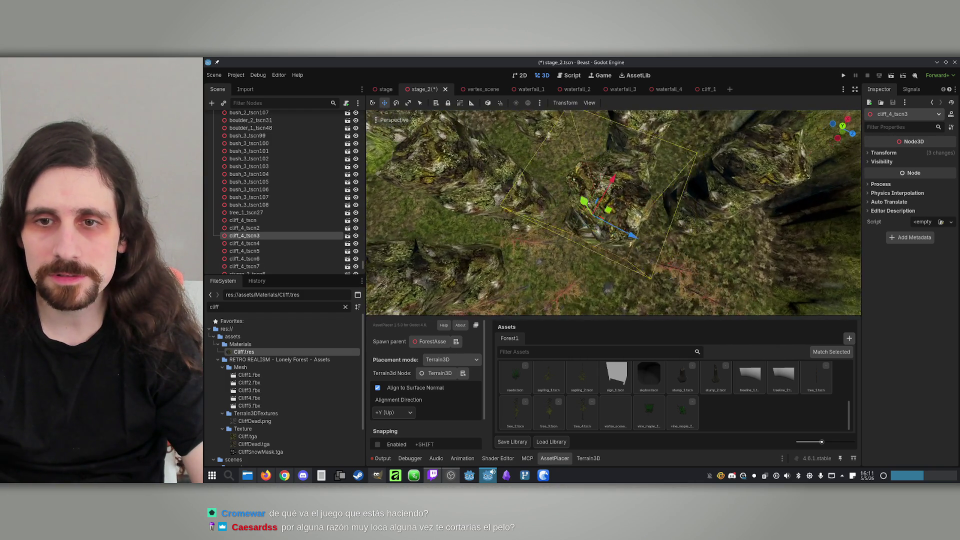
click(664, 247)
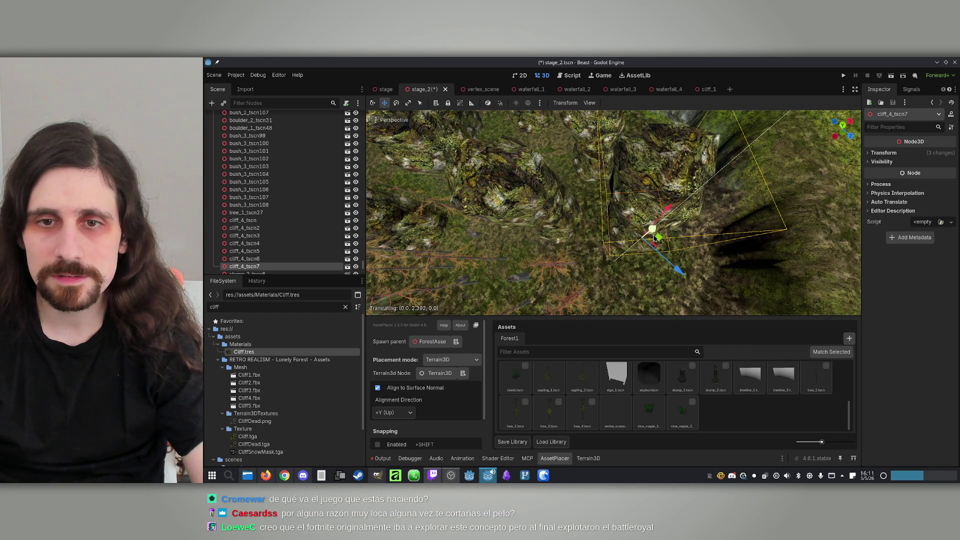
drag(656, 243, 655, 243)
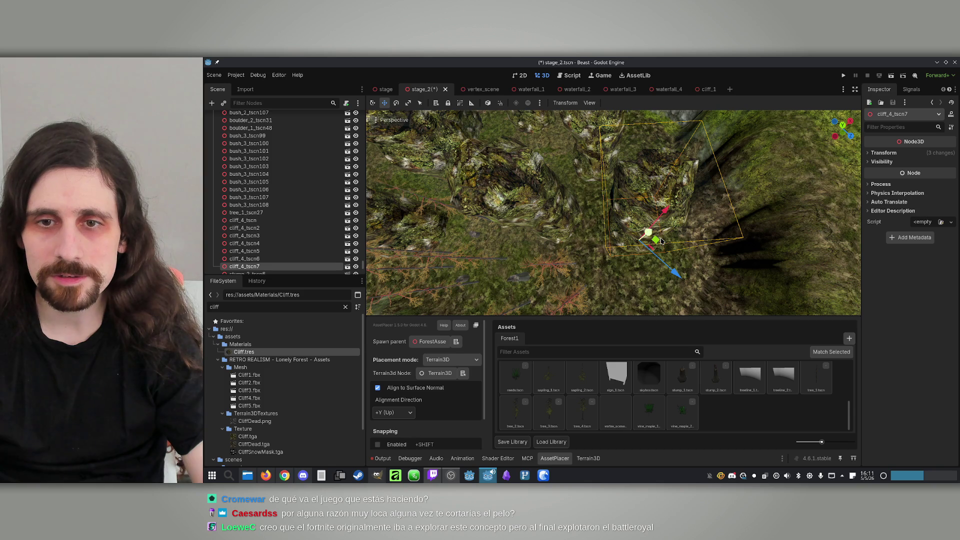
mouse_move(533, 306)
mouse_down()
mouse_move(565, 259)
mouse_move(551, 245)
mouse_up()
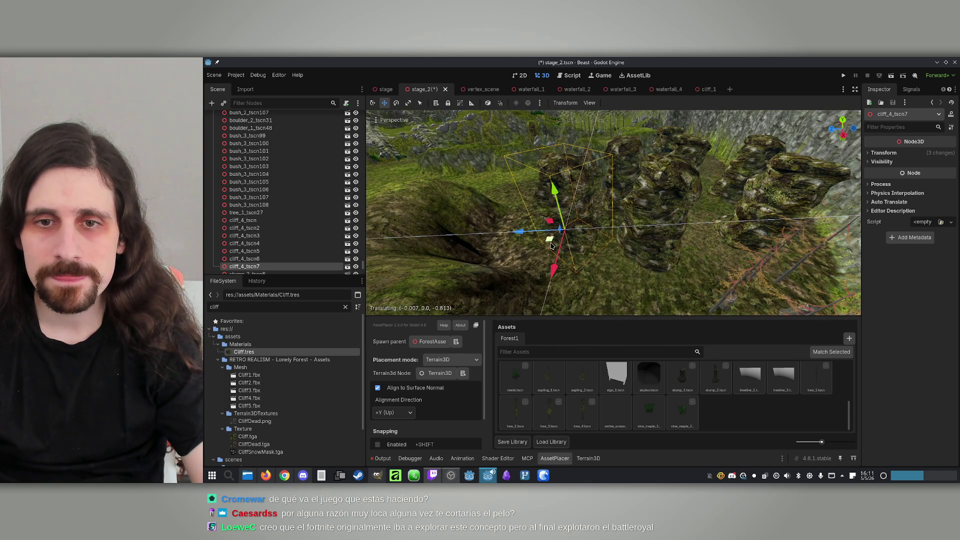
click(658, 254)
mouse_move(628, 259)
mouse_down()
mouse_move(650, 239)
mouse_move(641, 255)
mouse_move(429, 188)
mouse_up()
Collapse the ForestAssets group and select the Terrain3D node.
scroll(289, 180, up, 15)
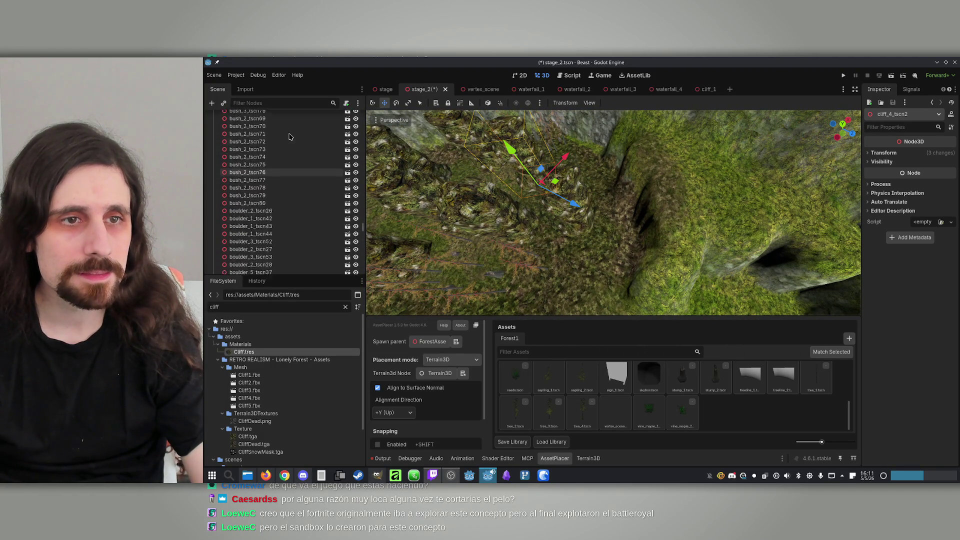
scroll(280, 170, up, 5)
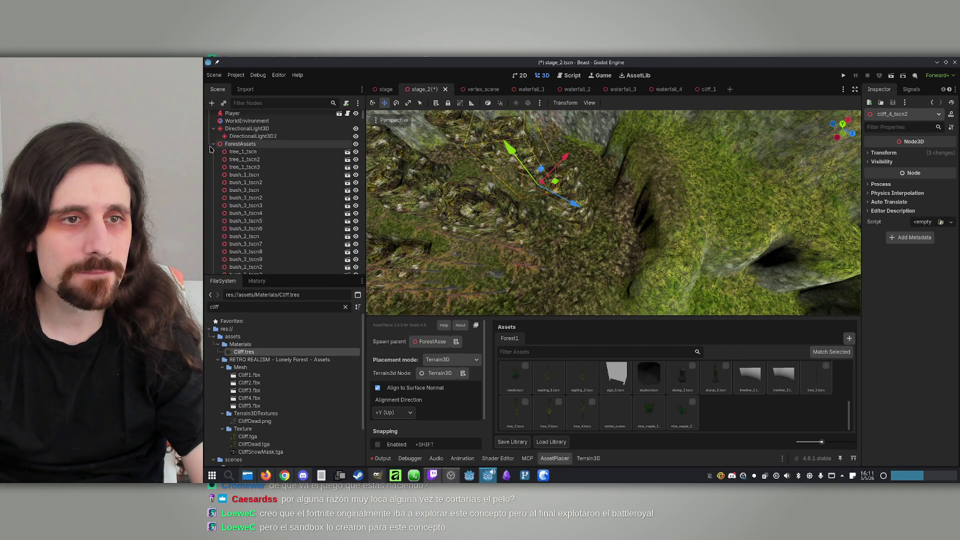
click(214, 163)
click(261, 129)
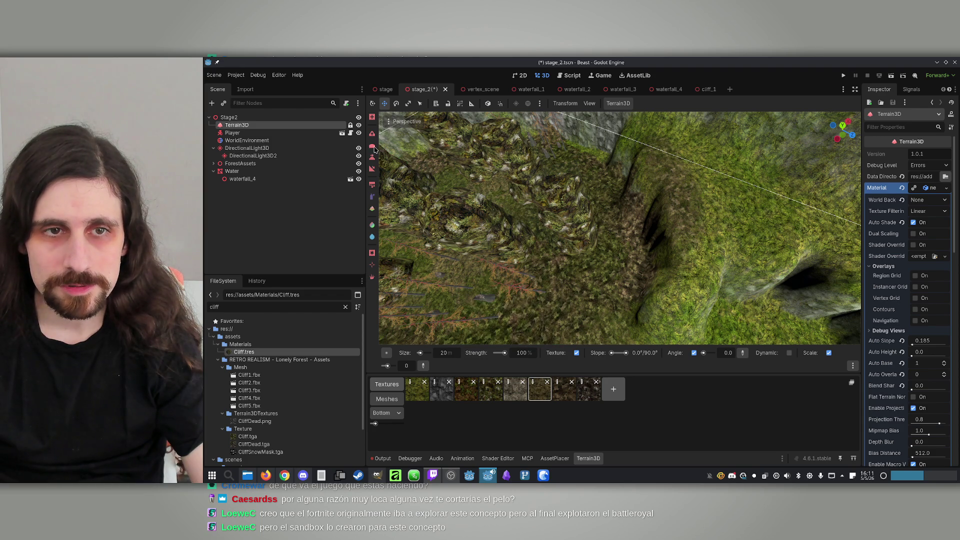
Switch to the height sculpting brush with a 5 m size.
click(372, 146)
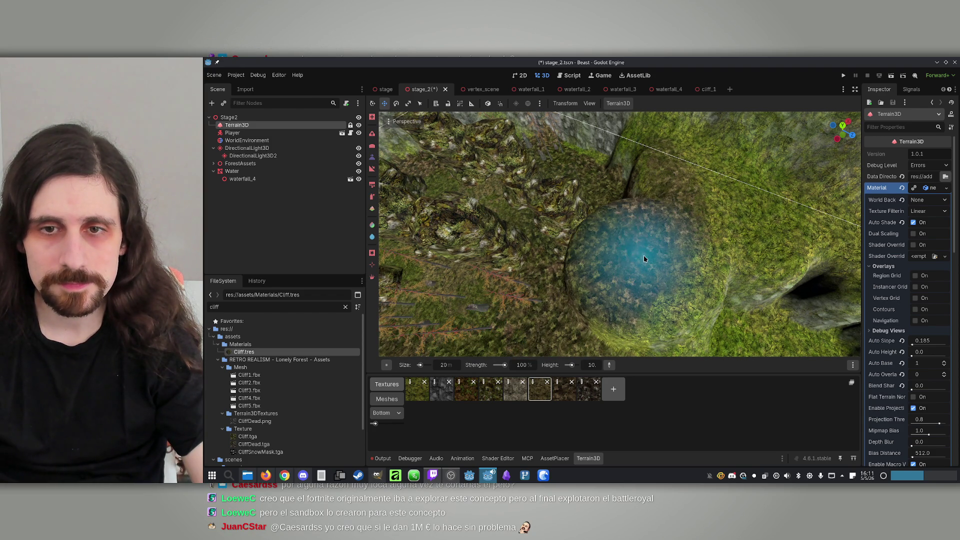
click(443, 365)
text(5)
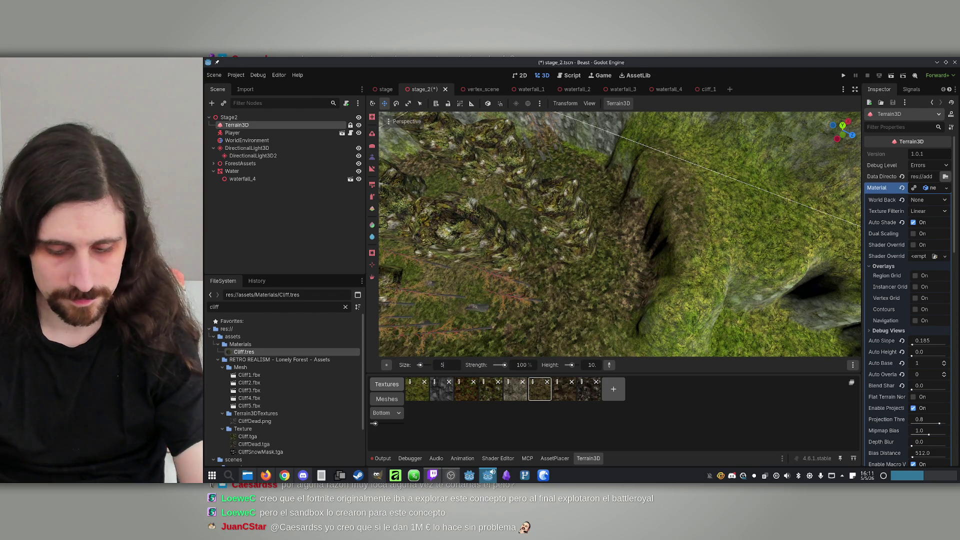
key(Return)
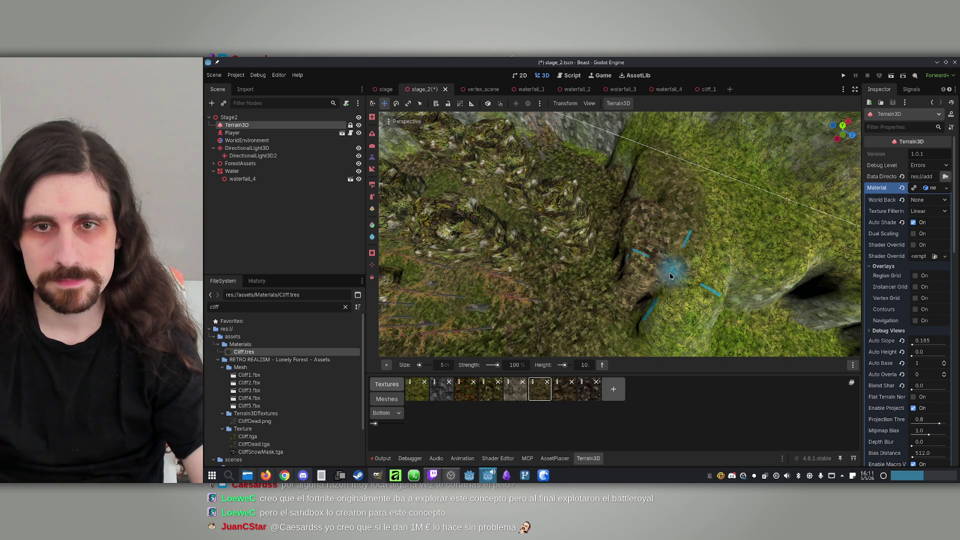
Raise a new cliff column and review it beside the cliff wall and dirt path.
scroll(618, 175, up, 3)
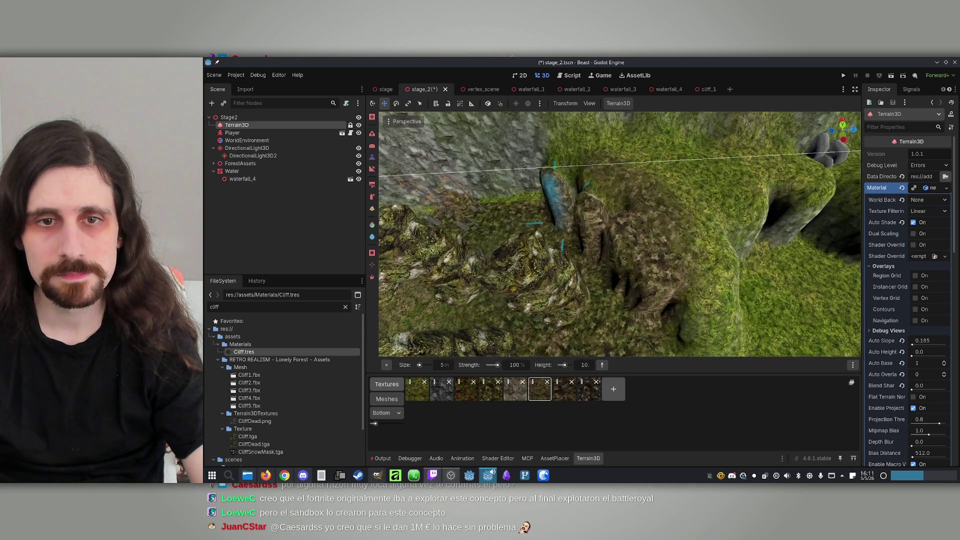
mouse_move(608, 176)
mouse_down()
mouse_move(550, 176)
mouse_move(529, 188)
mouse_move(560, 172)
mouse_move(645, 170)
mouse_move(658, 186)
mouse_up()
mouse_move(674, 255)
mouse_down()
mouse_move(722, 295)
mouse_move(603, 284)
mouse_move(606, 253)
mouse_move(682, 214)
mouse_move(643, 214)
mouse_move(653, 197)
mouse_up()
mouse_move(713, 259)
mouse_down()
mouse_move(671, 229)
mouse_move(707, 257)
mouse_move(675, 281)
mouse_up()
mouse_move(620, 234)
mouse_down()
mouse_move(565, 233)
mouse_move(671, 272)
mouse_move(652, 264)
mouse_up()
drag(674, 214, 638, 249)
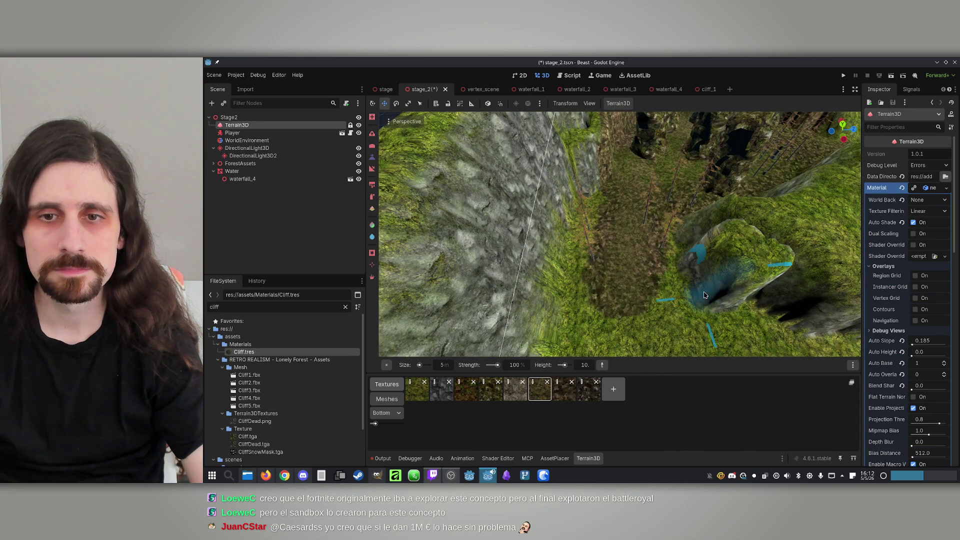
mouse_move(792, 320)
mouse_down()
mouse_move(750, 285)
mouse_move(635, 265)
mouse_up()
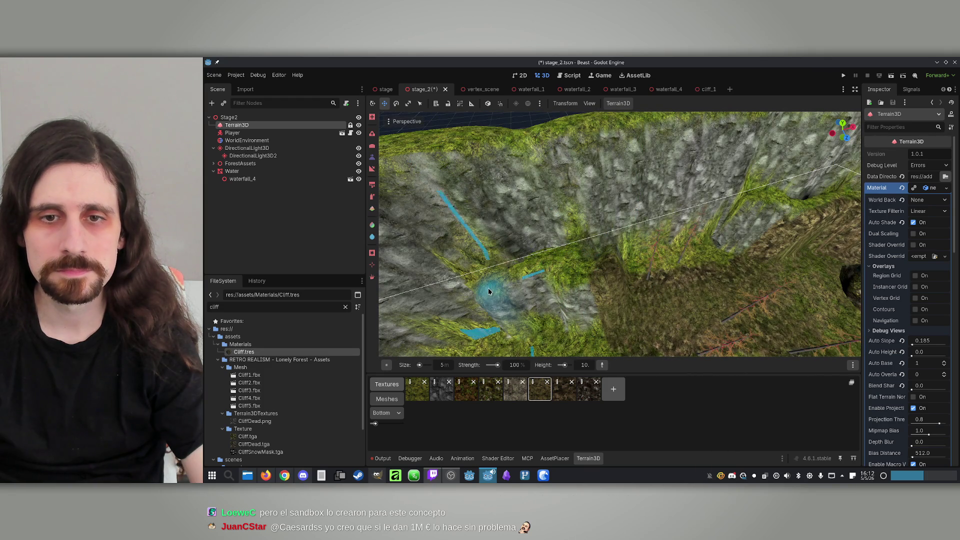
mouse_move(520, 278)
mouse_down()
mouse_move(638, 230)
mouse_move(602, 256)
mouse_up()
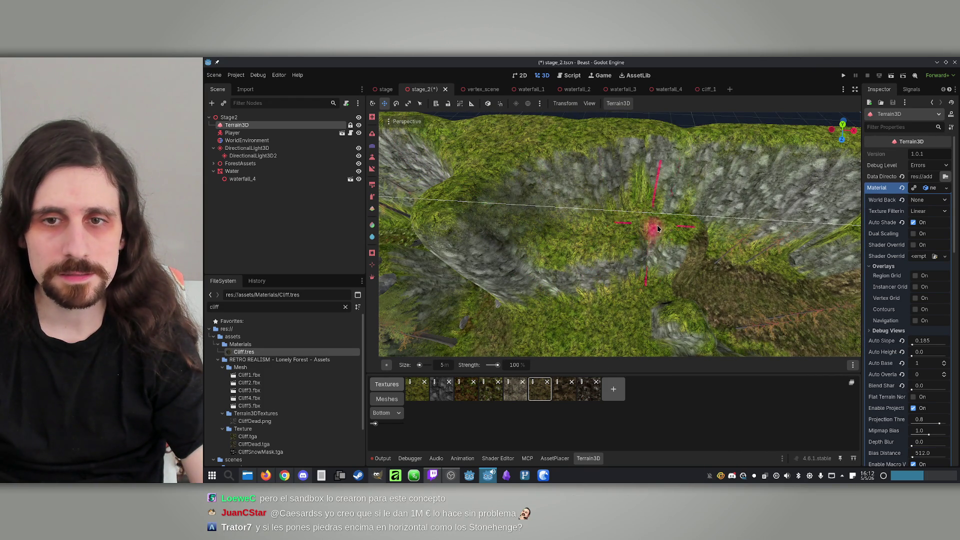
drag(699, 227, 632, 335)
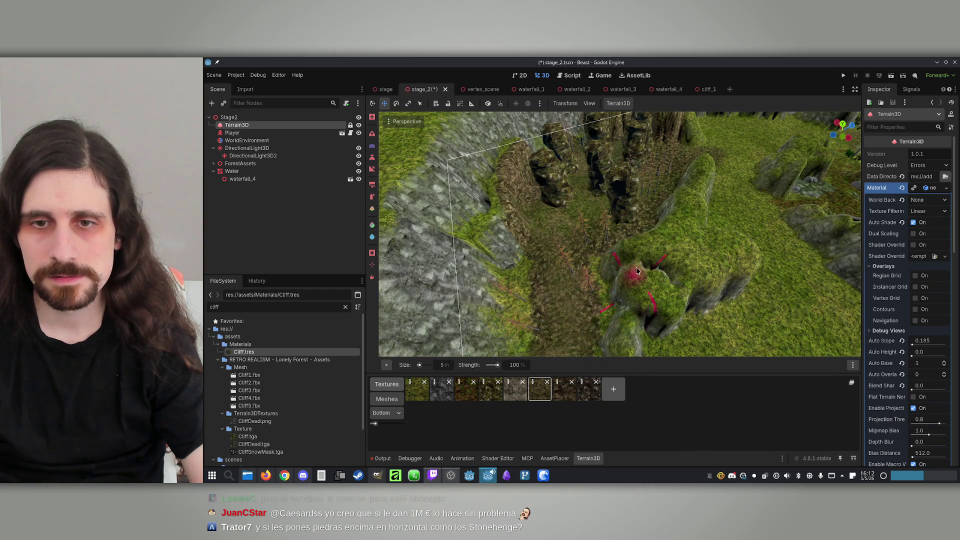
drag(644, 300, 553, 274)
scroll(566, 262, up, 6)
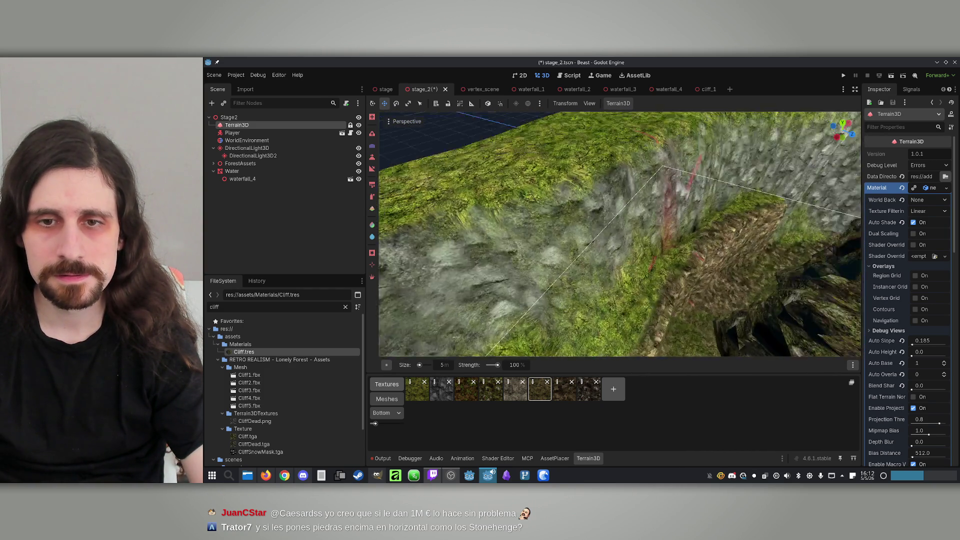
drag(740, 196, 678, 198)
mouse_move(735, 187)
mouse_down()
mouse_move(675, 218)
mouse_move(677, 178)
mouse_move(702, 207)
mouse_up()
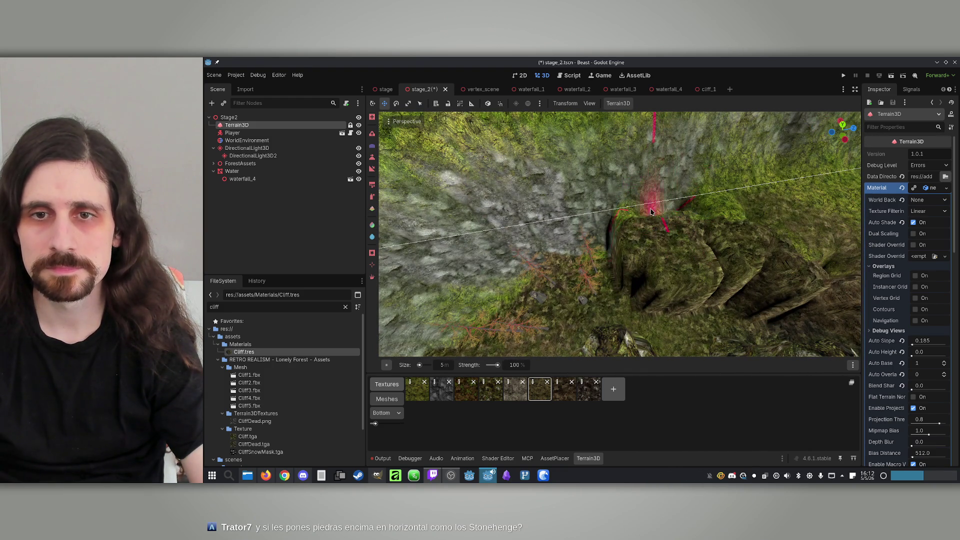
drag(650, 227, 613, 269)
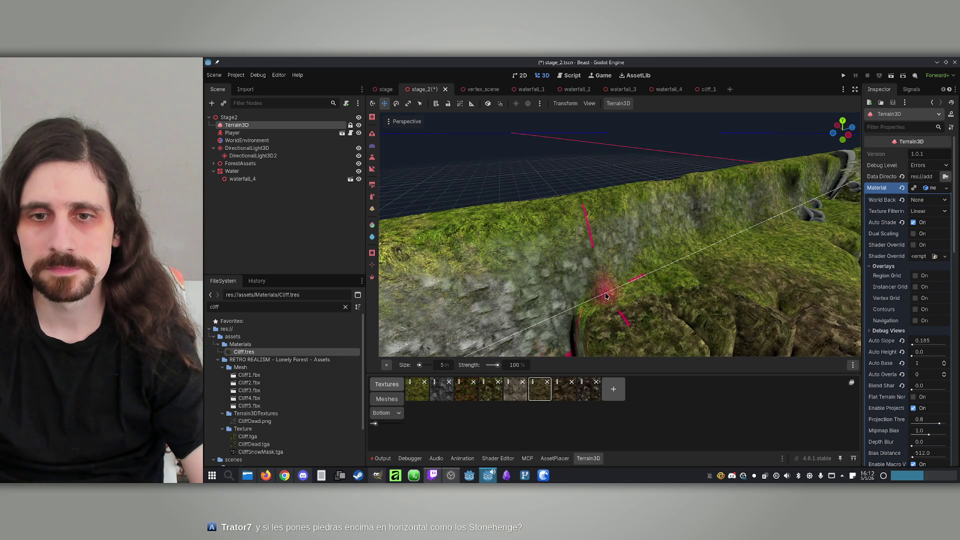
mouse_move(691, 321)
mouse_down()
mouse_move(535, 319)
mouse_move(660, 284)
mouse_move(653, 254)
mouse_move(667, 249)
mouse_up()
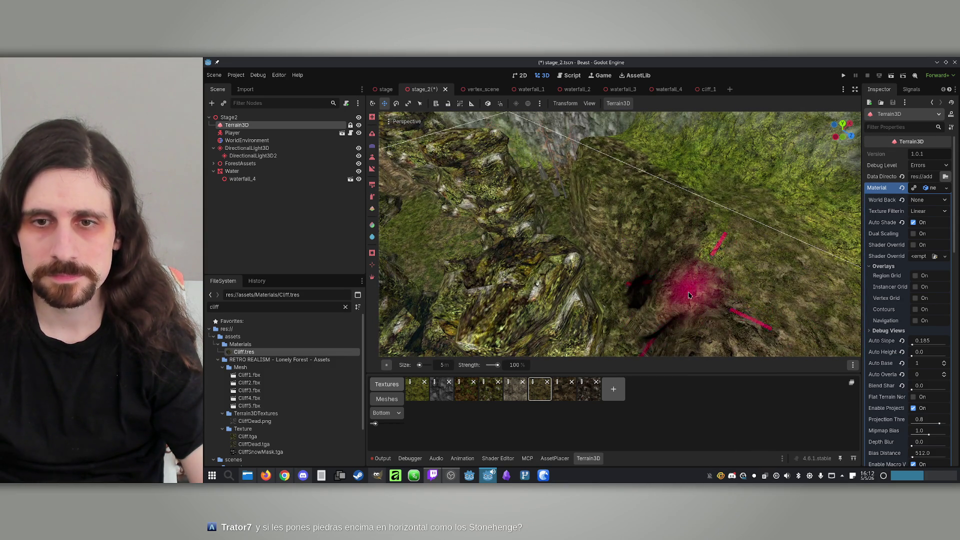
mouse_move(712, 306)
mouse_down()
mouse_move(676, 319)
mouse_move(664, 280)
mouse_move(678, 294)
mouse_move(632, 266)
mouse_up()
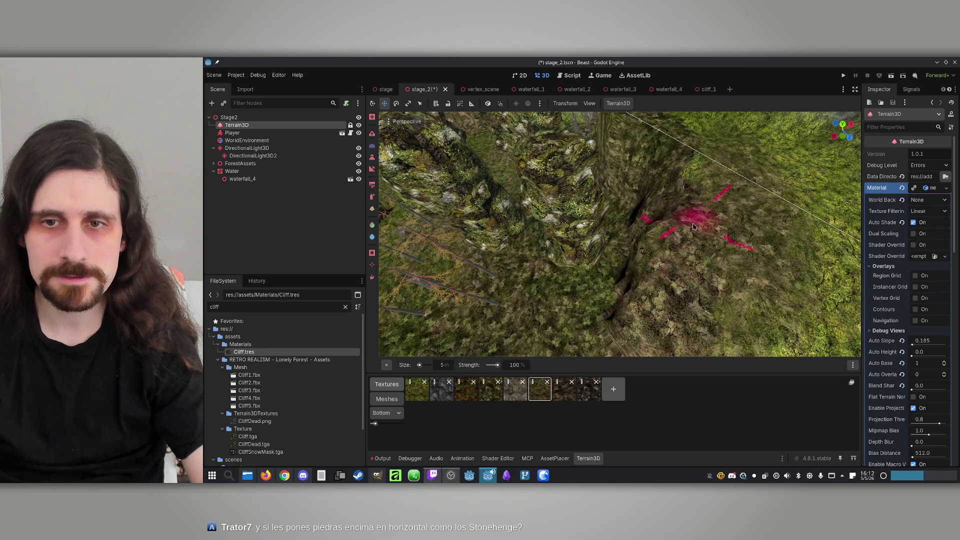
mouse_move(675, 314)
mouse_down()
mouse_move(632, 247)
mouse_move(646, 225)
mouse_move(629, 215)
mouse_up()
mouse_move(553, 239)
mouse_down()
mouse_move(606, 261)
mouse_move(625, 240)
mouse_move(607, 192)
mouse_up()
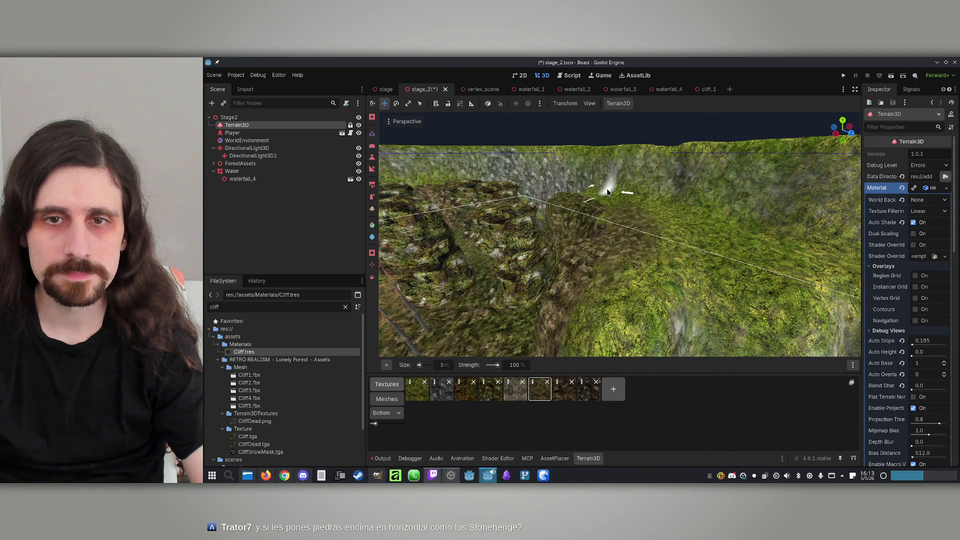
mouse_move(603, 190)
mouse_down()
mouse_move(637, 197)
mouse_move(634, 210)
mouse_move(602, 227)
mouse_up()
click(444, 365)
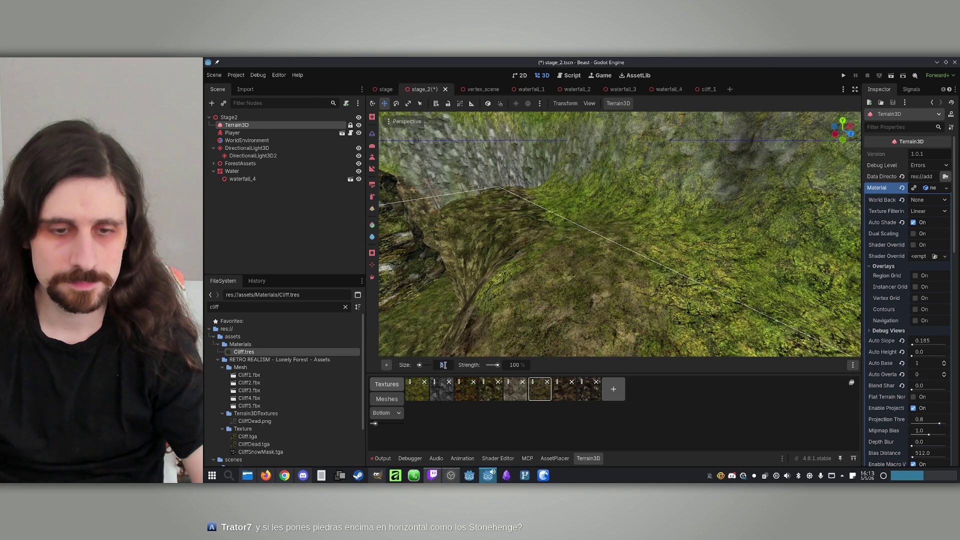
Set the brush size to 10 m and strength to 9.
text(0)
key(Return)
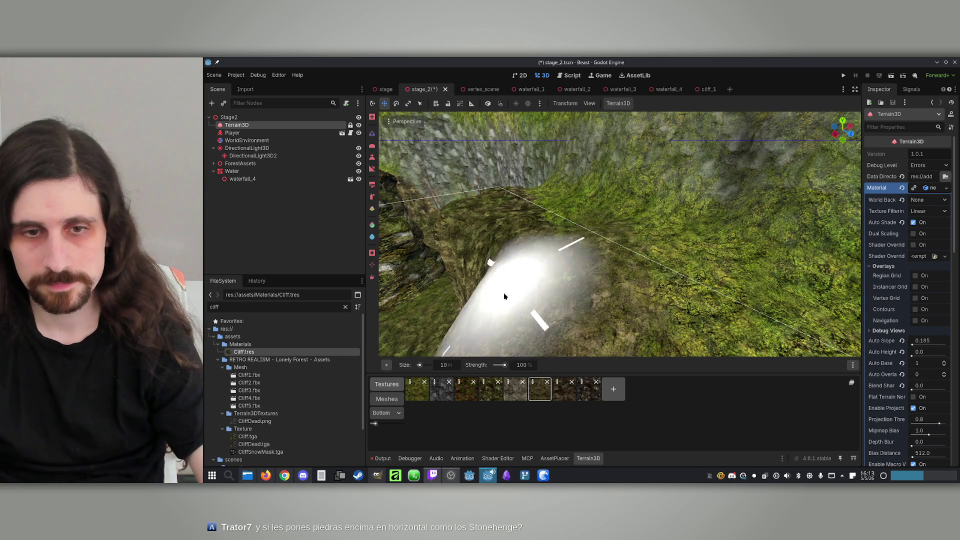
drag(505, 368, 496, 365)
Look over the cliffs and standing rocks, then bring up the AssetPlacer library.
mouse_move(600, 250)
mouse_down()
mouse_move(642, 199)
mouse_move(568, 217)
mouse_up()
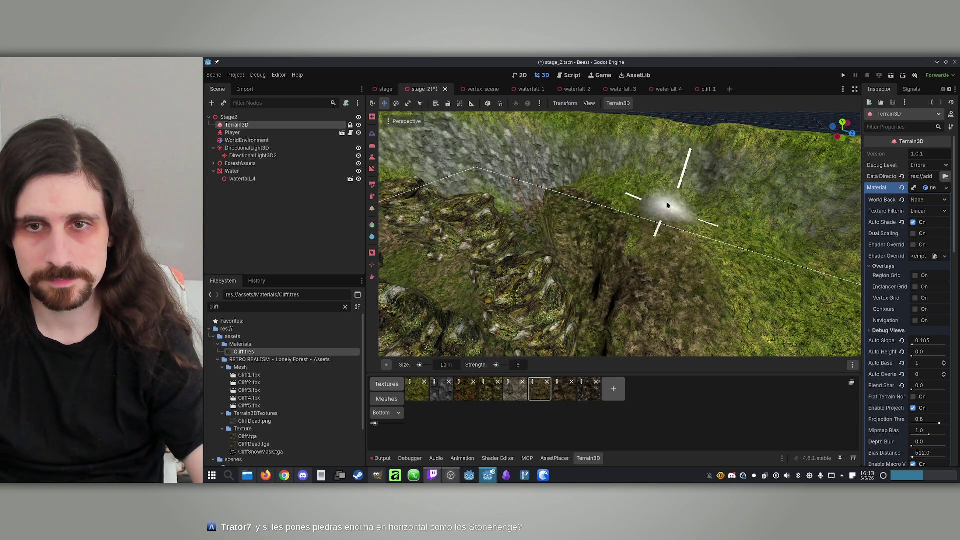
mouse_move(775, 242)
mouse_down()
mouse_move(600, 203)
mouse_move(713, 217)
mouse_up()
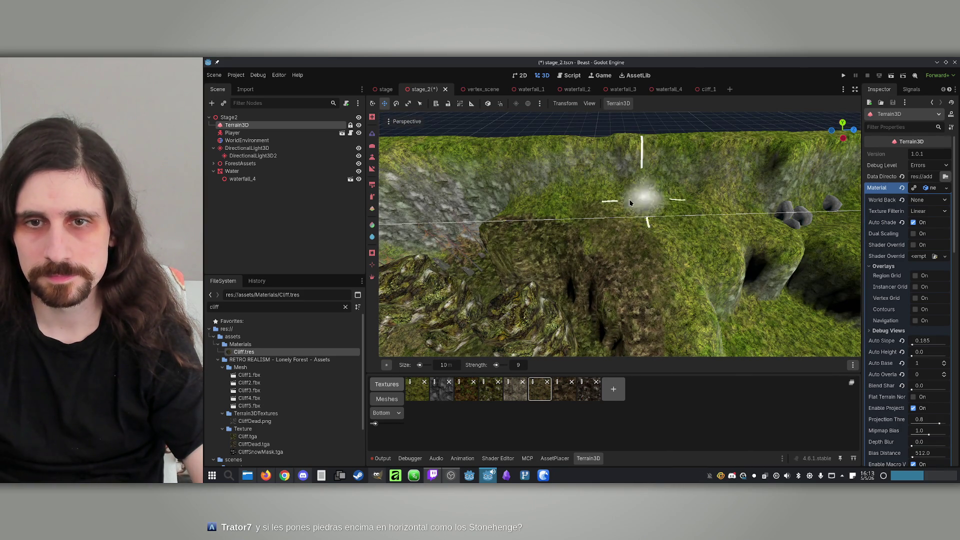
mouse_move(547, 197)
mouse_down()
mouse_move(745, 250)
mouse_move(582, 230)
mouse_move(578, 275)
mouse_move(607, 203)
mouse_up()
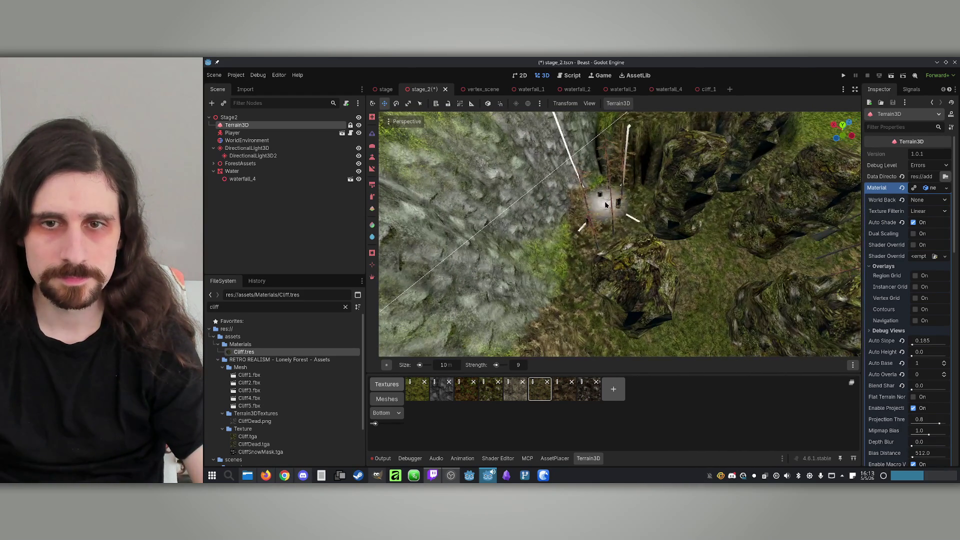
mouse_move(591, 298)
mouse_down()
mouse_move(639, 300)
mouse_move(612, 241)
mouse_up()
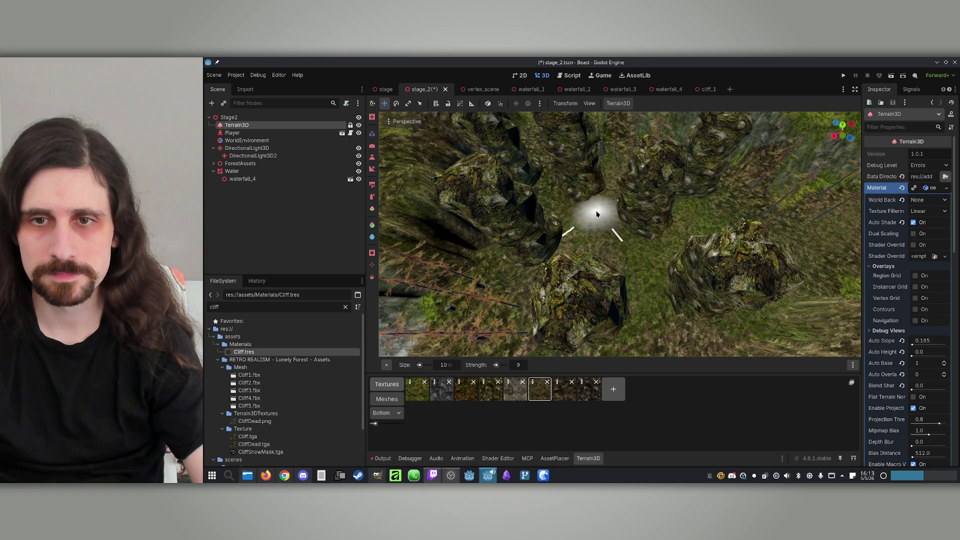
mouse_move(707, 215)
mouse_down()
mouse_move(670, 251)
mouse_move(805, 295)
mouse_move(660, 240)
mouse_up()
drag(775, 302, 390, 280)
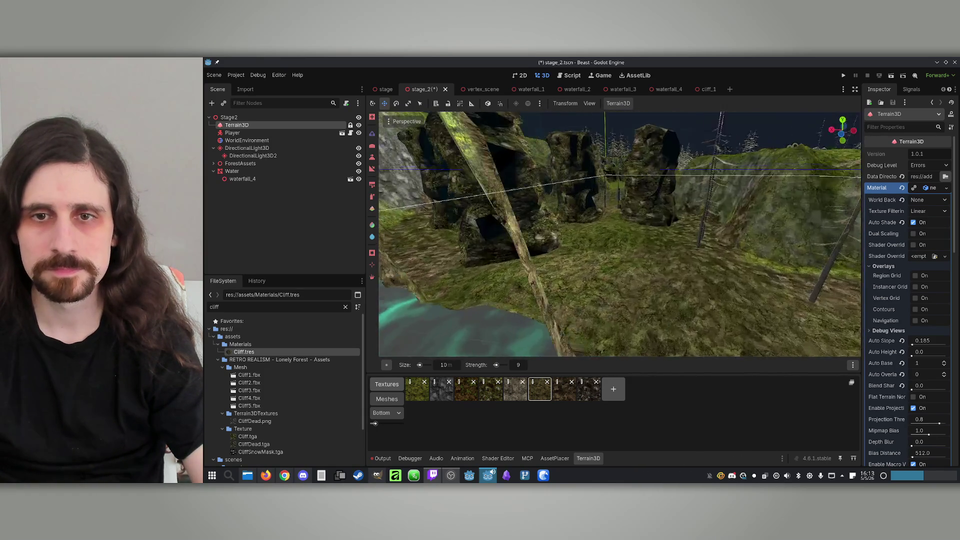
mouse_move(615, 268)
mouse_down()
mouse_move(578, 317)
mouse_move(550, 300)
mouse_move(614, 253)
mouse_up()
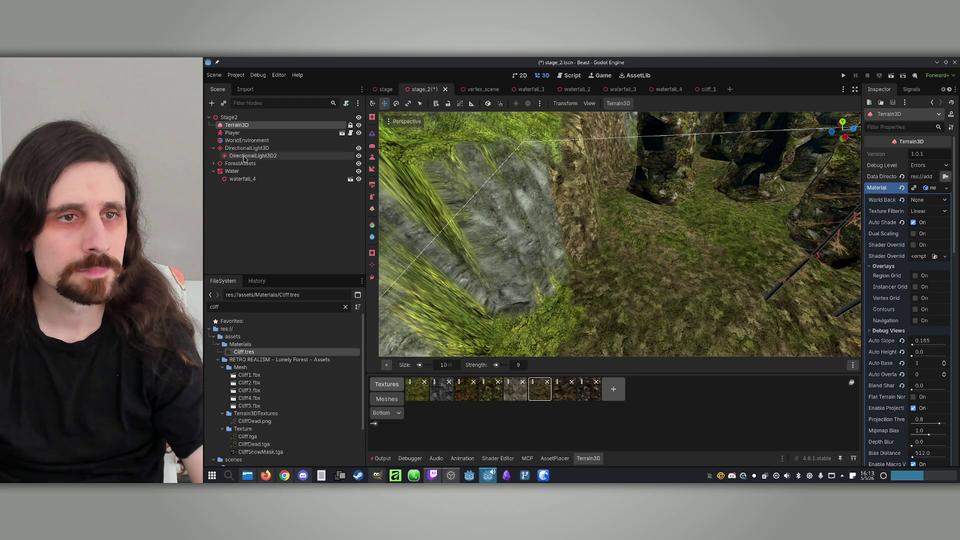
click(554, 459)
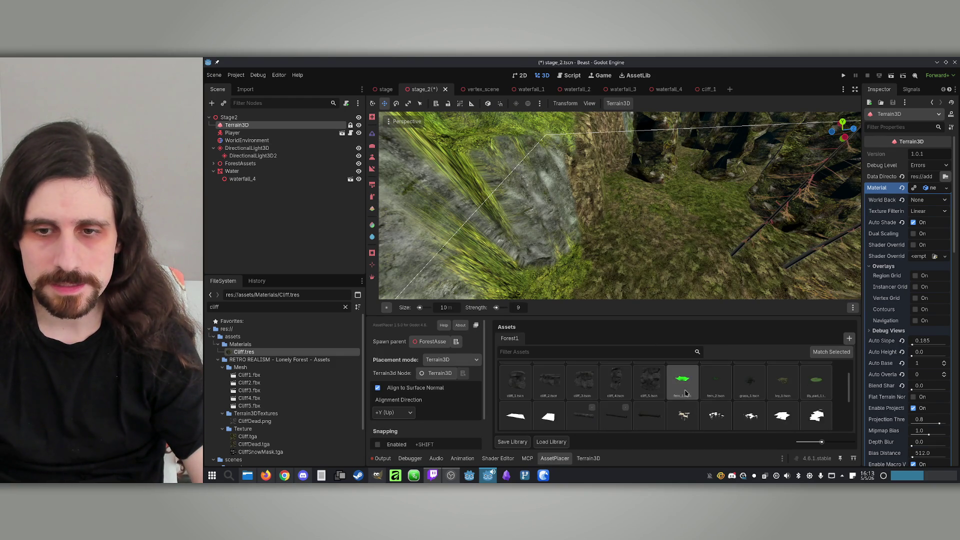
click(583, 398)
click(548, 399)
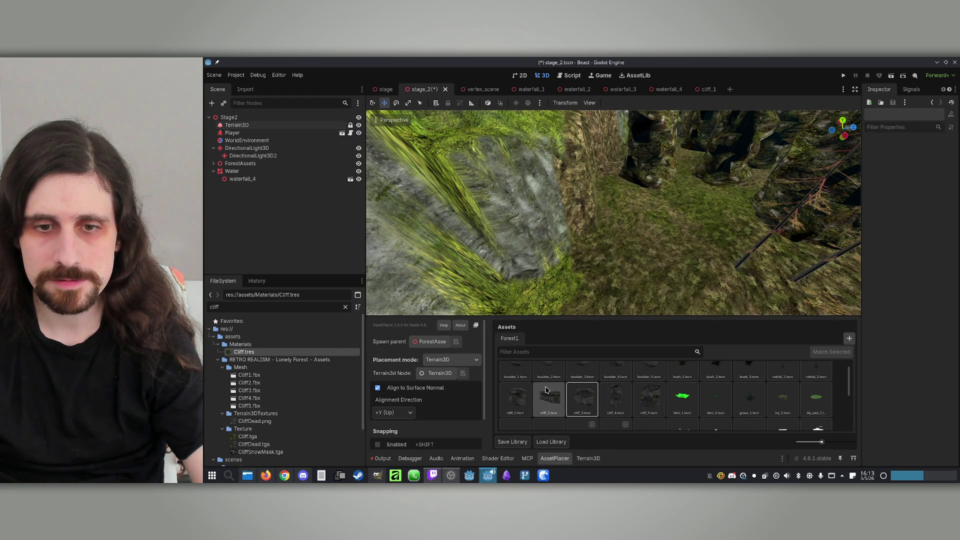
click(515, 399)
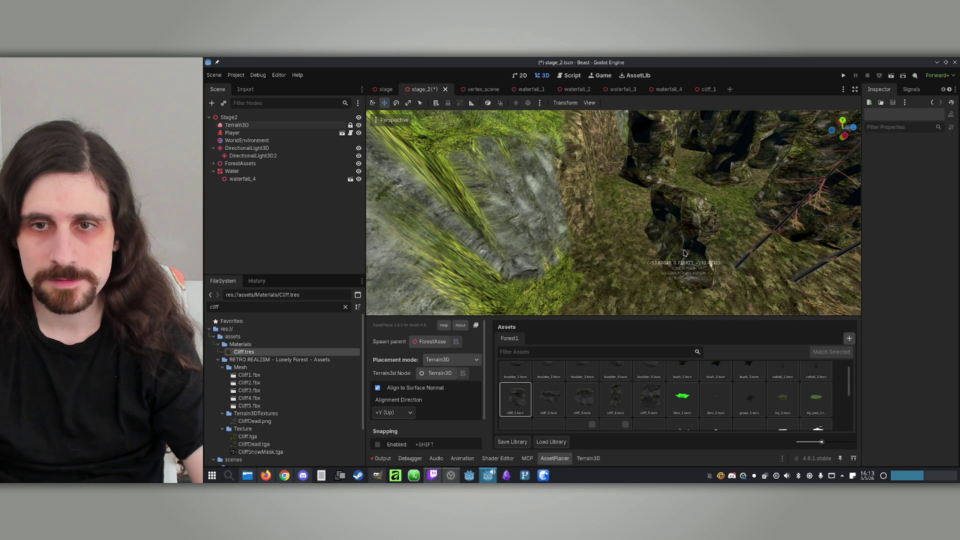
mouse_move(680, 256)
mouse_down()
mouse_move(675, 265)
mouse_move(715, 244)
mouse_move(659, 314)
mouse_up()
mouse_move(635, 280)
mouse_down()
mouse_move(621, 261)
mouse_move(622, 275)
mouse_move(629, 261)
mouse_up()
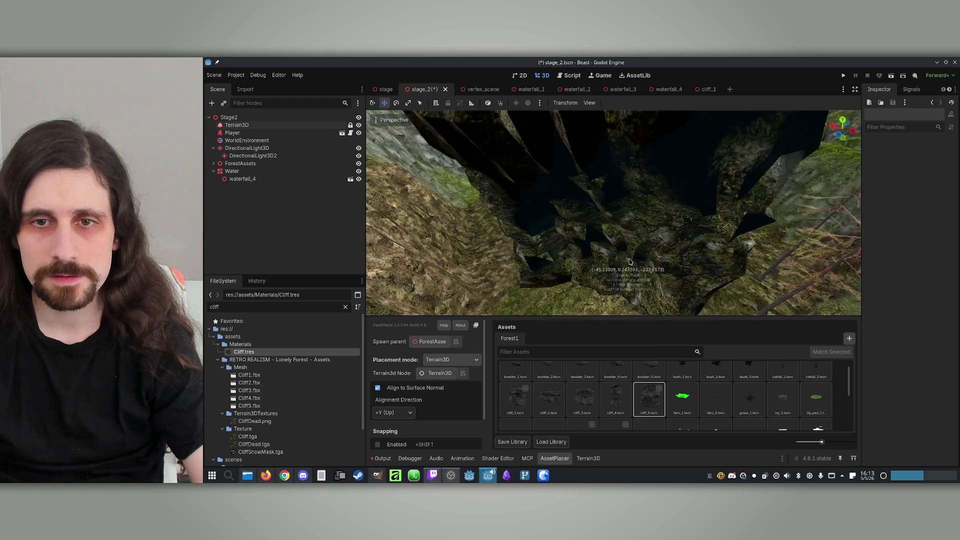
click(615, 399)
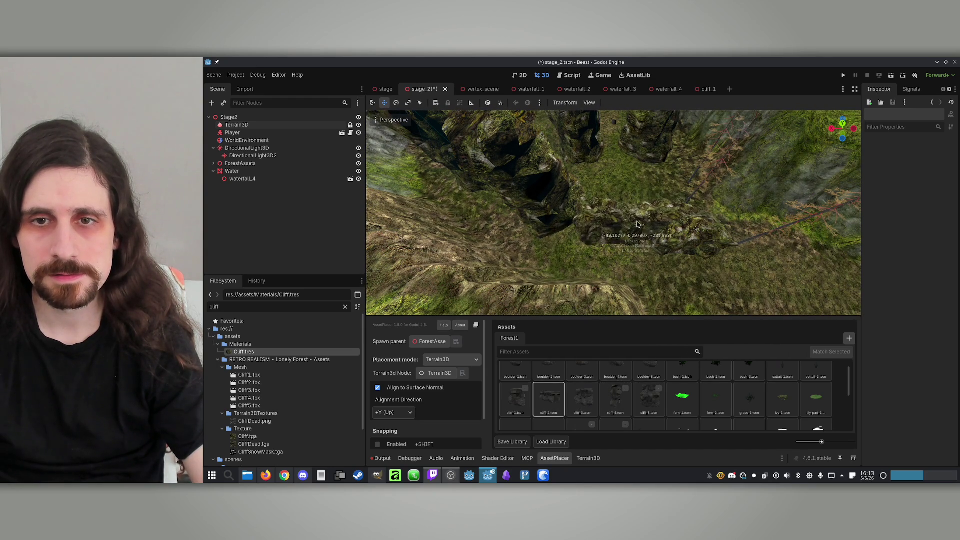
scroll(704, 387, up, 1)
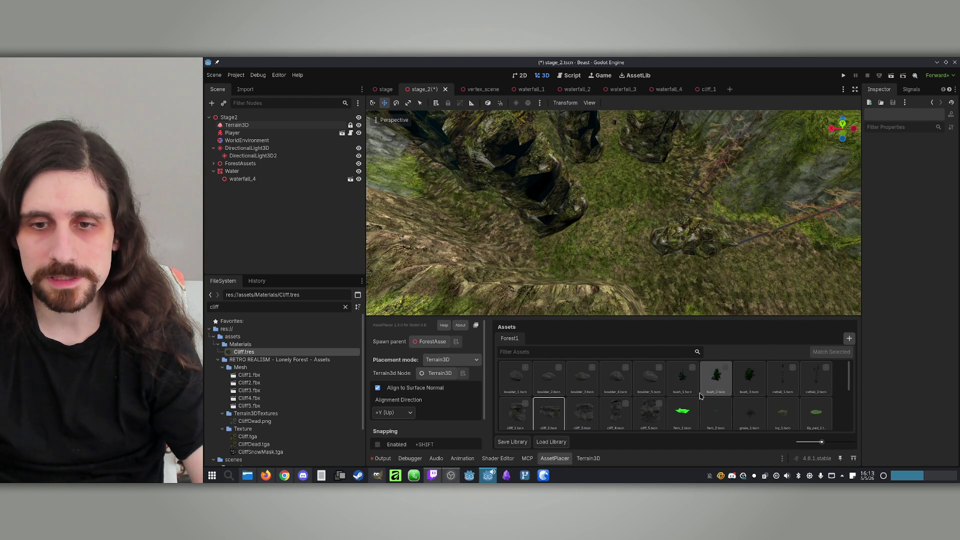
click(649, 376)
scroll(645, 201, up, 3)
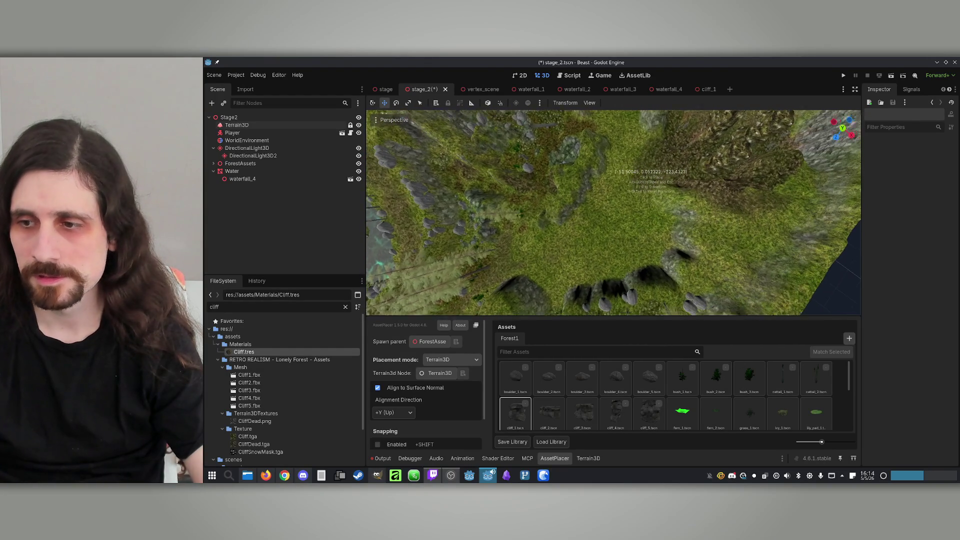
Save stage_2, zoom out to a wide view of the level, and run the current scene.
key(ctrl+s)
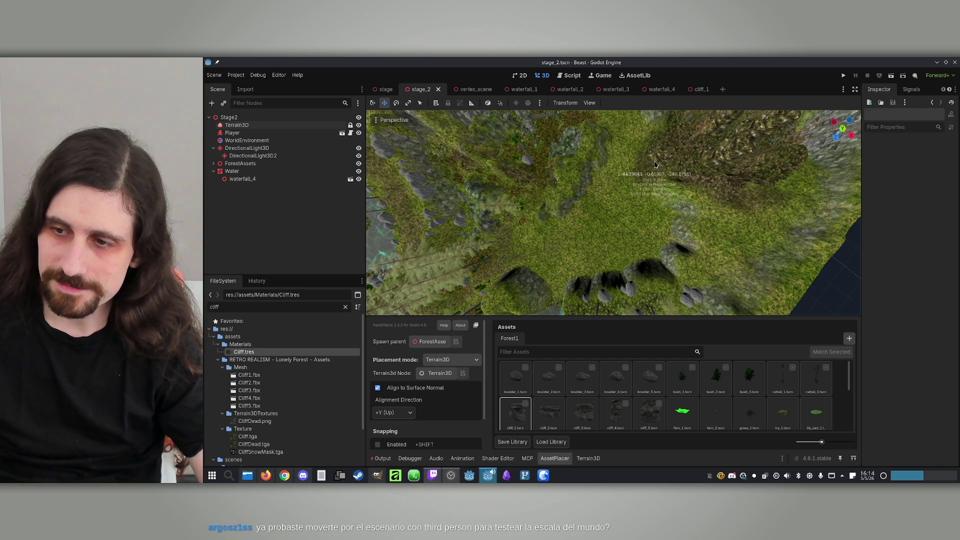
drag(655, 165, 695, 207)
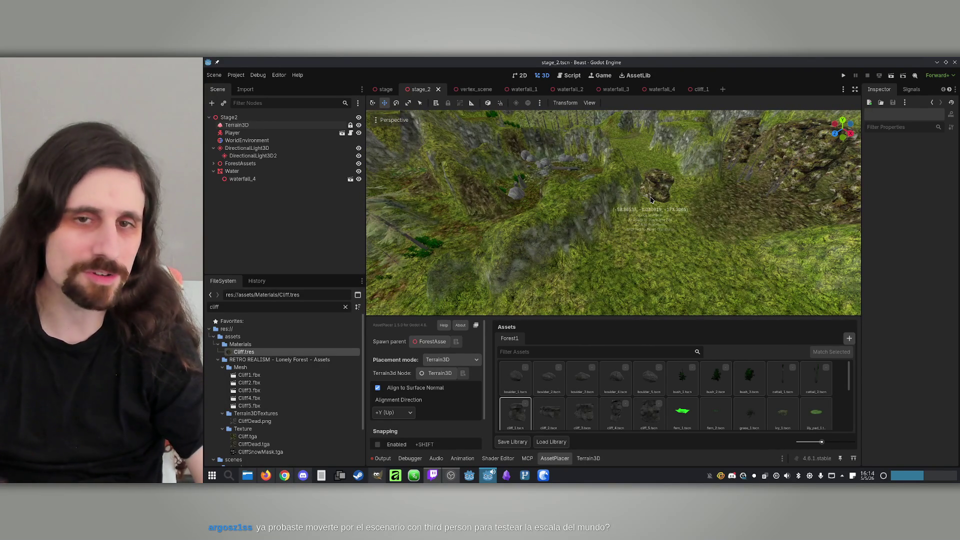
scroll(651, 199, up, 2)
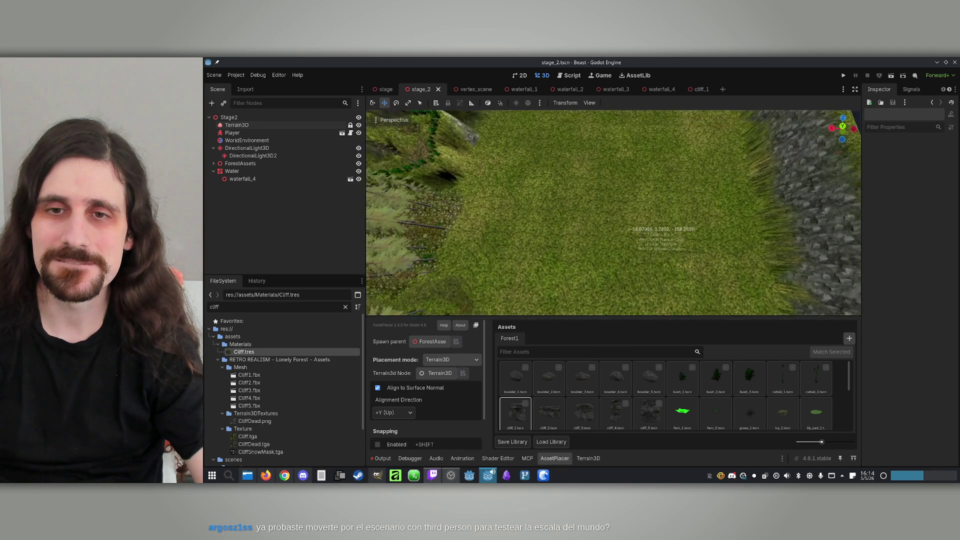
scroll(650, 220, down, 2)
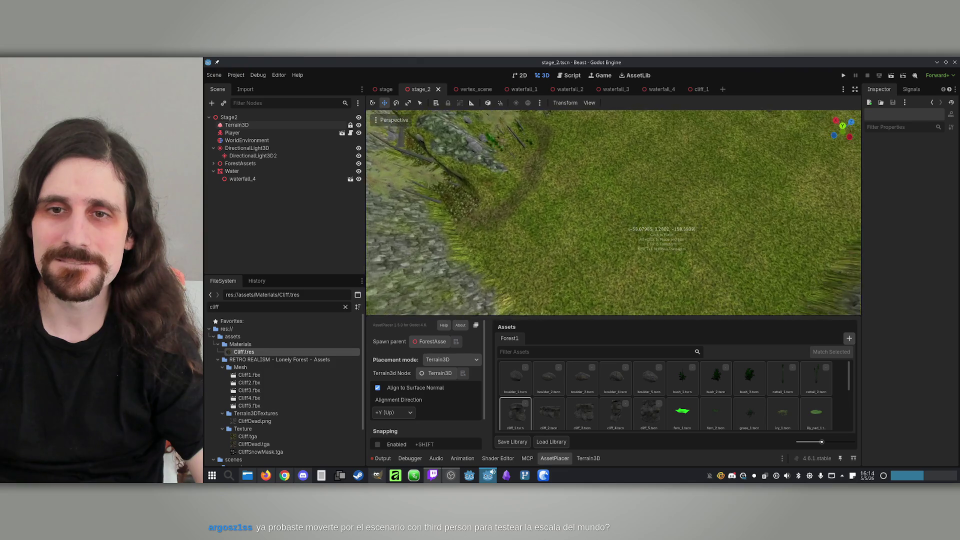
scroll(661, 230, down, 1)
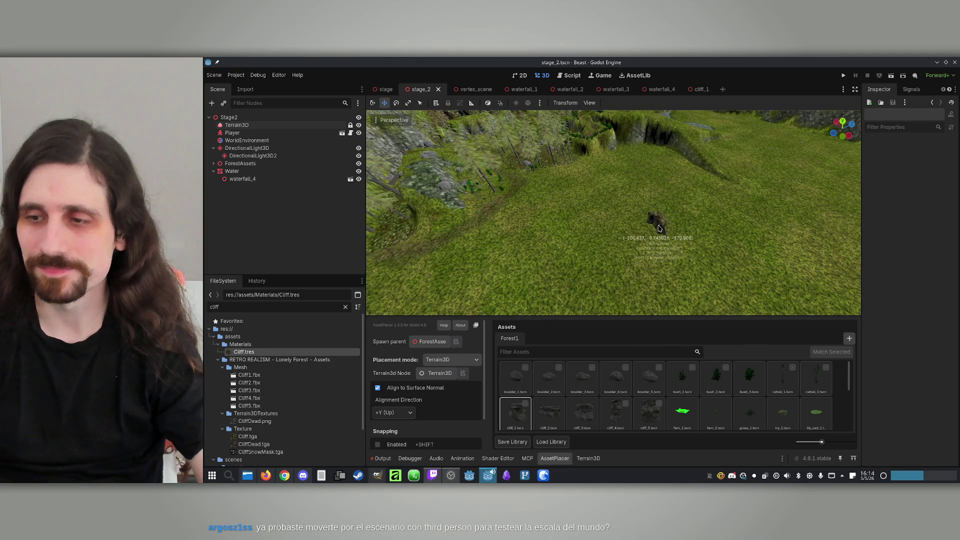
scroll(660, 245, down, 5)
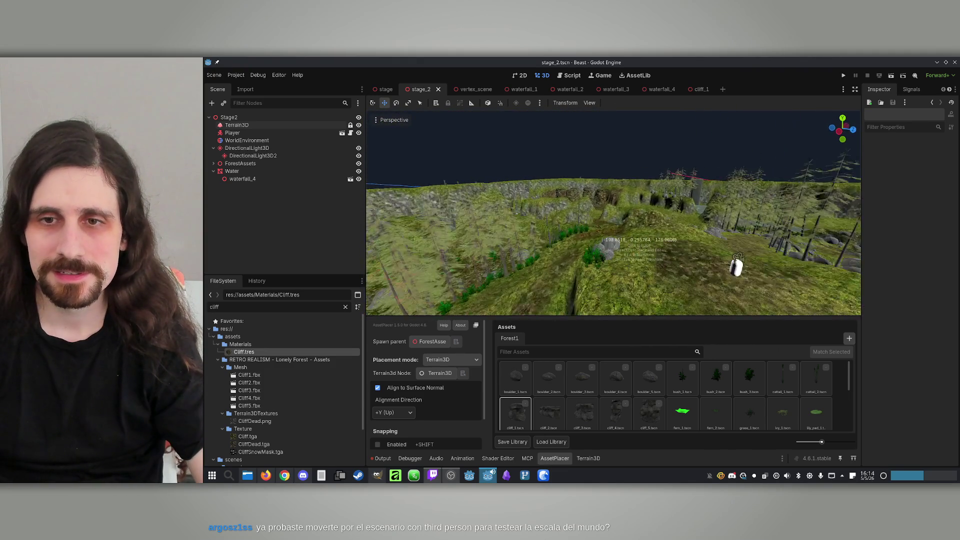
click(891, 76)
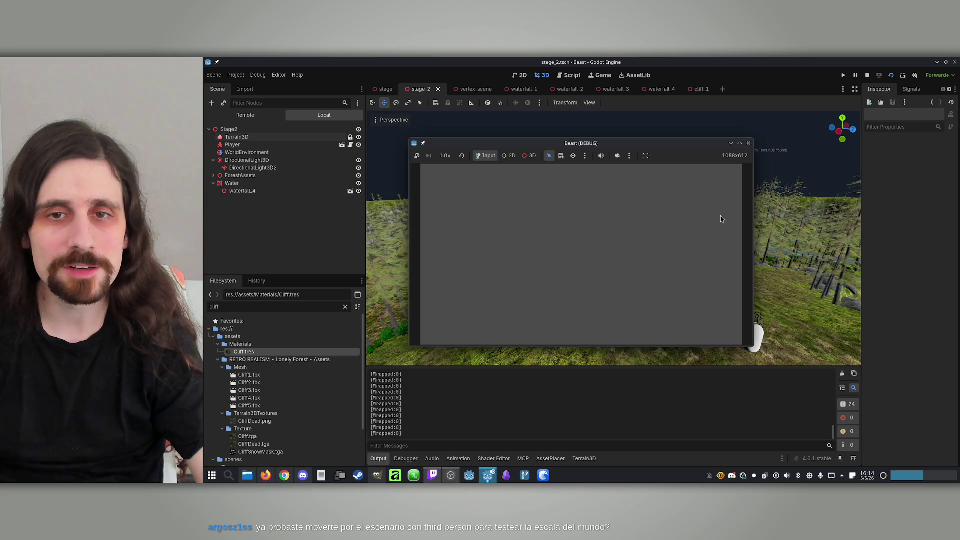
Maximize the Beast (DEBUG) game window, walk the level, then close it.
click(740, 144)
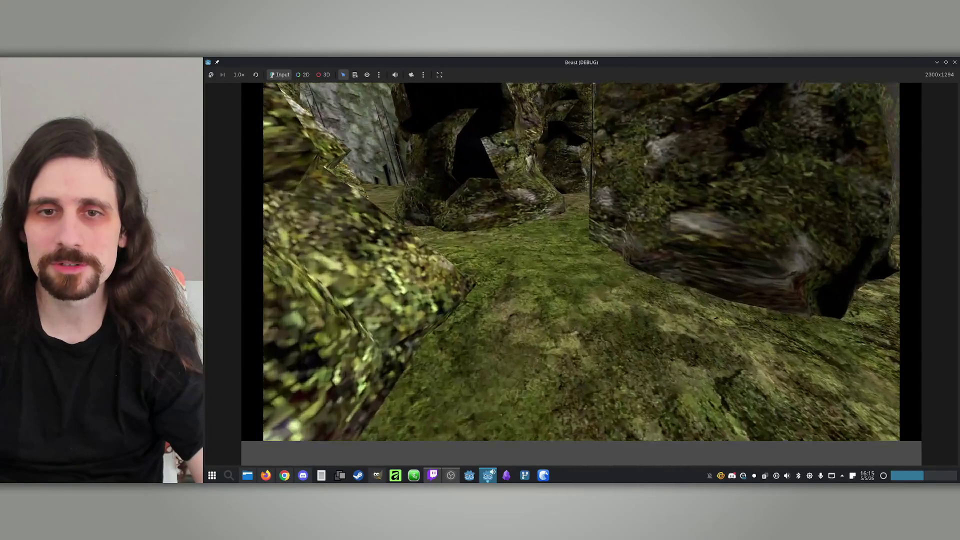
key(super)
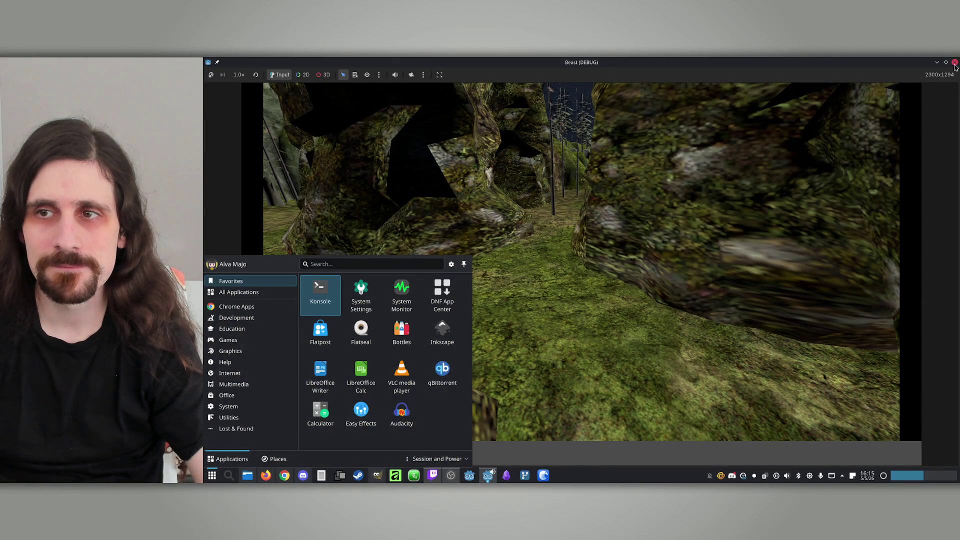
click(955, 63)
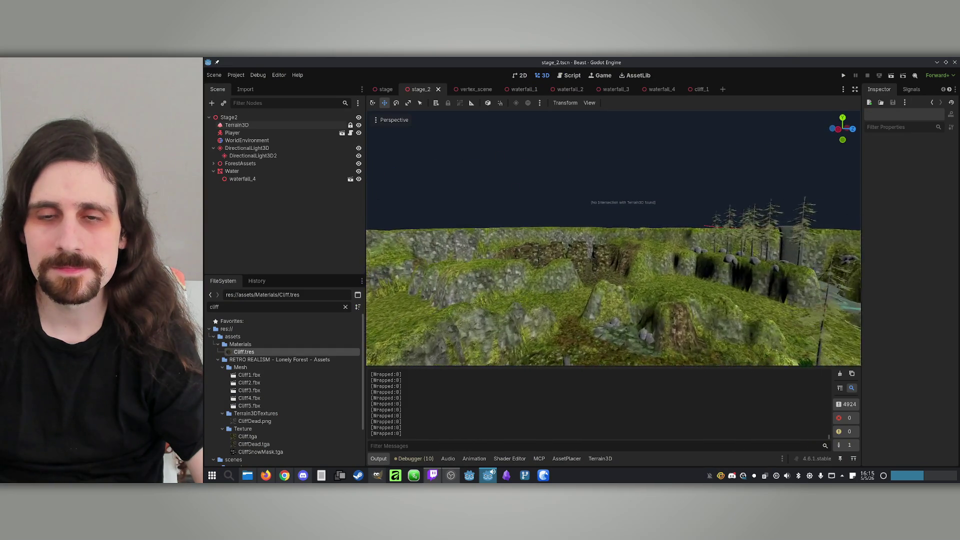
Select Terrain3D, view the cliff floor, then select waterfall_4 and the terrain node again.
click(236, 125)
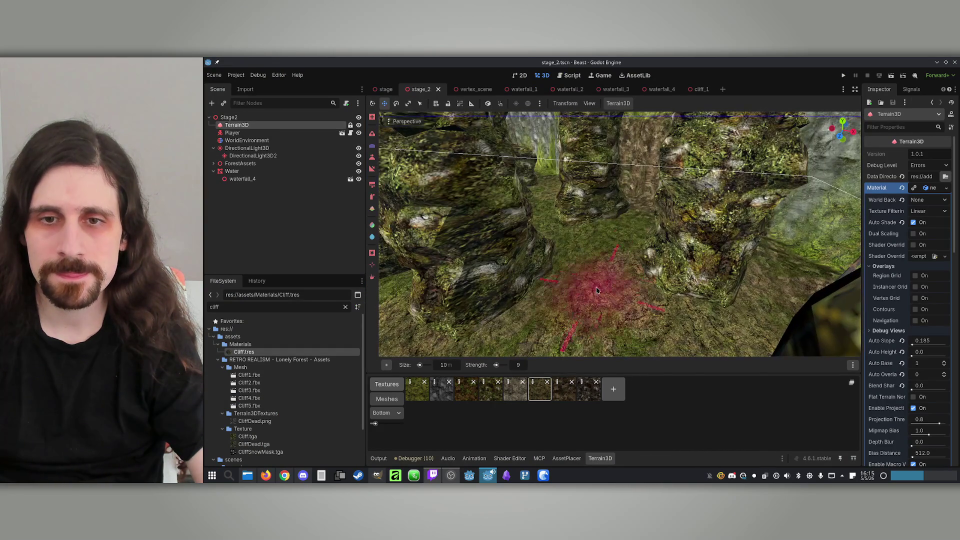
mouse_move(610, 278)
mouse_down()
mouse_move(627, 170)
mouse_move(495, 257)
mouse_up()
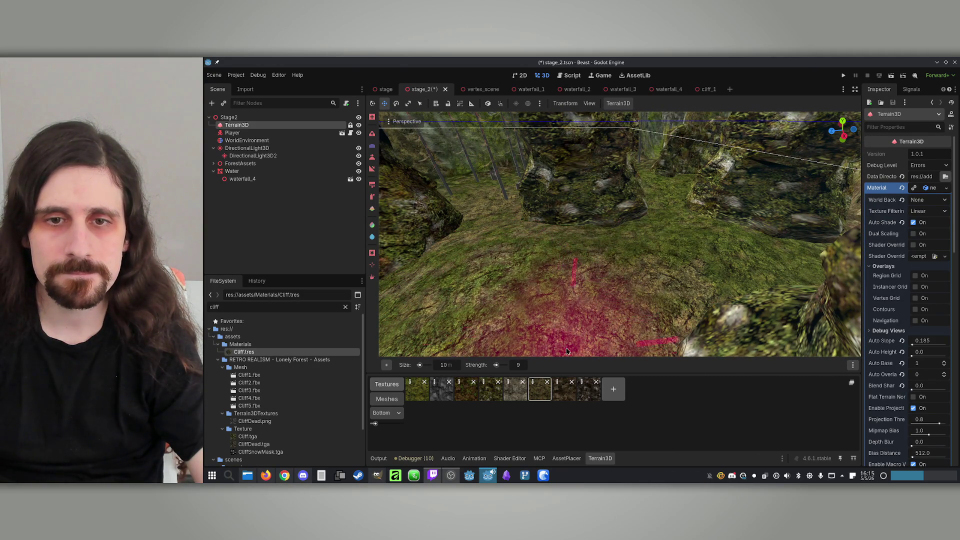
drag(540, 310, 624, 292)
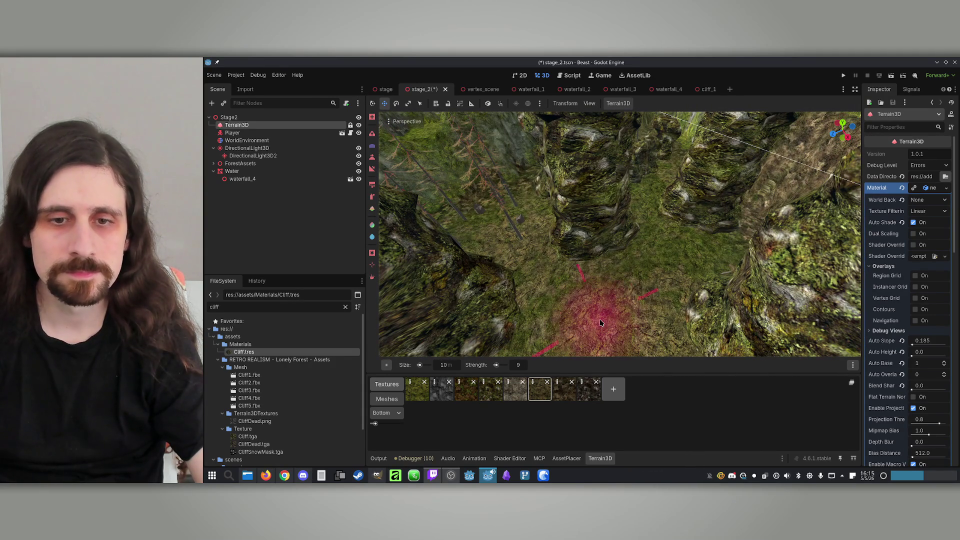
click(247, 179)
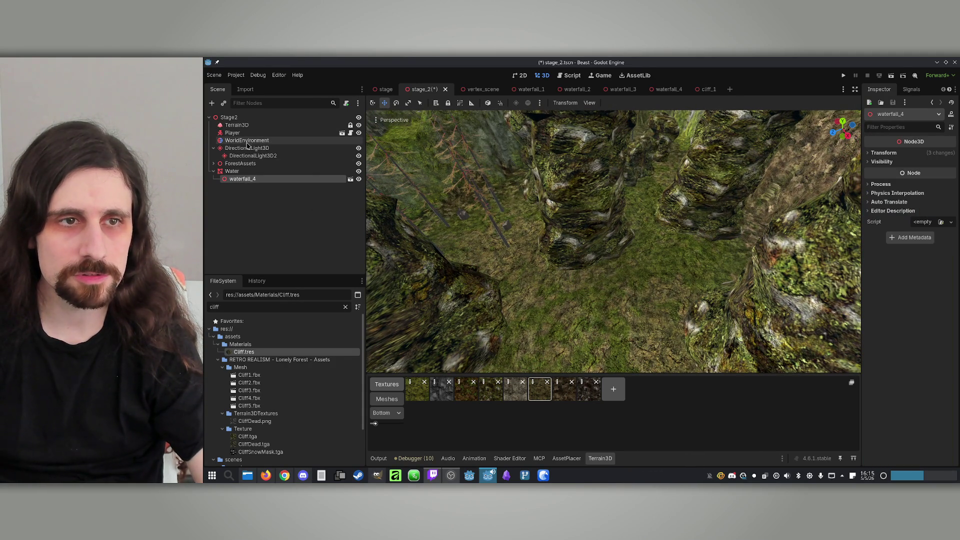
click(241, 126)
Pick the tree_1 asset, survey the grassy cliff for placement spots, and save stage_2.
click(566, 458)
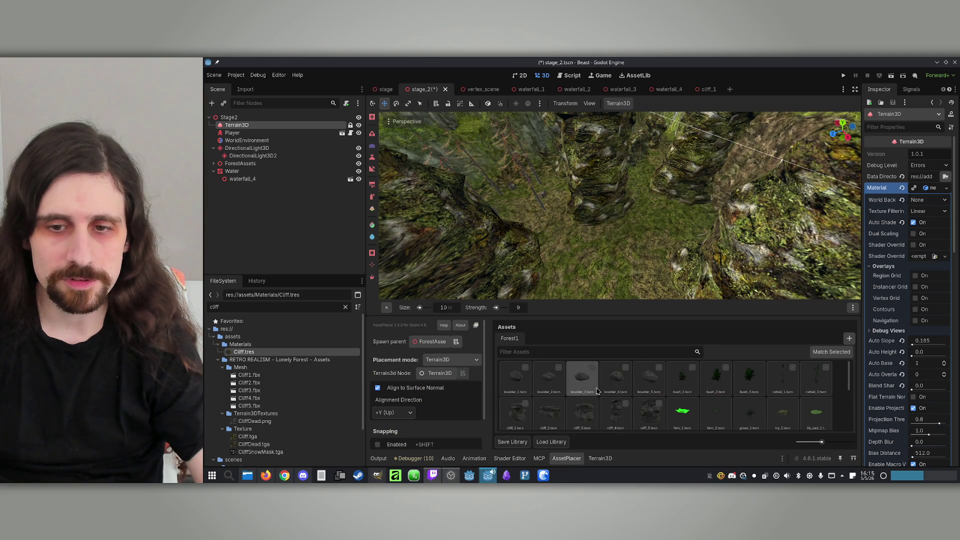
scroll(580, 400, up, 1)
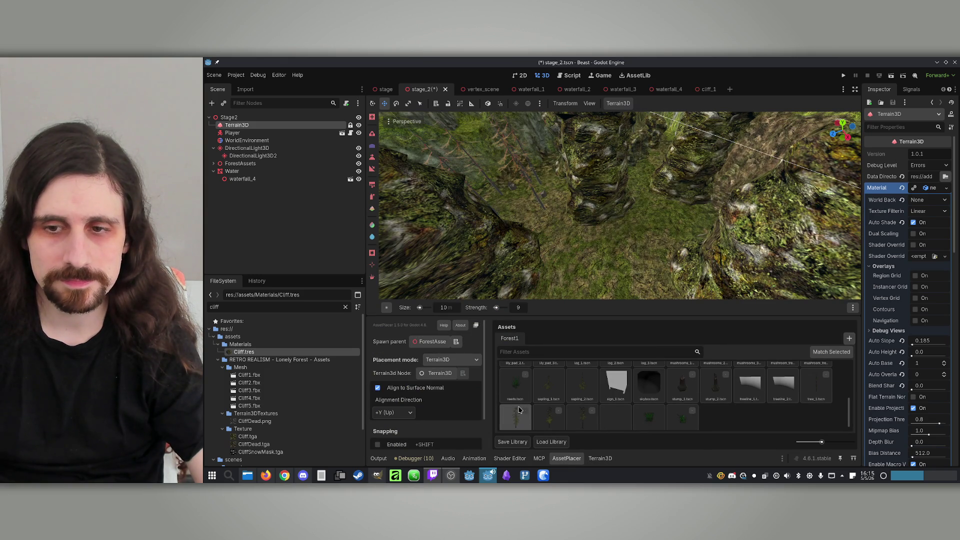
click(816, 385)
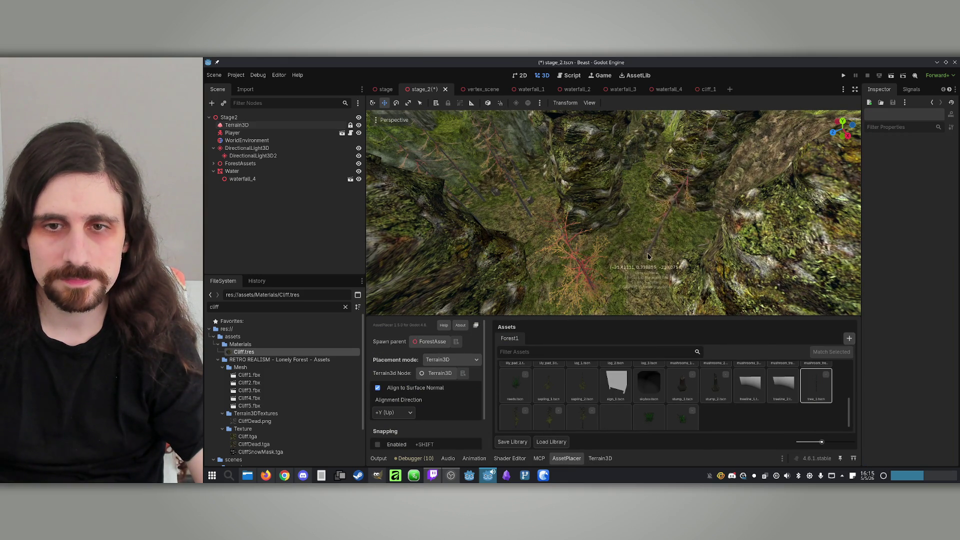
drag(610, 247, 480, 222)
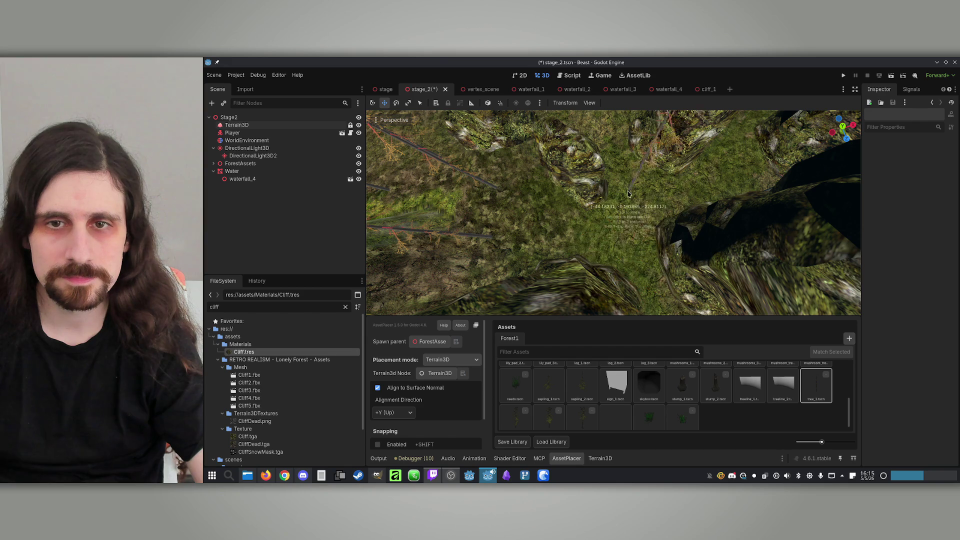
drag(634, 215, 545, 213)
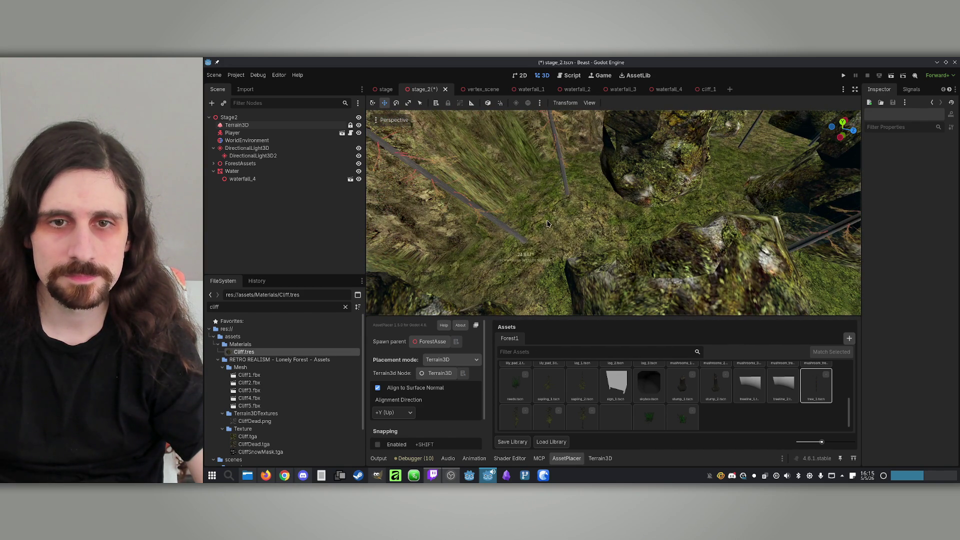
drag(551, 218, 581, 230)
key(ctrl+s)
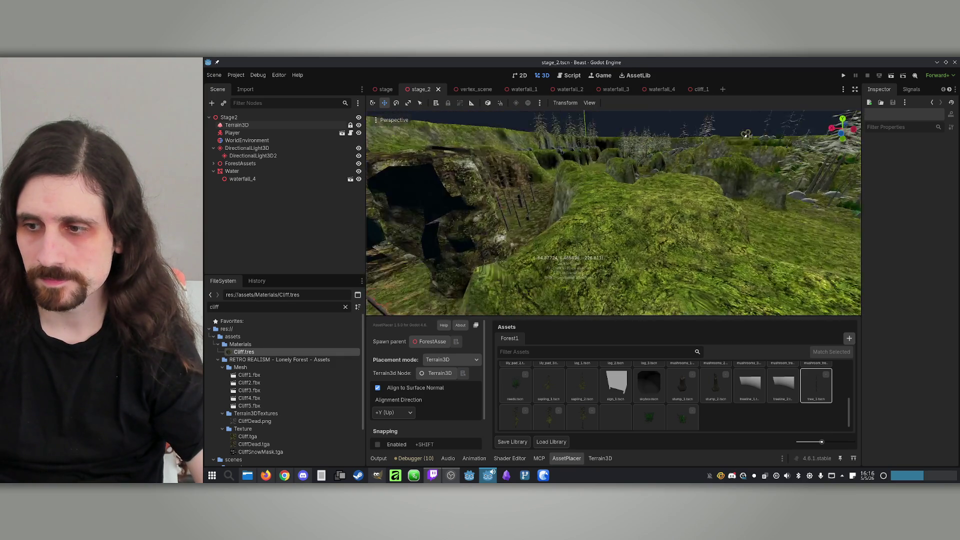
mouse_move(533, 256)
mouse_down()
mouse_move(608, 236)
mouse_move(500, 295)
mouse_up()
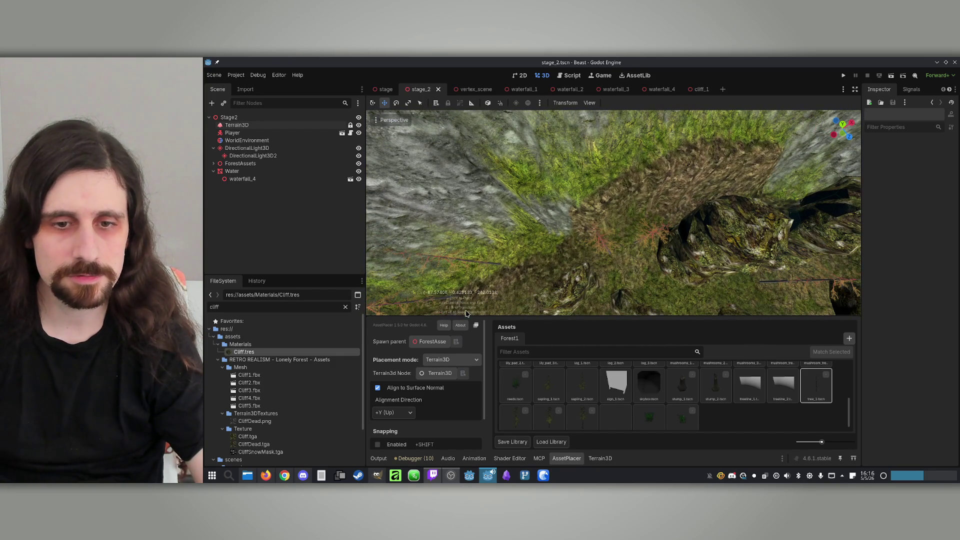
click(589, 459)
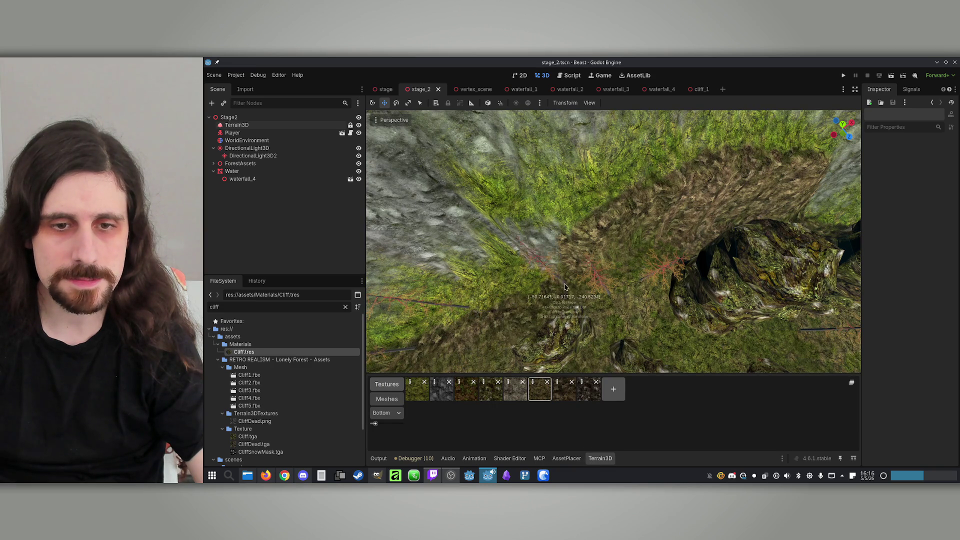
Paint the grey cliff rock texture onto the centre-left slope, undoing and redoing the stroke.
scroll(494, 328, up, 3)
click(441, 389)
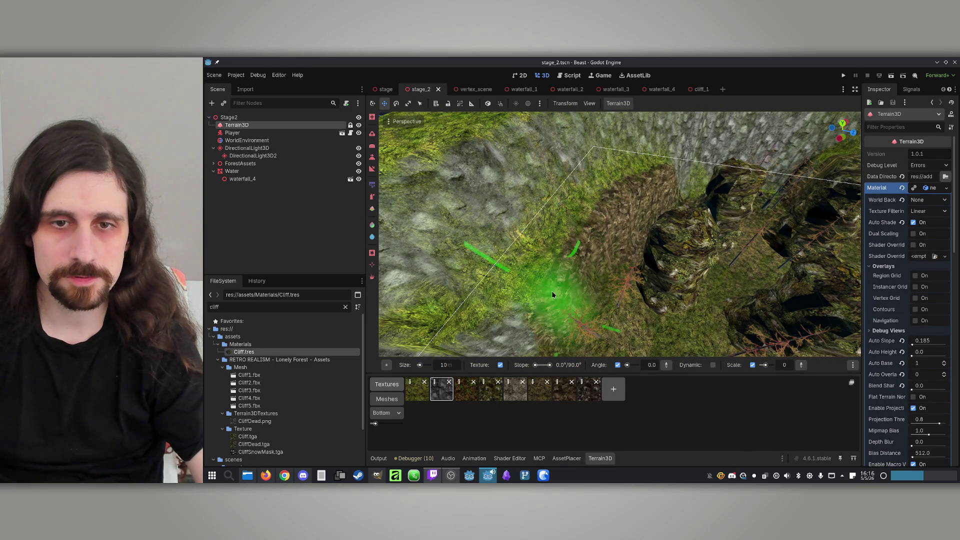
click(372, 206)
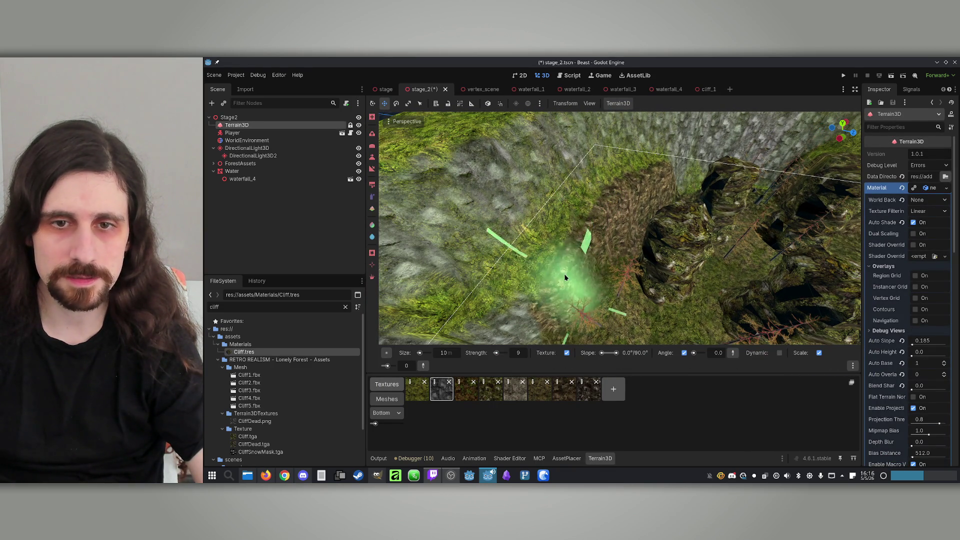
key(ctrl+z)
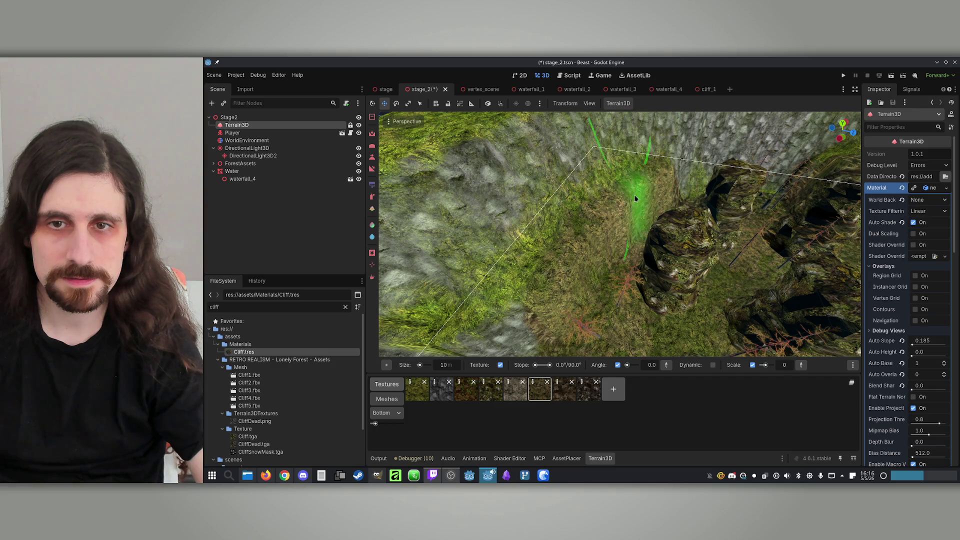
key(ctrl+shift+z)
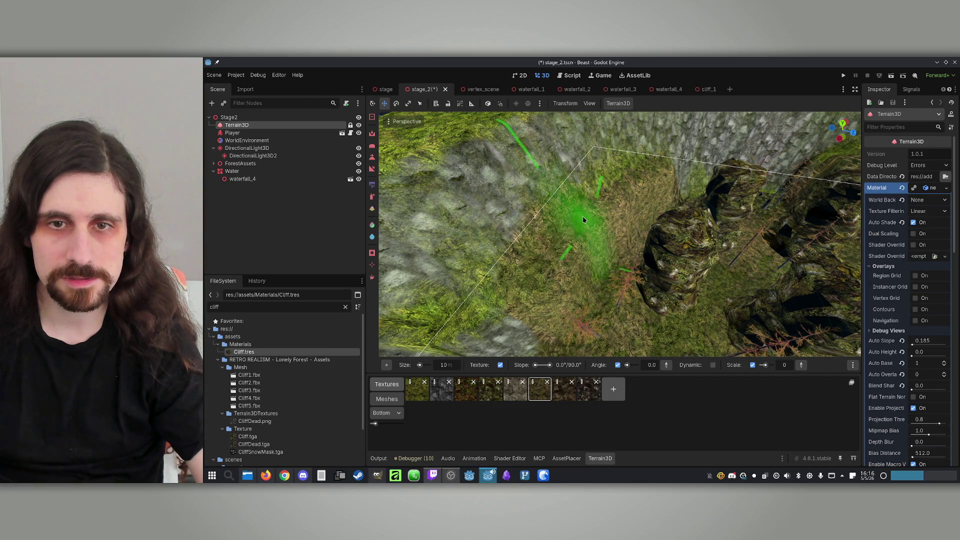
mouse_move(617, 239)
mouse_down()
mouse_move(617, 170)
mouse_move(607, 279)
mouse_move(590, 310)
mouse_move(589, 268)
mouse_up()
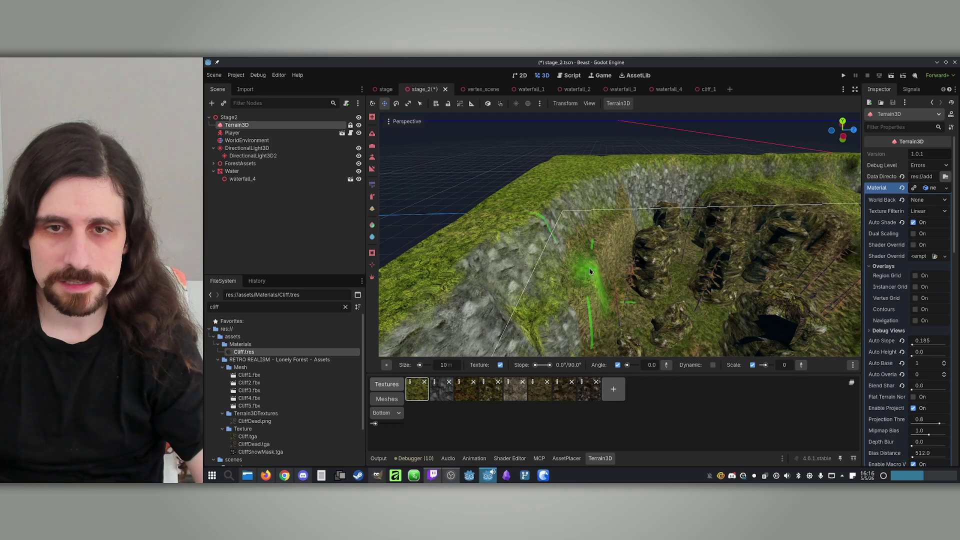
Pick the grey rock texture for the paint brush and reset its angle to 0.
click(372, 200)
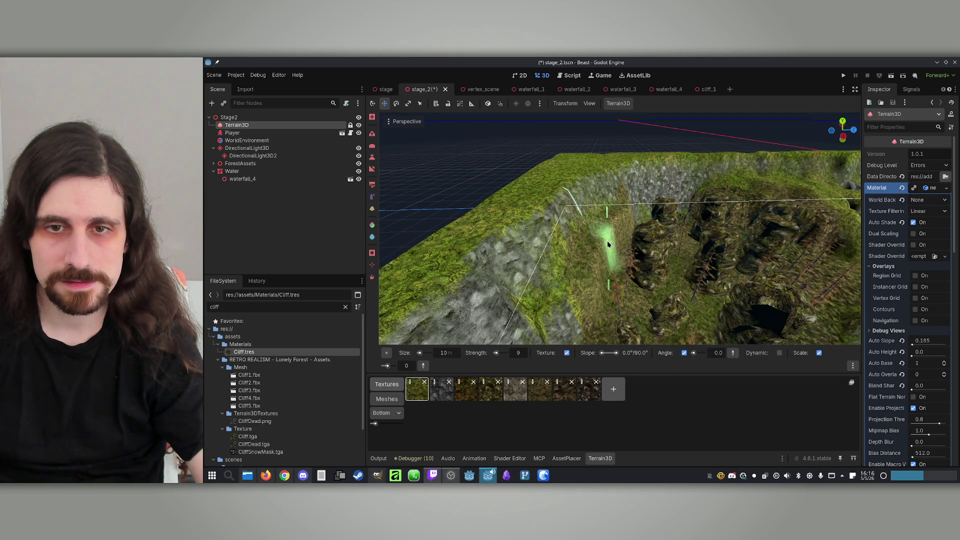
click(441, 389)
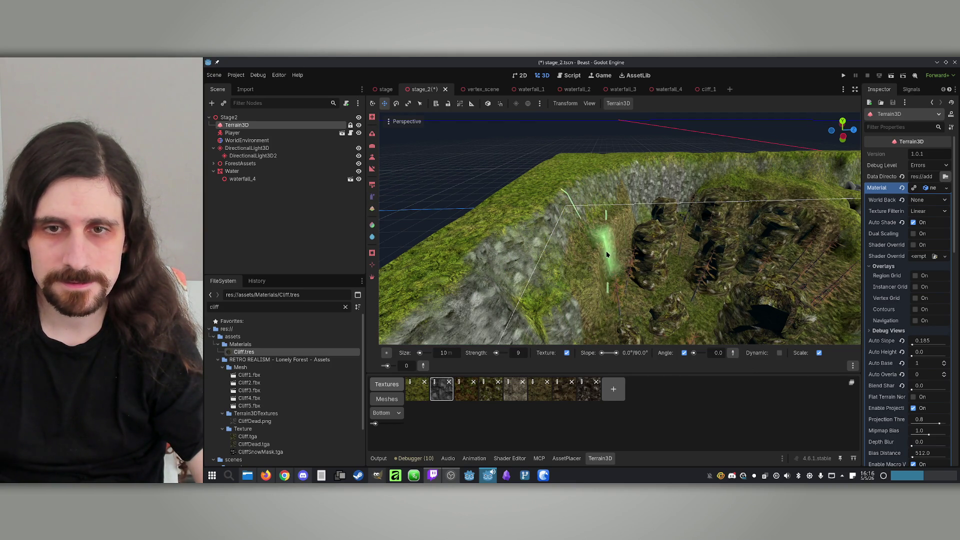
scroll(606, 254, up, 2)
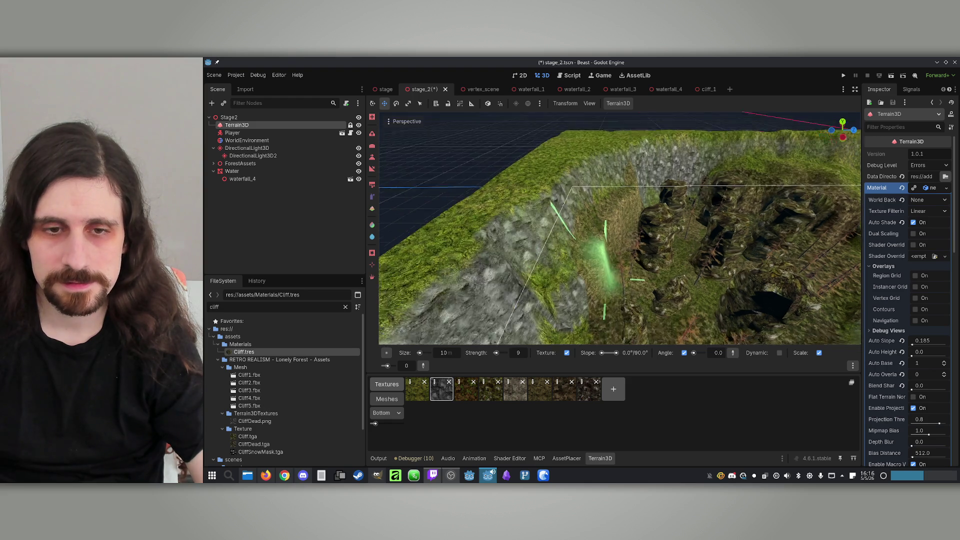
scroll(607, 254, up, 2)
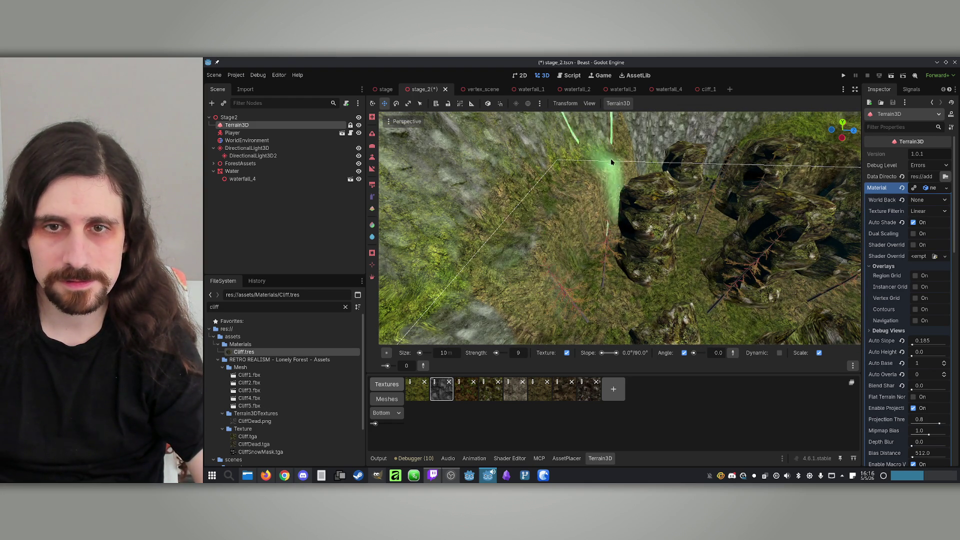
mouse_move(611, 208)
mouse_down()
mouse_move(620, 270)
mouse_move(606, 260)
mouse_move(635, 267)
mouse_move(704, 257)
mouse_up()
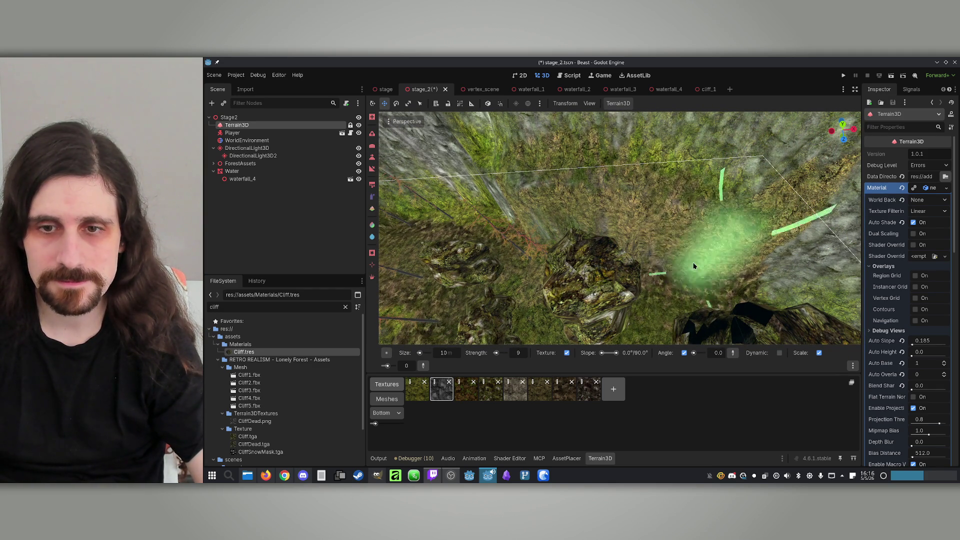
drag(693, 266, 701, 273)
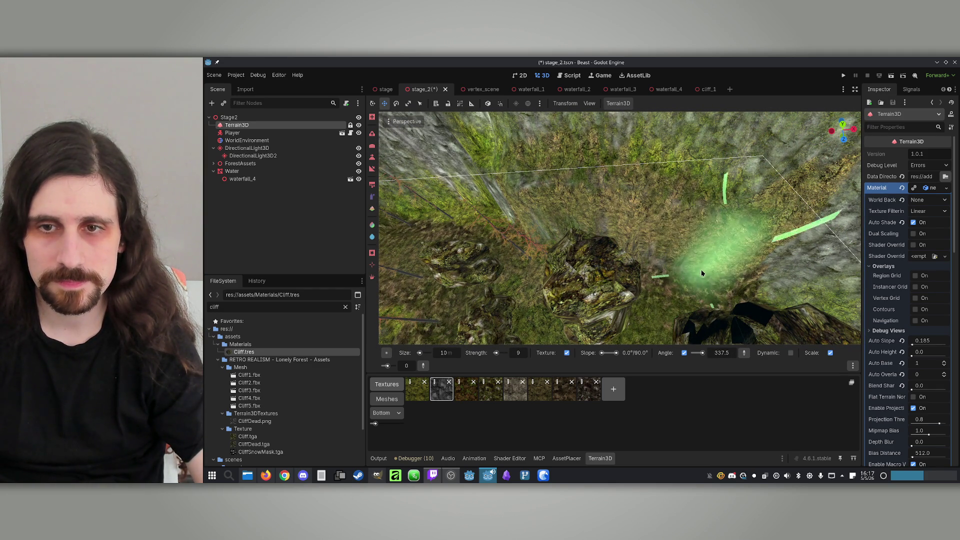
mouse_move(734, 288)
mouse_down()
mouse_move(707, 278)
mouse_move(699, 310)
mouse_up()
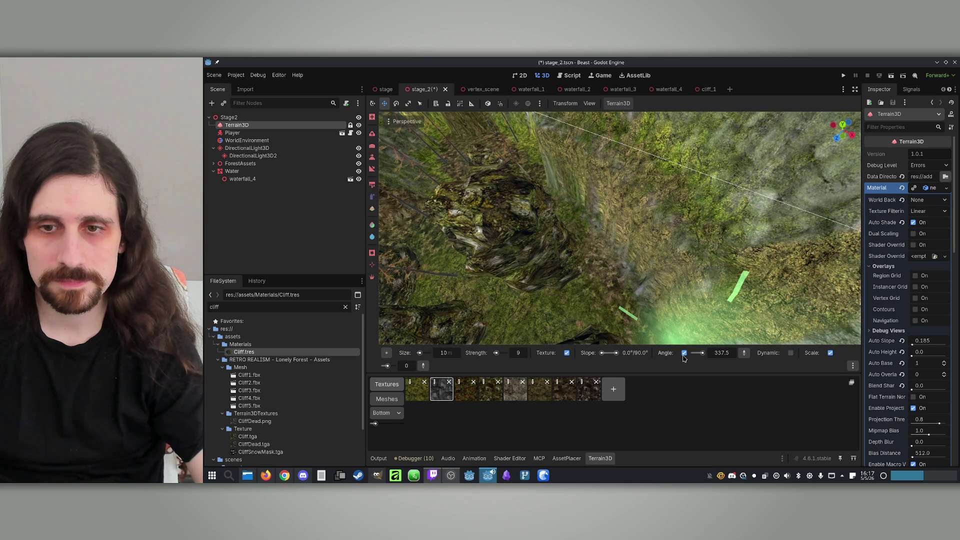
drag(702, 353, 694, 353)
Paint grey rock texture onto the cliff wall and save the scene.
mouse_move(696, 316)
mouse_down()
mouse_move(632, 259)
mouse_move(679, 297)
mouse_move(658, 291)
mouse_move(638, 254)
mouse_up()
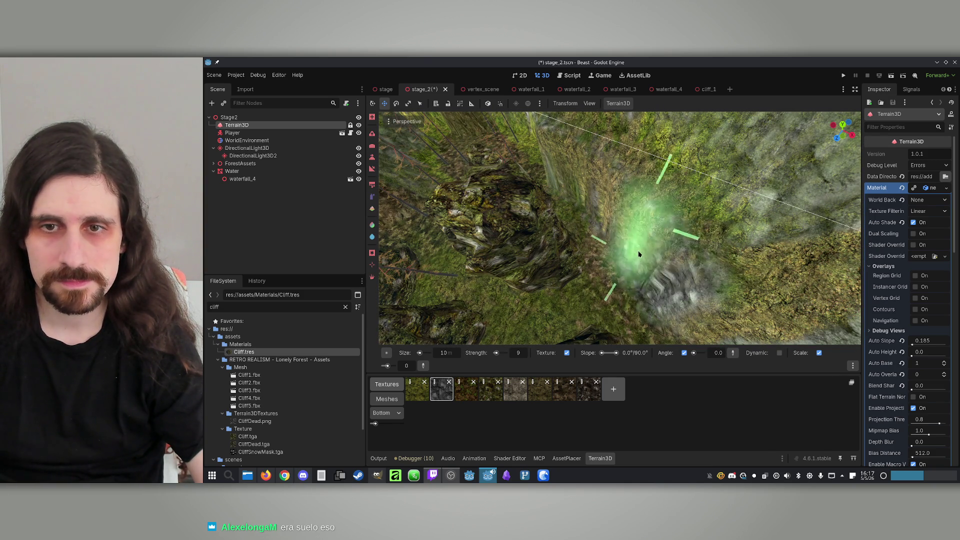
drag(600, 182, 657, 291)
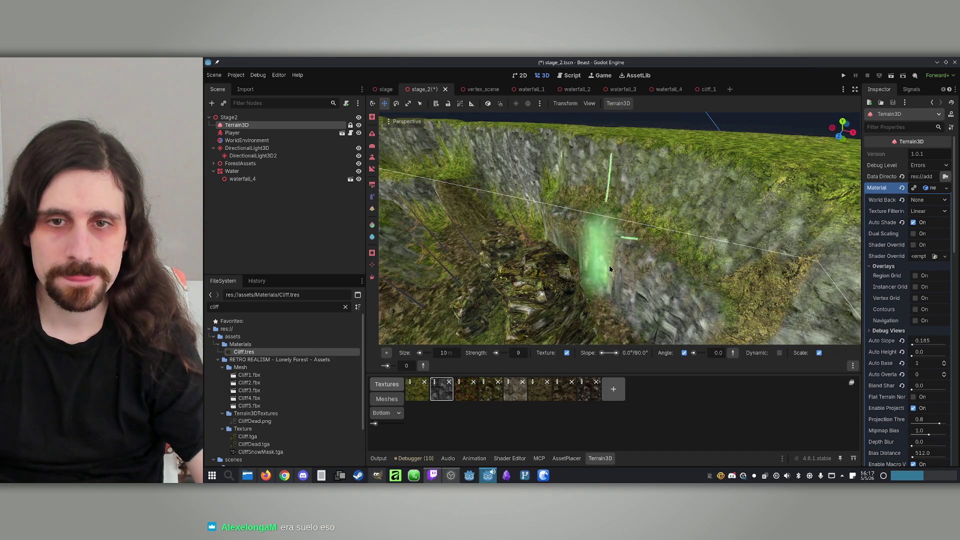
mouse_move(699, 322)
mouse_down()
mouse_move(574, 248)
mouse_move(661, 279)
mouse_up()
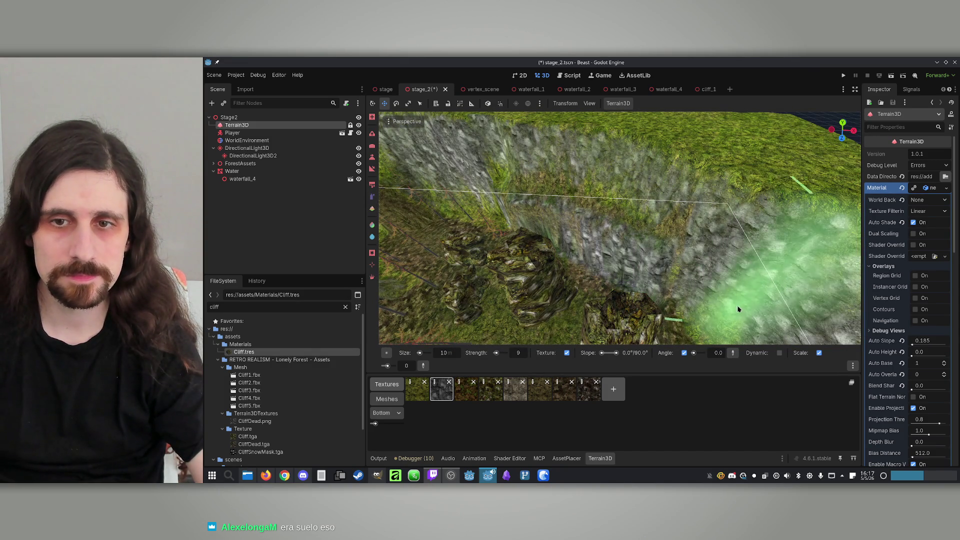
mouse_move(497, 203)
mouse_down()
mouse_move(761, 300)
mouse_move(700, 250)
mouse_move(566, 220)
mouse_up()
key(ctrl+s)
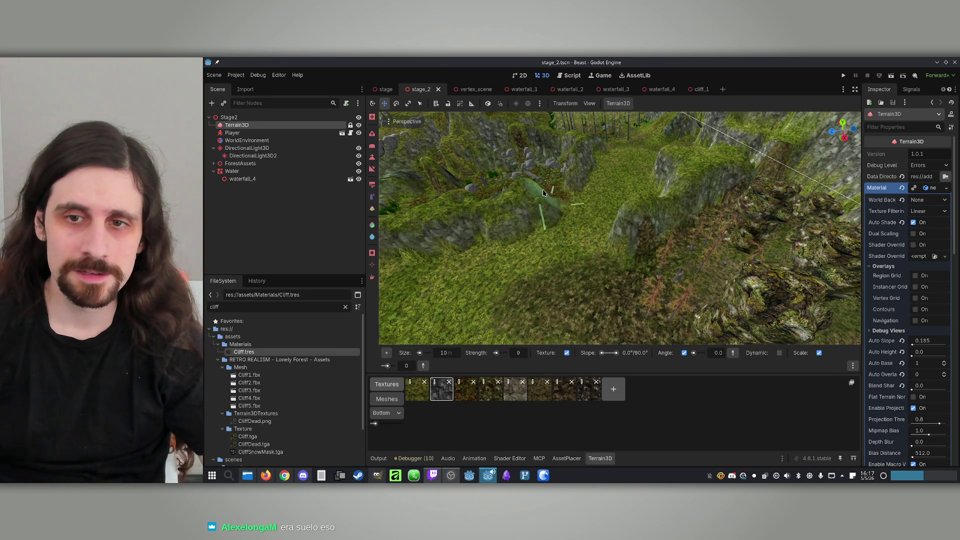
Choose a different ground texture and brush a stroke onto the grassy basin floor.
scroll(546, 193, up, 5)
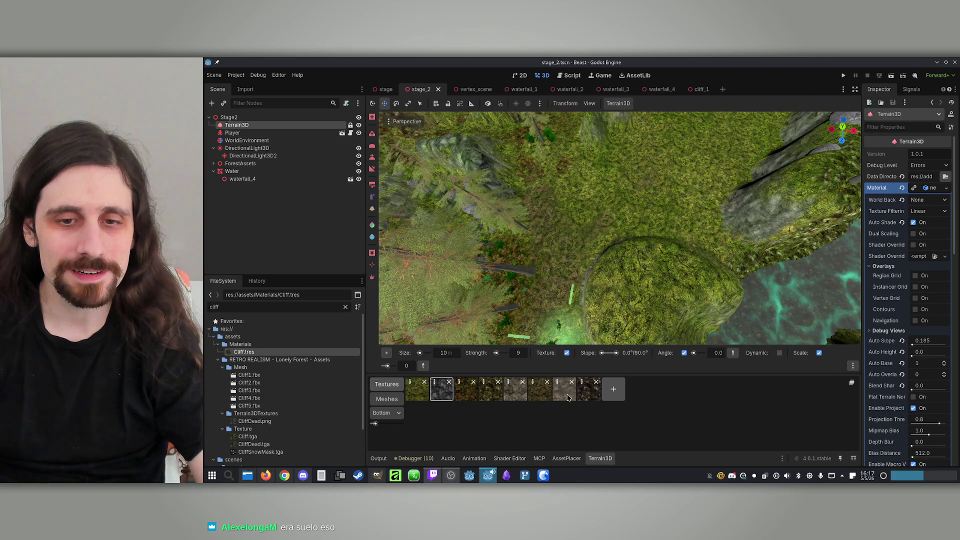
click(541, 391)
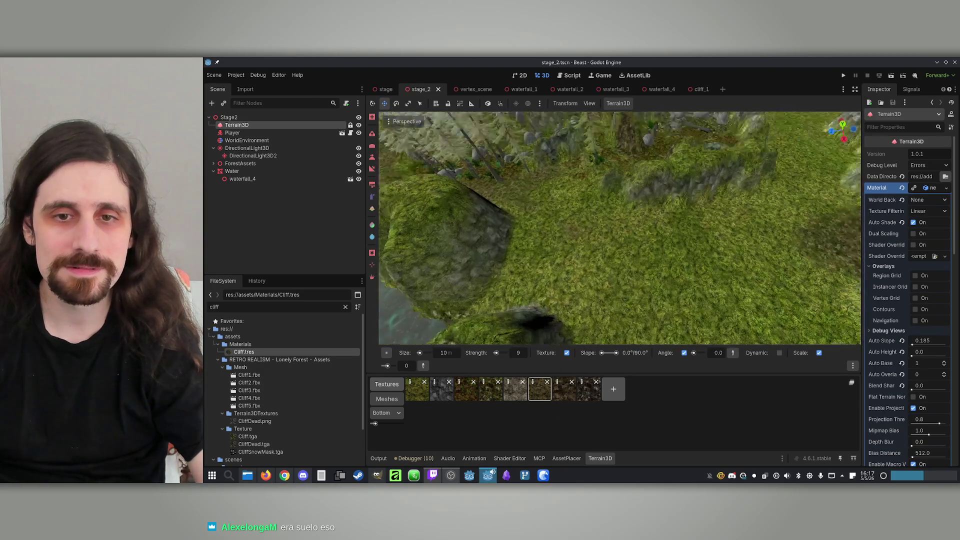
drag(720, 238, 706, 247)
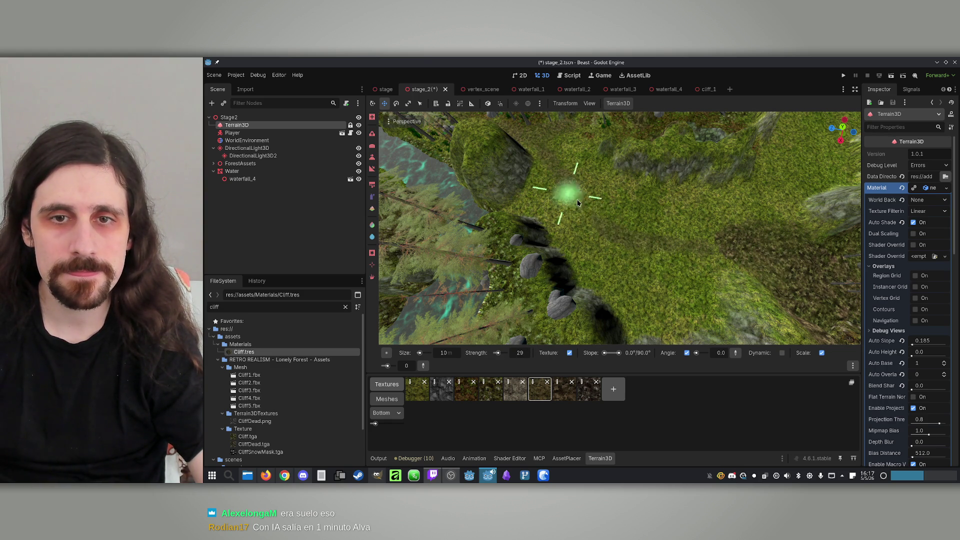
scroll(676, 244, up, 3)
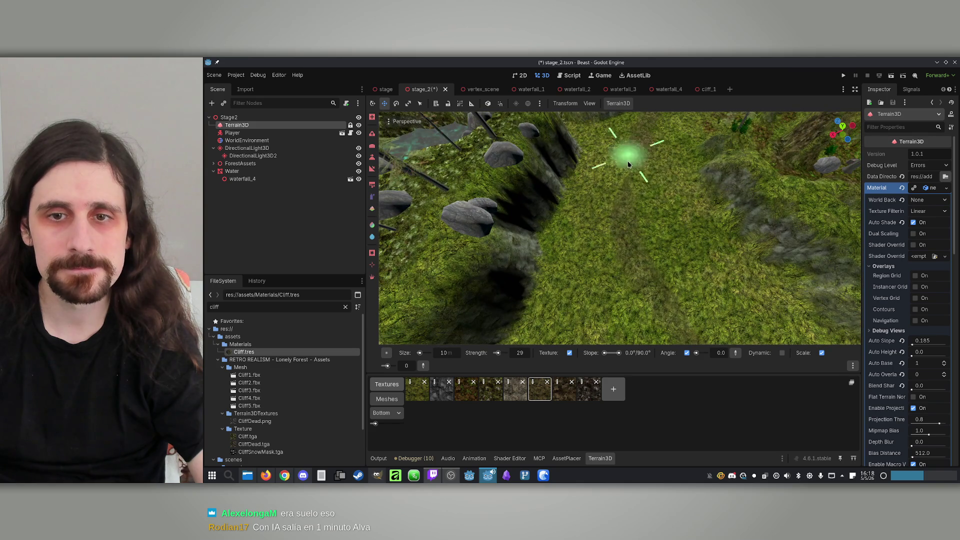
scroll(628, 154, up, 3)
scroll(645, 214, down, 2)
scroll(678, 143, down, 3)
scroll(639, 180, up, 5)
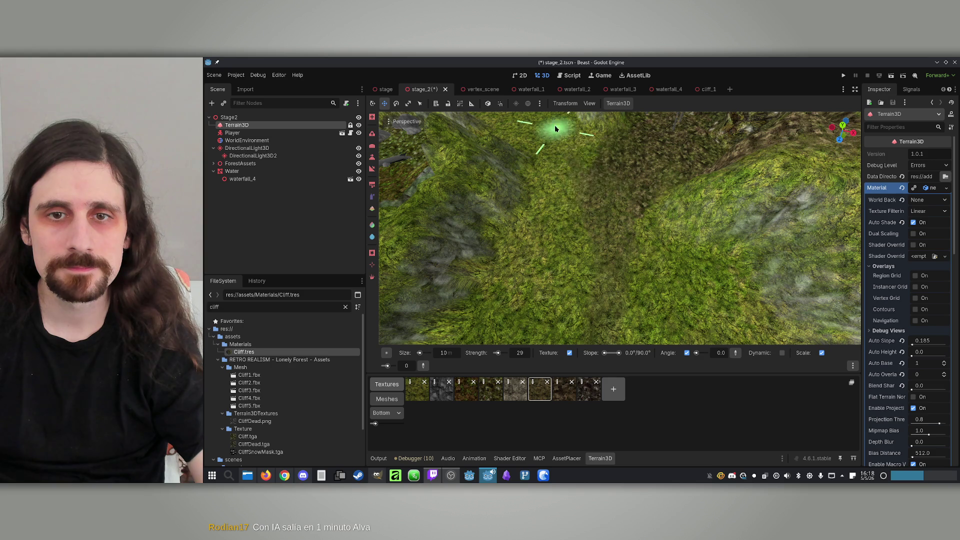
scroll(563, 143, down, 3)
scroll(620, 190, up, 3)
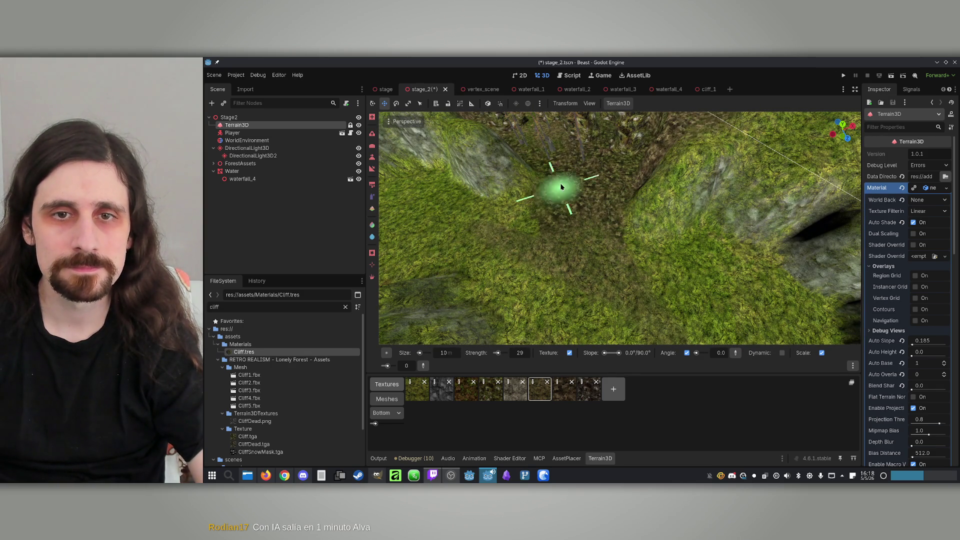
mouse_move(541, 196)
mouse_down()
mouse_move(543, 259)
mouse_move(482, 321)
mouse_move(545, 205)
mouse_move(529, 240)
mouse_up()
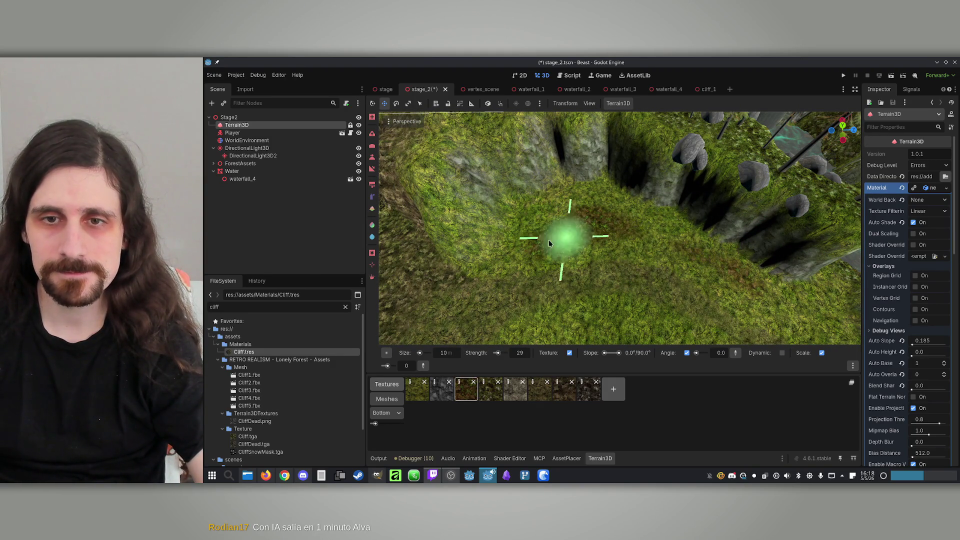
Paint a first brown dirt strip across the grassy valley floor.
mouse_move(729, 275)
mouse_down()
mouse_move(636, 185)
mouse_move(650, 169)
mouse_up()
mouse_move(613, 250)
mouse_down()
mouse_move(685, 242)
mouse_move(474, 279)
mouse_up()
mouse_move(398, 272)
mouse_down()
mouse_move(639, 232)
mouse_move(579, 225)
mouse_up()
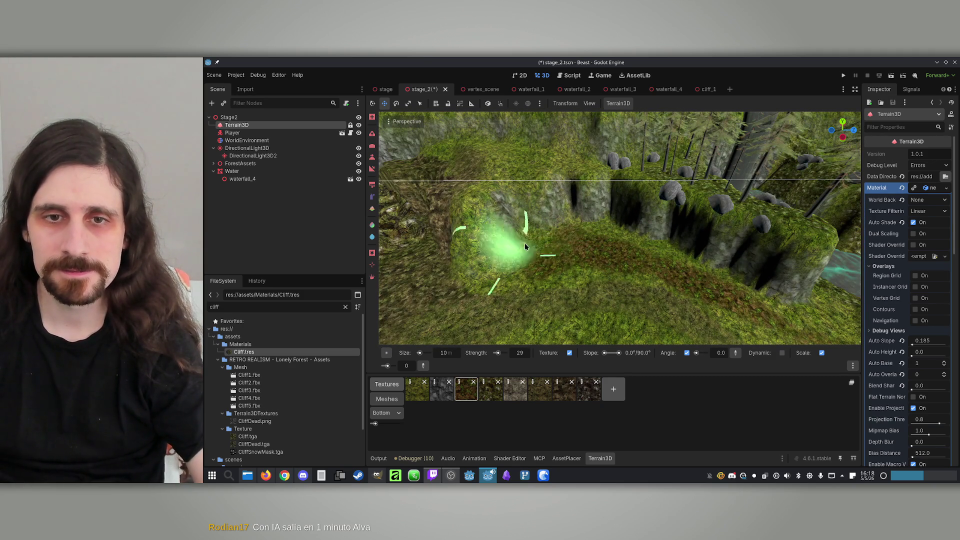
scroll(524, 243, up, 5)
mouse_move(627, 244)
mouse_down()
mouse_move(589, 225)
mouse_move(600, 242)
mouse_move(707, 167)
mouse_move(609, 177)
mouse_move(526, 260)
mouse_up()
drag(627, 168, 664, 182)
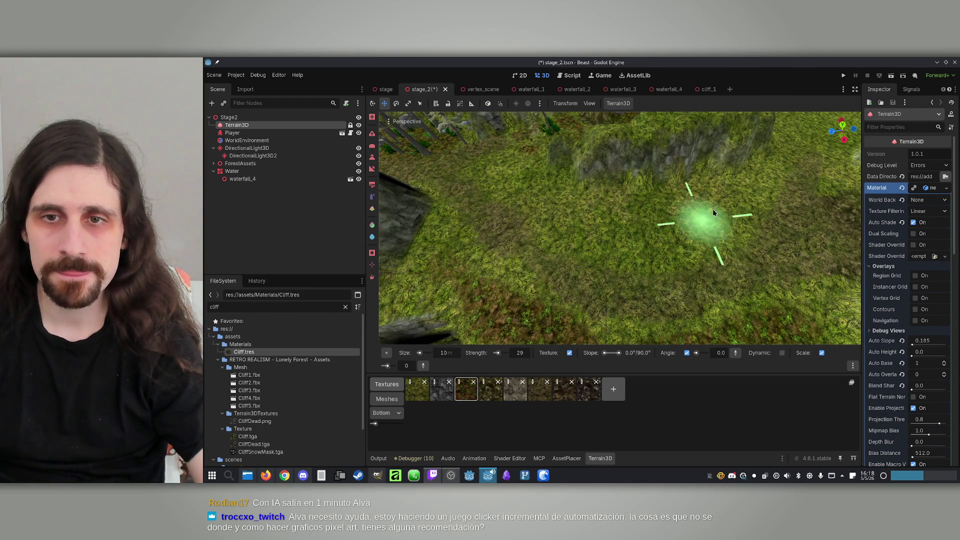
Paint the dirt path across the grass with a 20 m brush, then set the brush to 5 m.
click(450, 353)
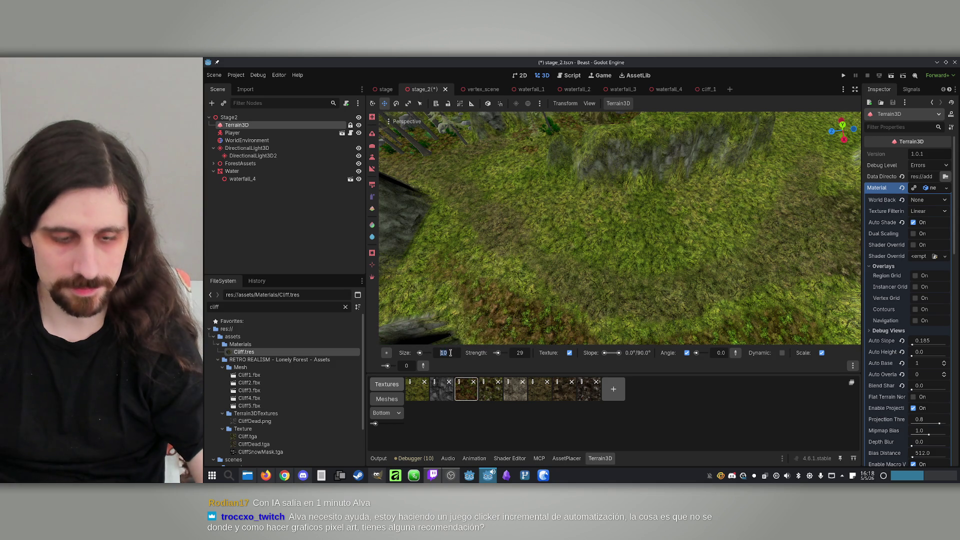
text(20)
key(Return)
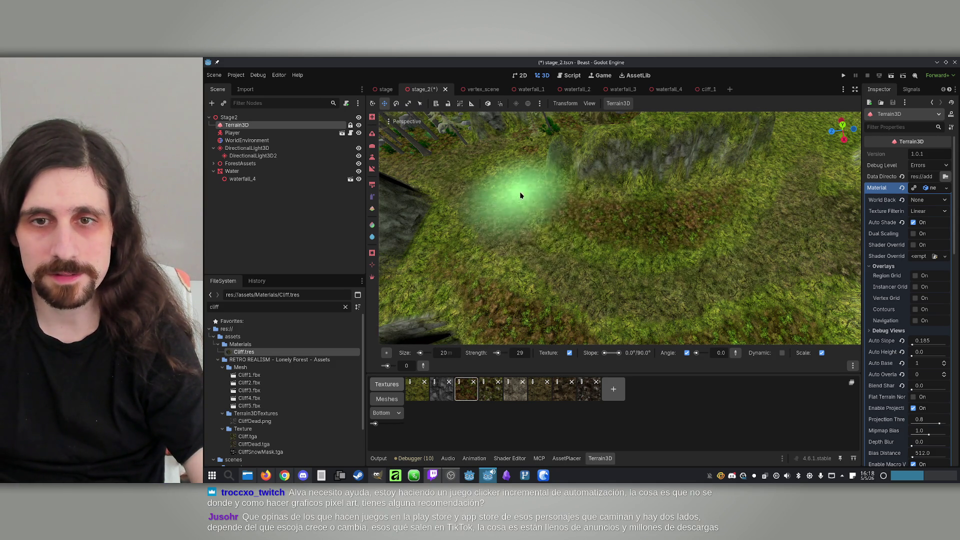
drag(631, 241, 663, 240)
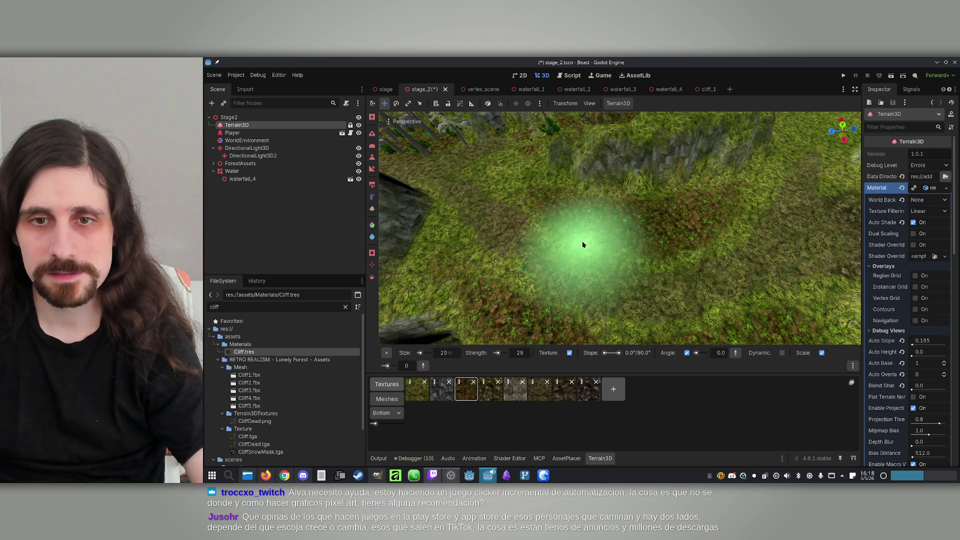
mouse_move(746, 203)
mouse_down()
mouse_move(755, 228)
mouse_move(766, 203)
mouse_up()
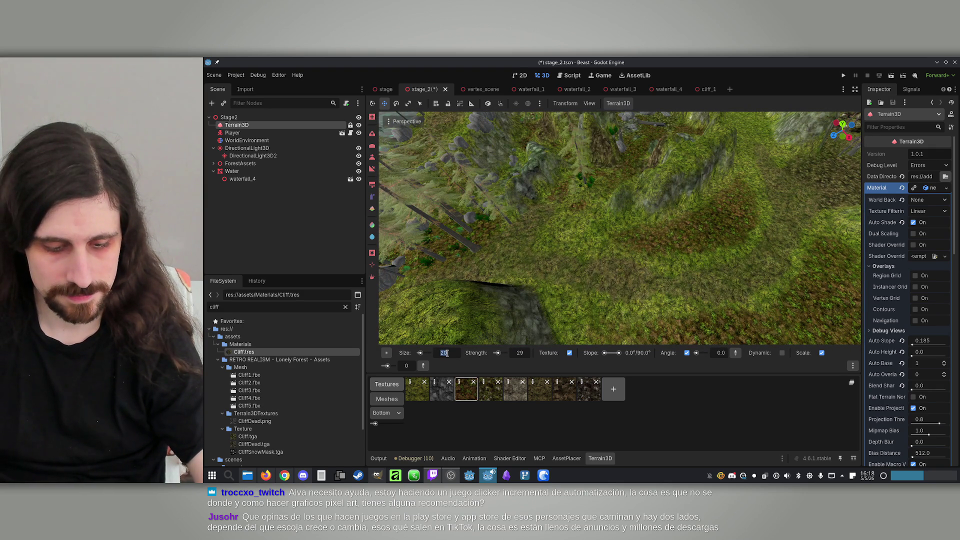
text(5)
key(Return)
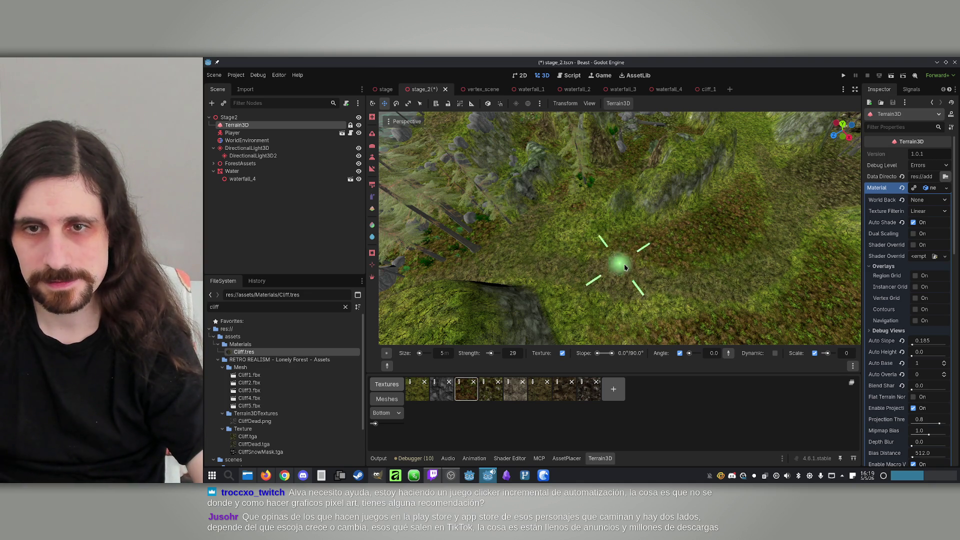
Set the brush size back to 20 m and open the AssetPlacer panel.
mouse_move(660, 274)
mouse_down()
mouse_move(698, 217)
mouse_move(697, 324)
mouse_move(681, 272)
mouse_move(718, 197)
mouse_move(677, 242)
mouse_move(681, 231)
mouse_move(680, 260)
mouse_move(676, 242)
mouse_move(750, 253)
mouse_move(700, 225)
mouse_move(516, 205)
mouse_move(548, 200)
mouse_move(530, 284)
mouse_move(553, 187)
mouse_move(384, 196)
mouse_up()
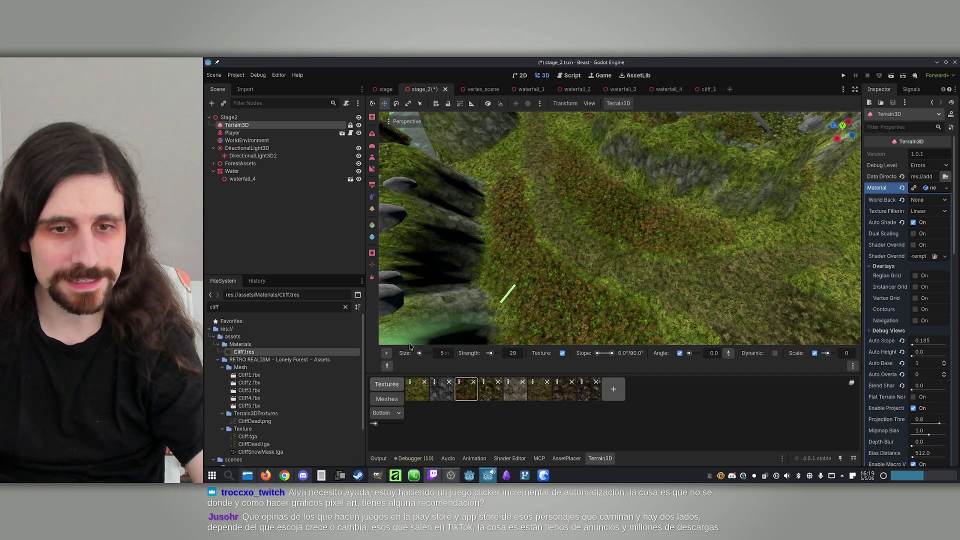
click(442, 353)
text(0)
key(Return)
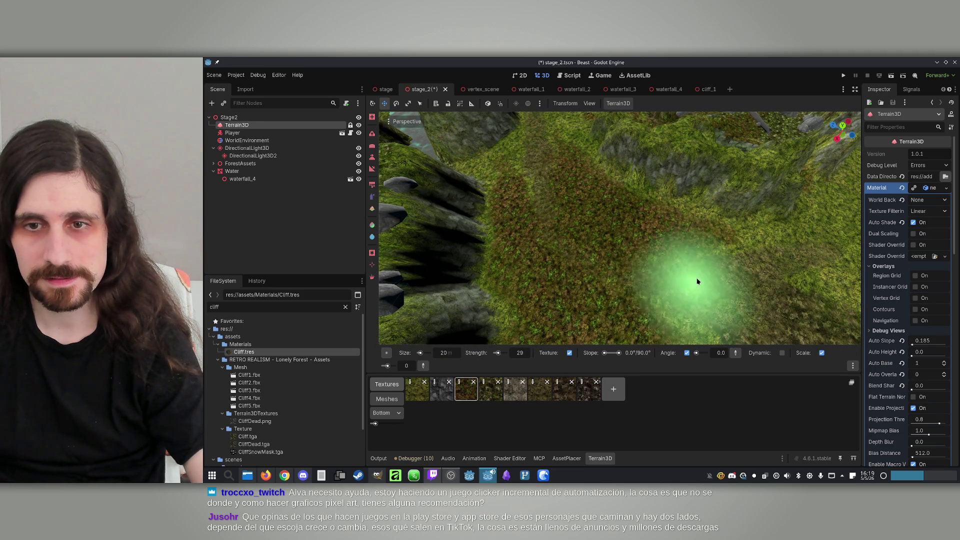
mouse_move(683, 264)
mouse_down()
mouse_move(720, 240)
mouse_move(617, 300)
mouse_move(630, 289)
mouse_move(623, 262)
mouse_up()
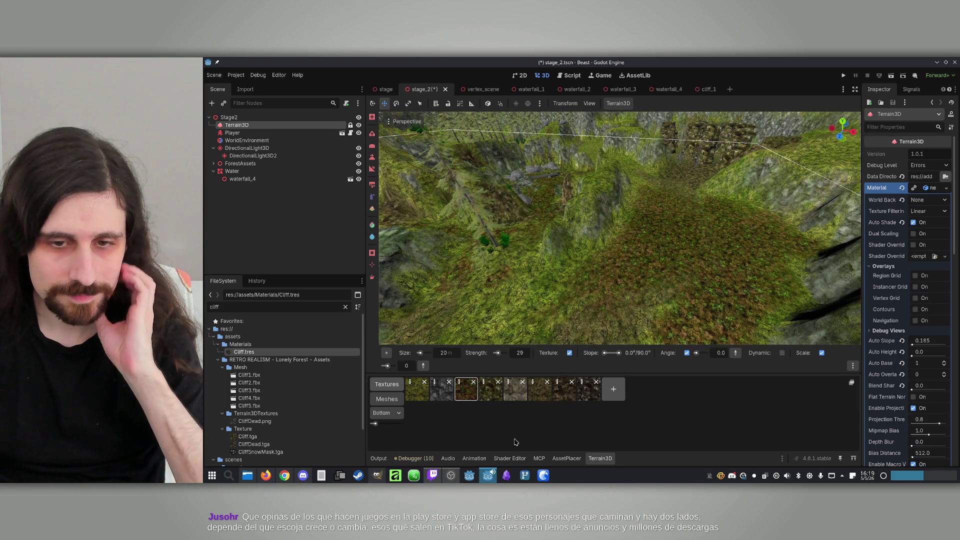
click(567, 457)
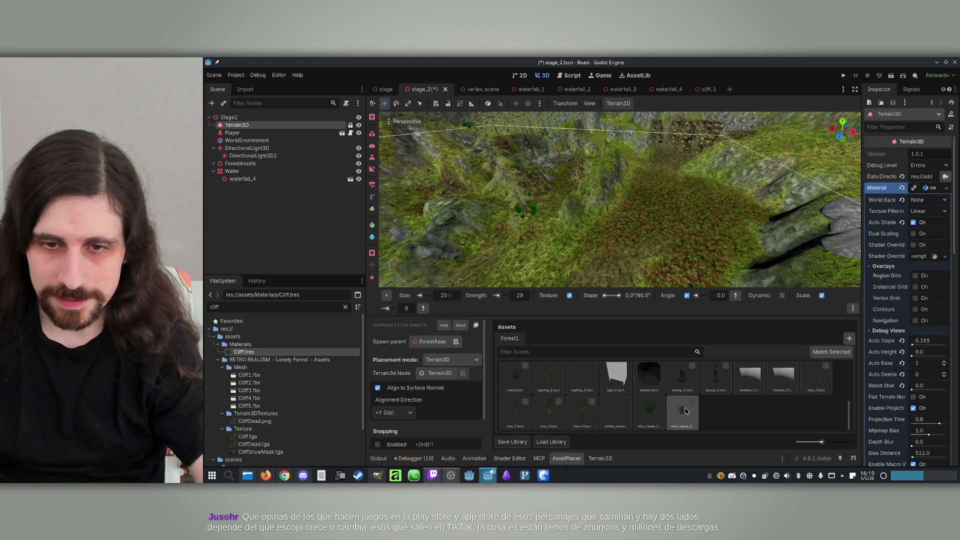
Select the tree_4.tscn asset in AssetPlacer and save the scene.
click(582, 417)
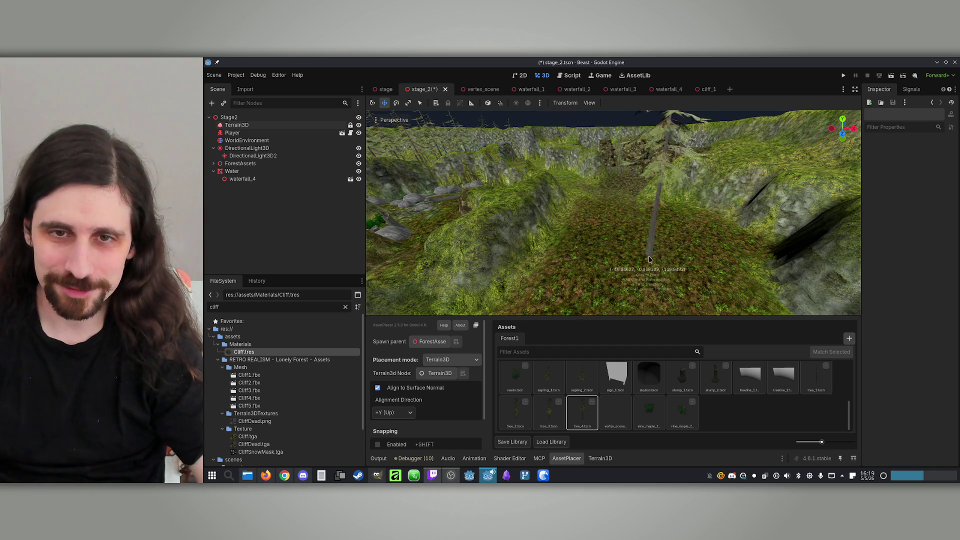
key(ctrl+s)
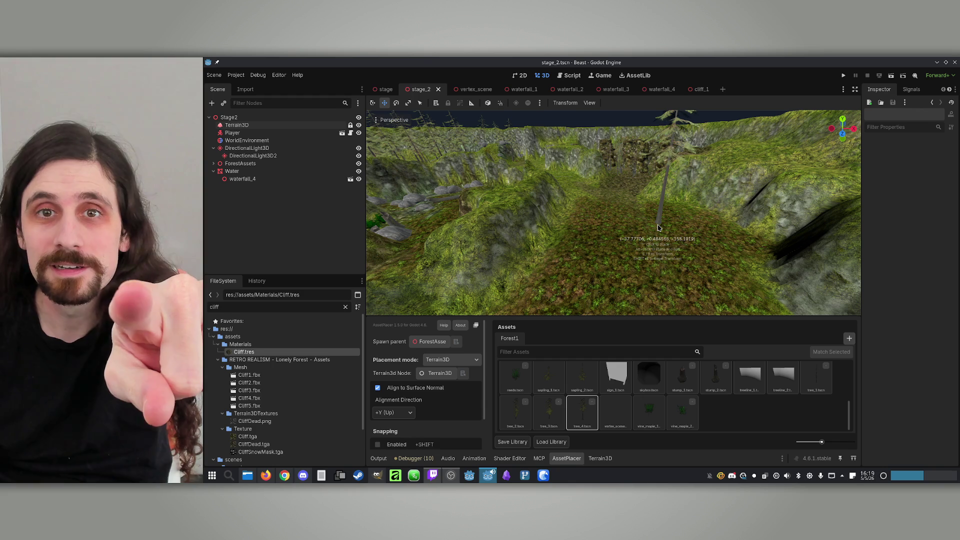
scroll(658, 228, up, 3)
Place two trees along the grassy dirt path, then switch to the web browser.
mouse_move(657, 243)
mouse_down()
mouse_move(650, 247)
mouse_move(653, 223)
mouse_up()
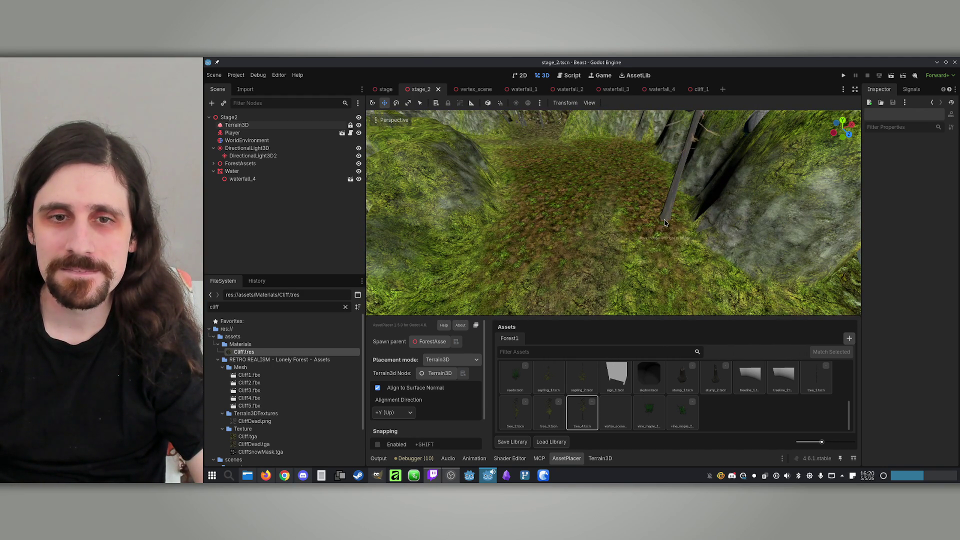
click(665, 223)
click(500, 261)
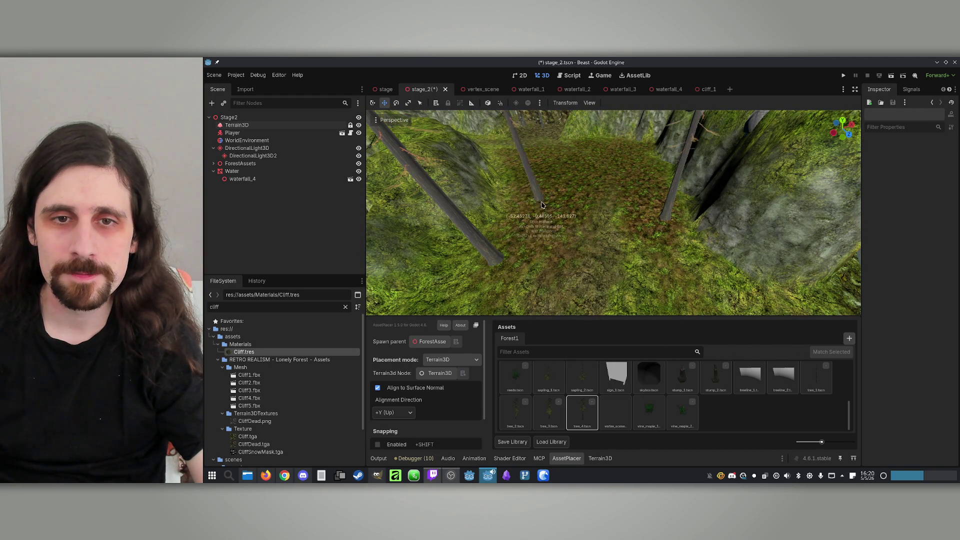
drag(649, 171, 625, 160)
click(284, 475)
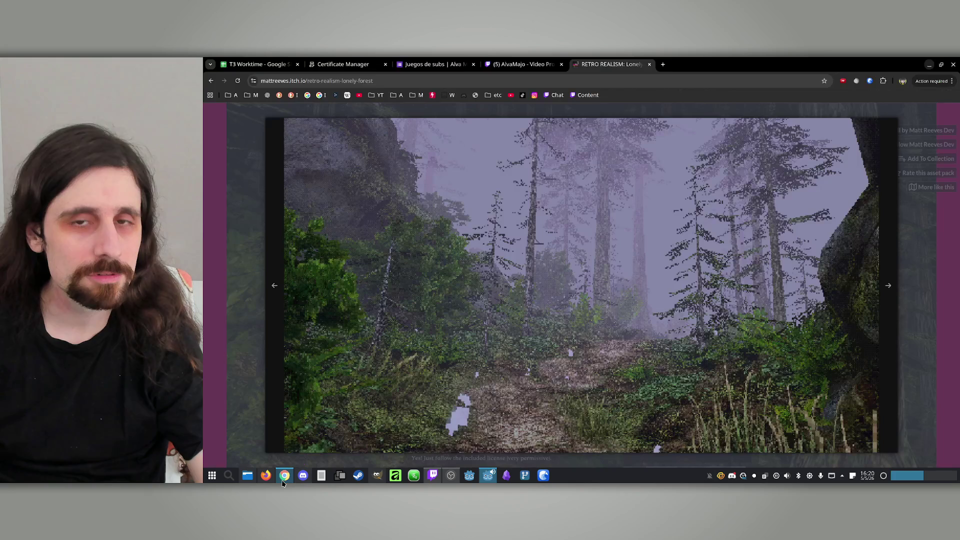
click(663, 65)
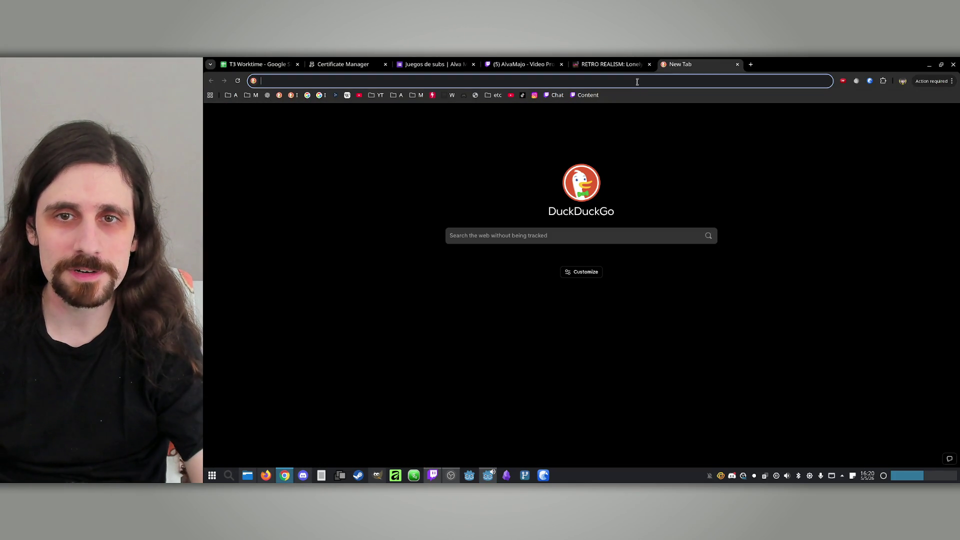
click(520, 236)
text(miasmata)
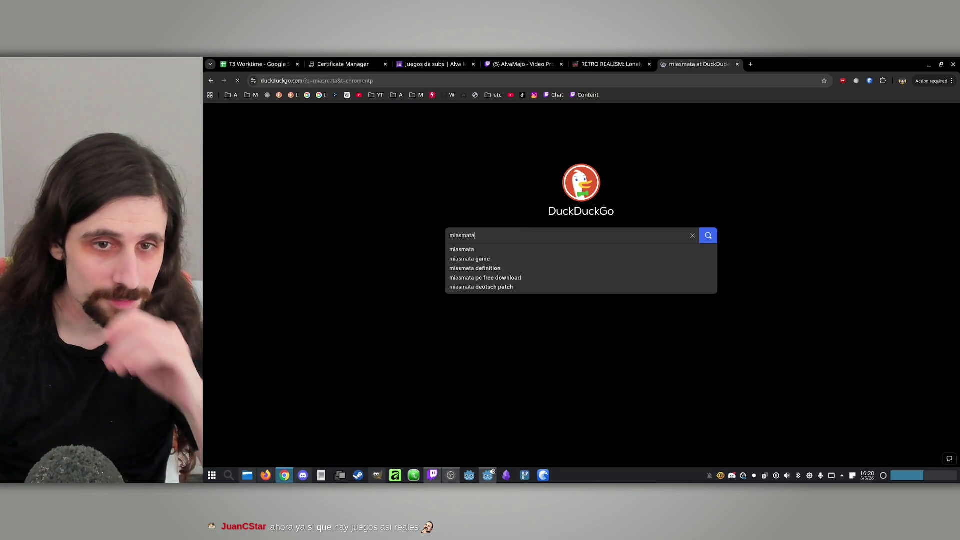
key(Return)
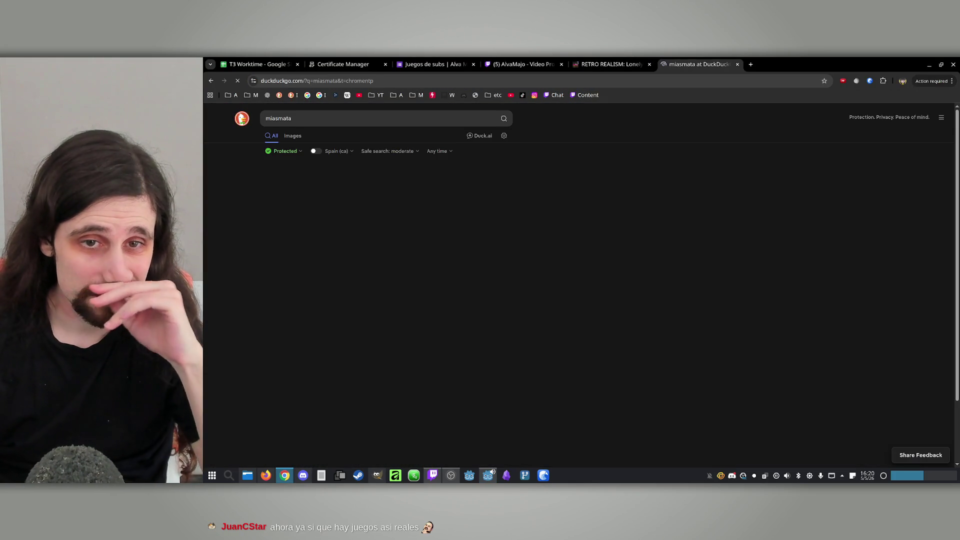
click(292, 136)
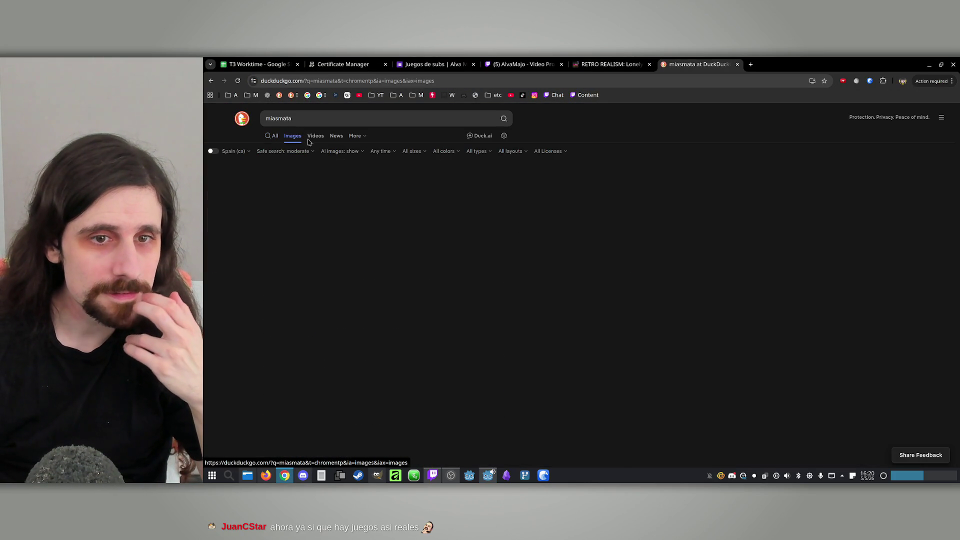
scroll(593, 226, down, 8)
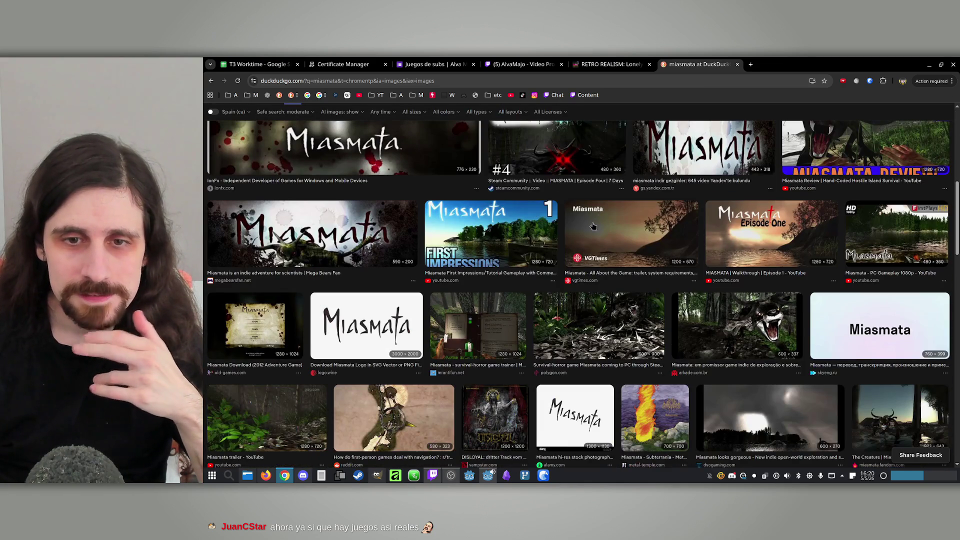
scroll(593, 226, down, 10)
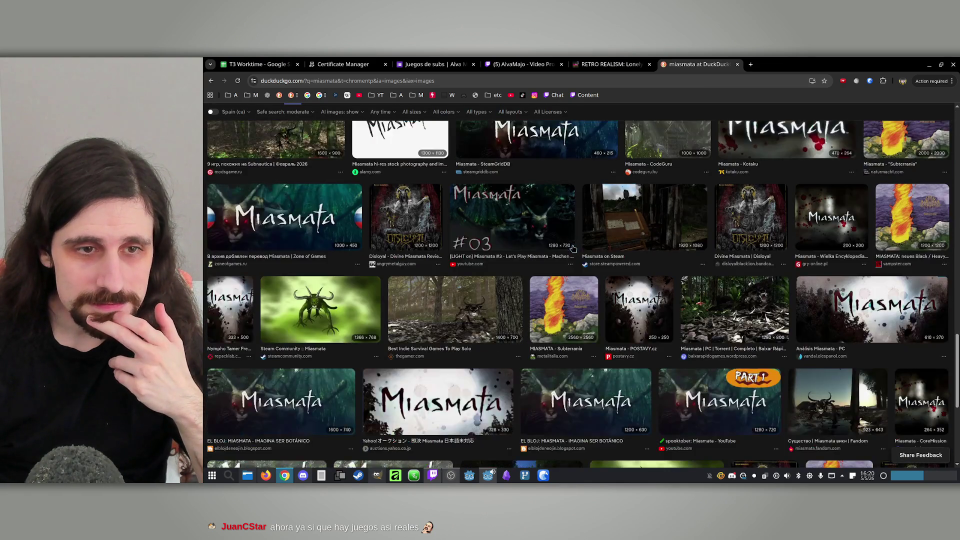
scroll(332, 261, up, 2)
scroll(281, 258, up, 15)
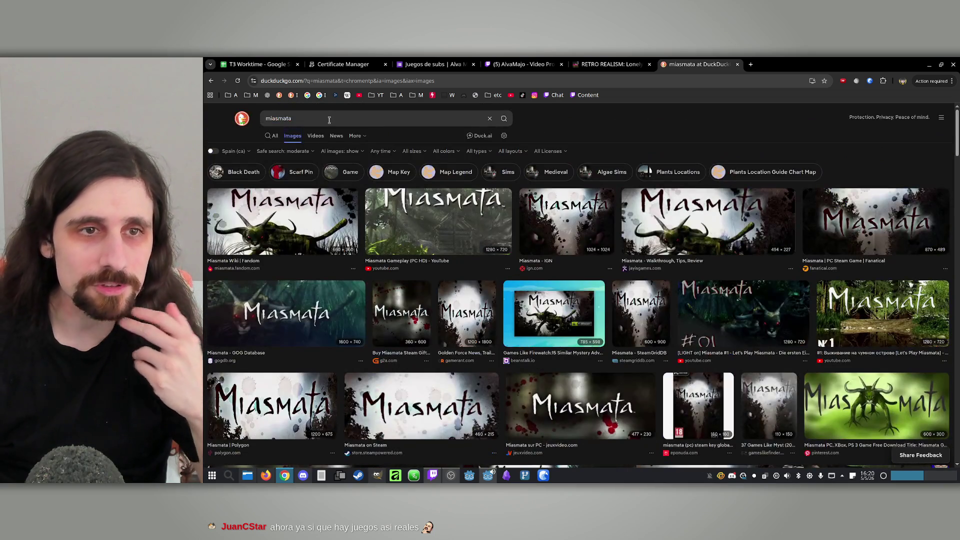
click(330, 117)
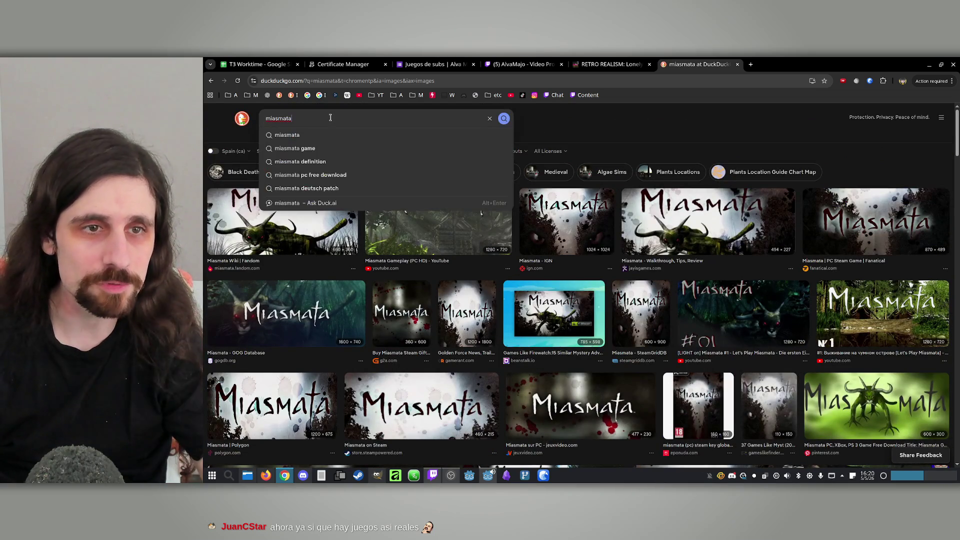
text(screenshot+)
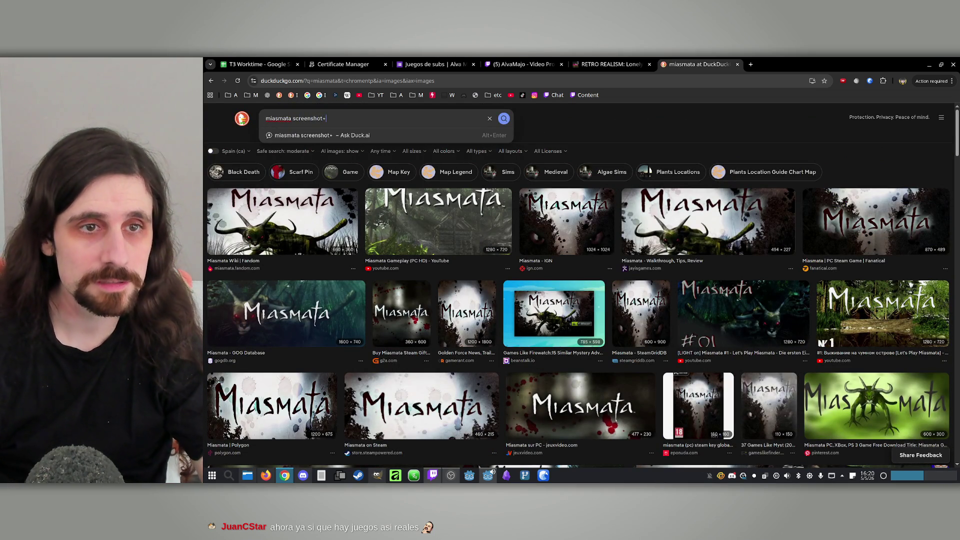
key(Return)
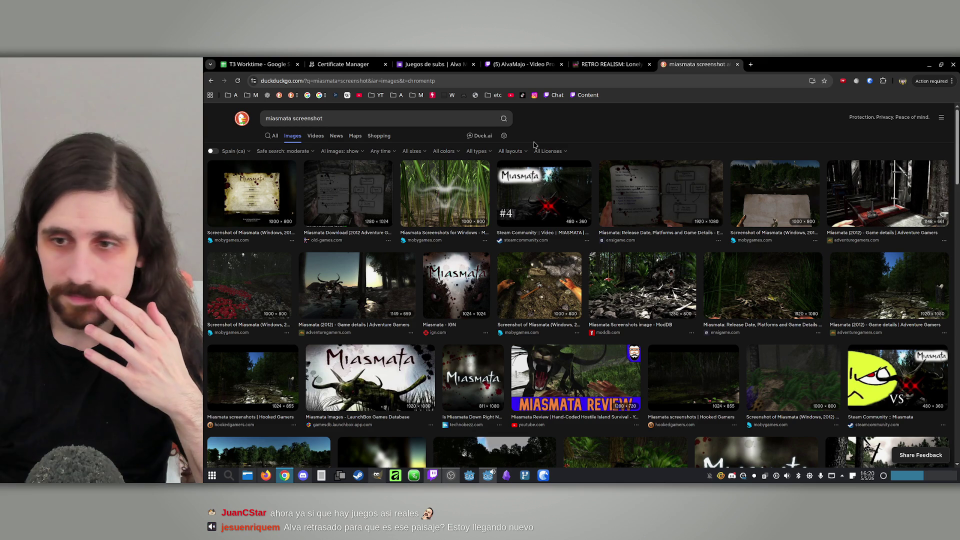
scroll(682, 177, down, 2)
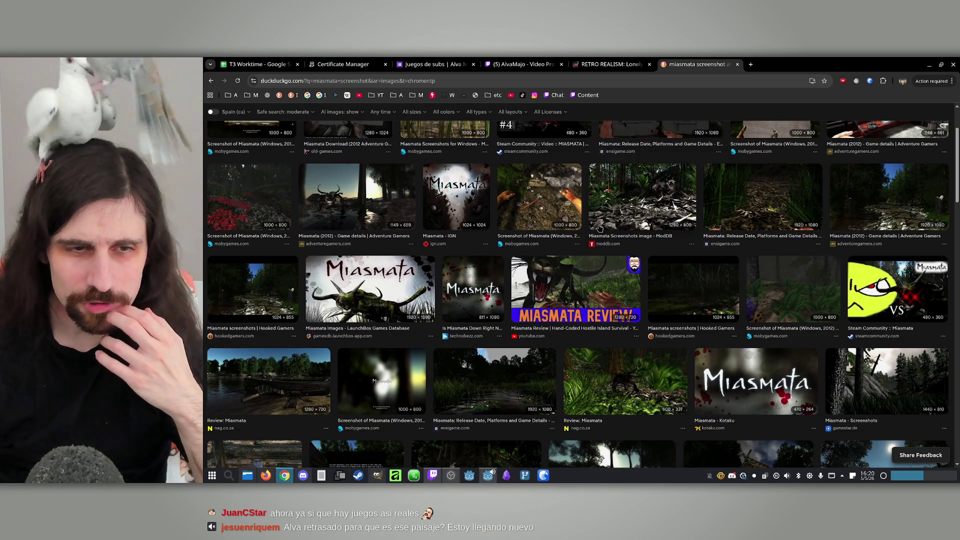
click(289, 363)
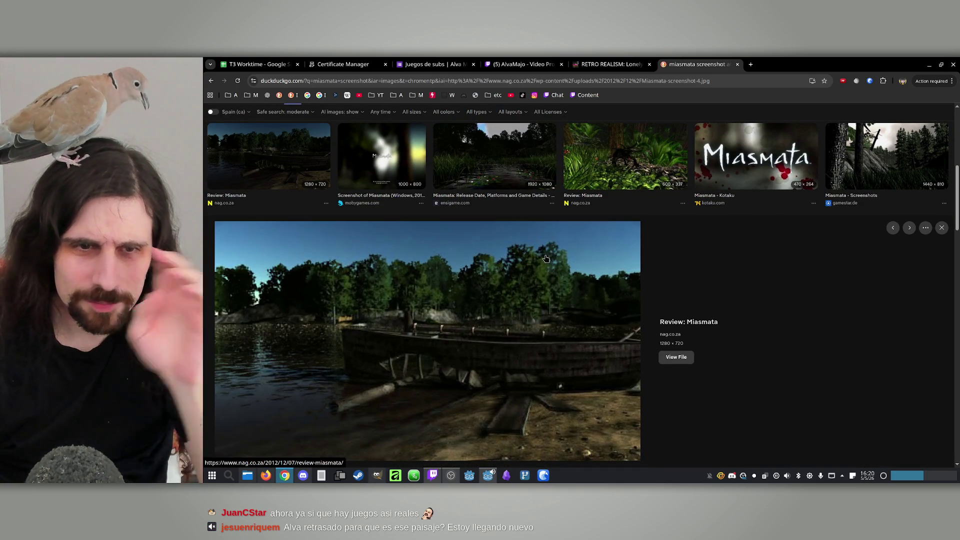
scroll(535, 247, down, 7)
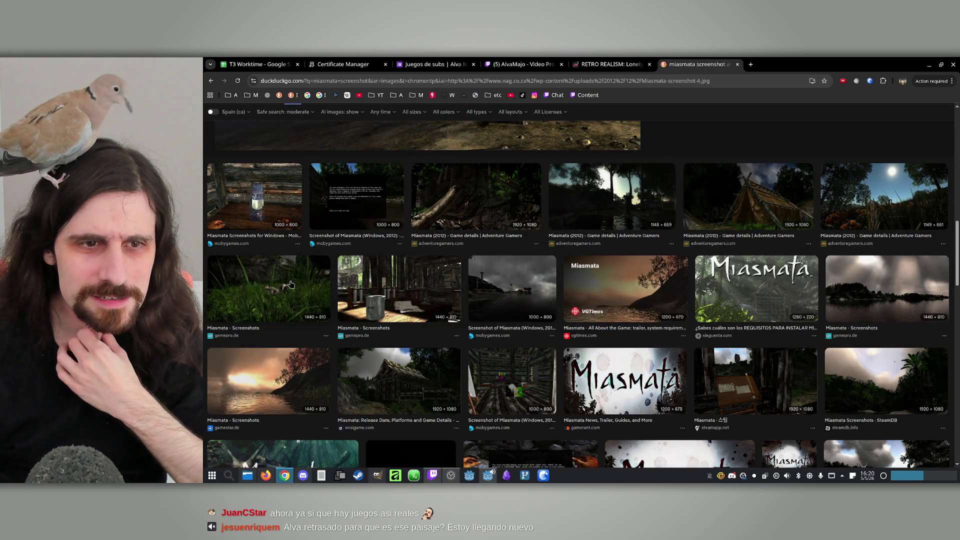
click(291, 284)
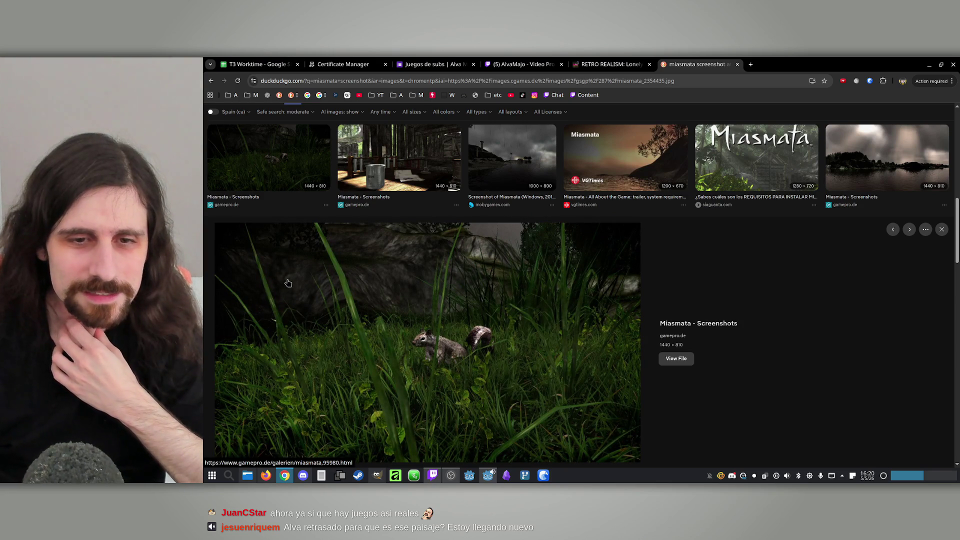
scroll(290, 284, down, 5)
scroll(342, 314, down, 2)
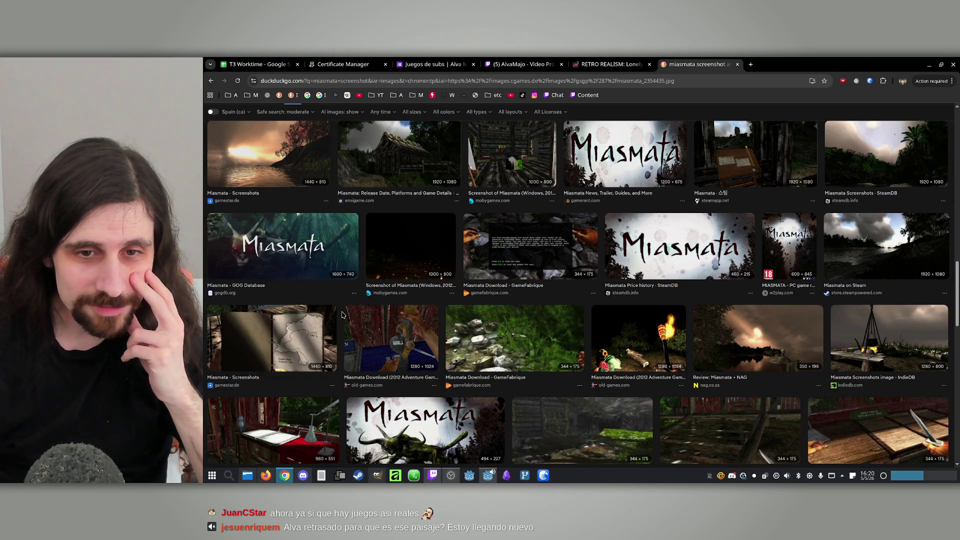
click(482, 314)
scroll(450, 320, down, 7)
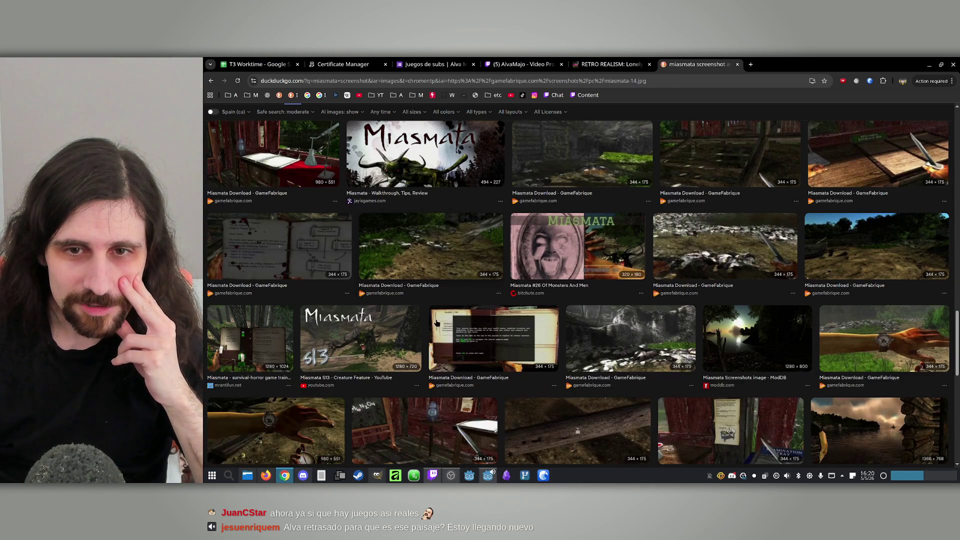
click(842, 345)
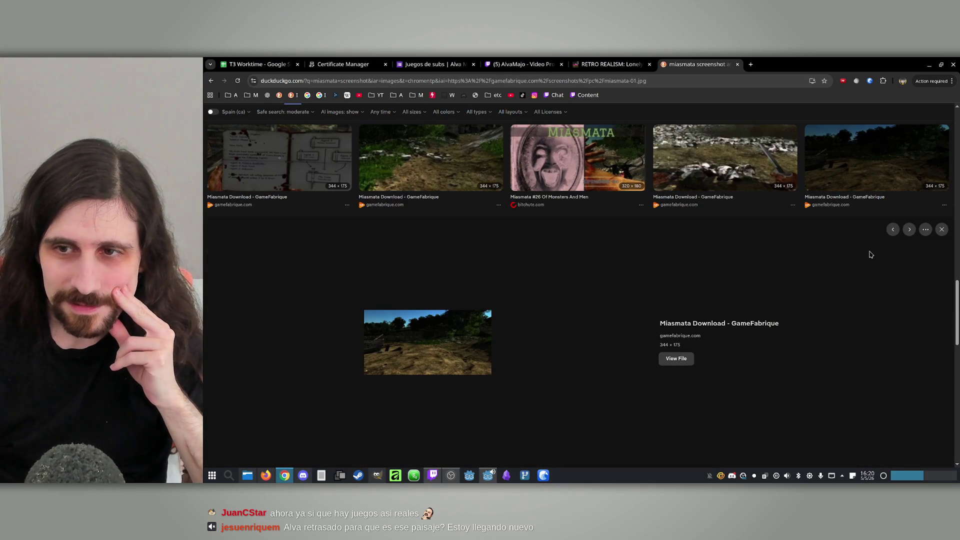
click(527, 324)
click(422, 379)
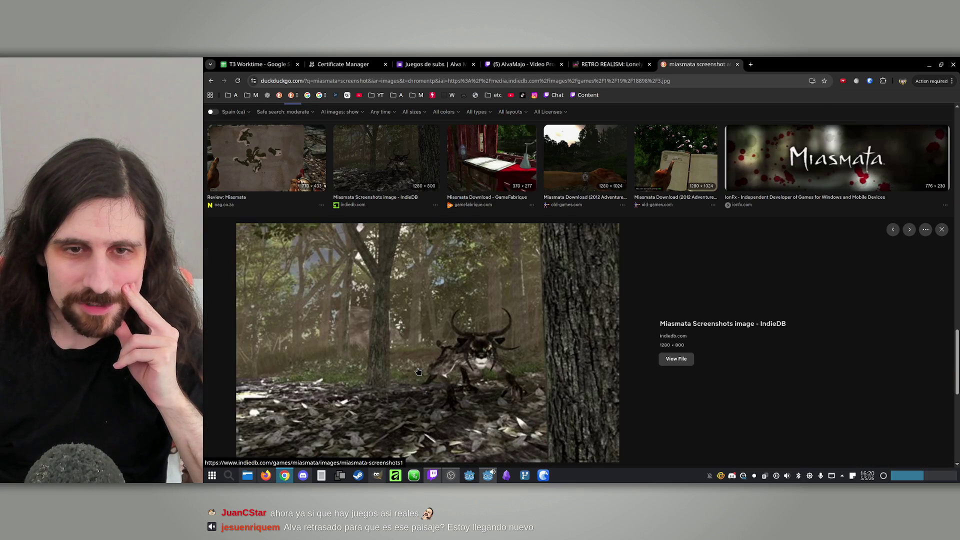
scroll(415, 361, down, 1)
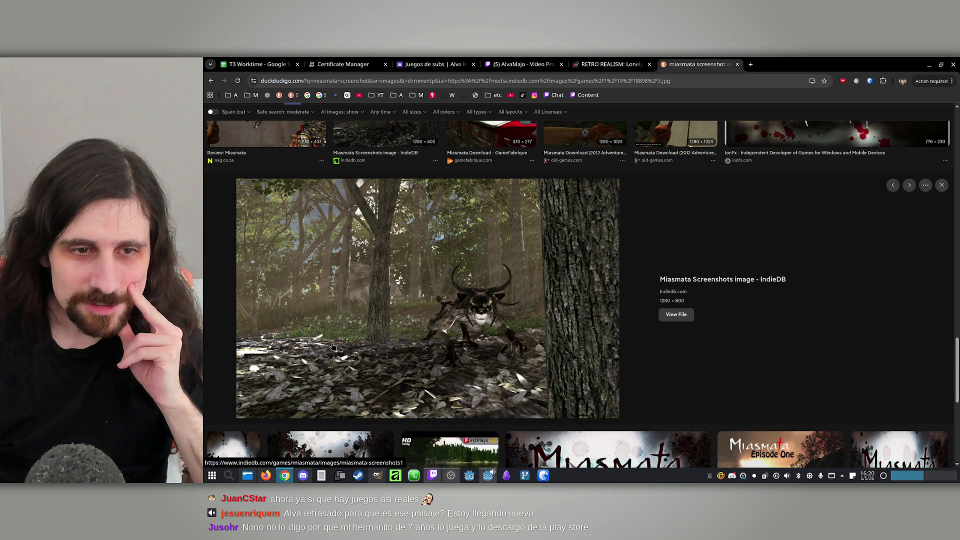
scroll(432, 309, down, 4)
click(929, 64)
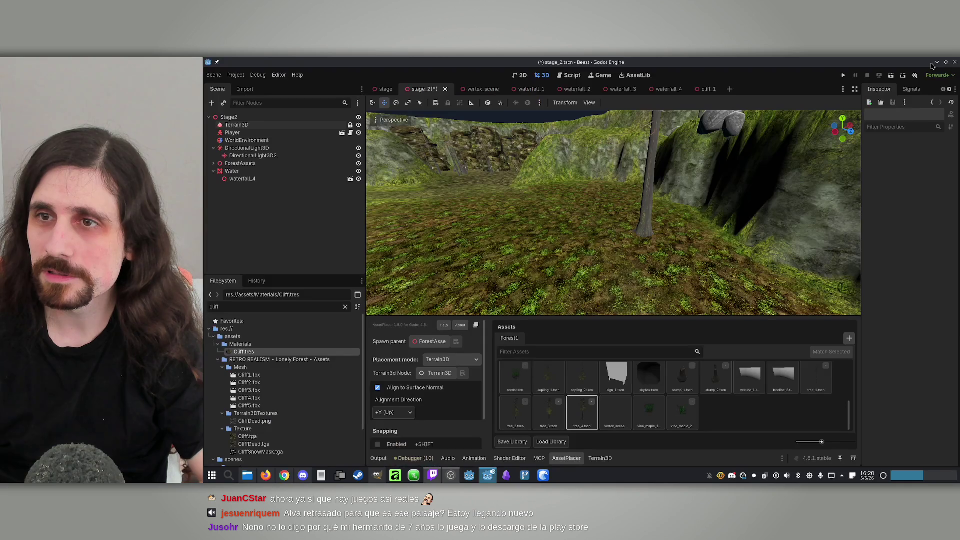
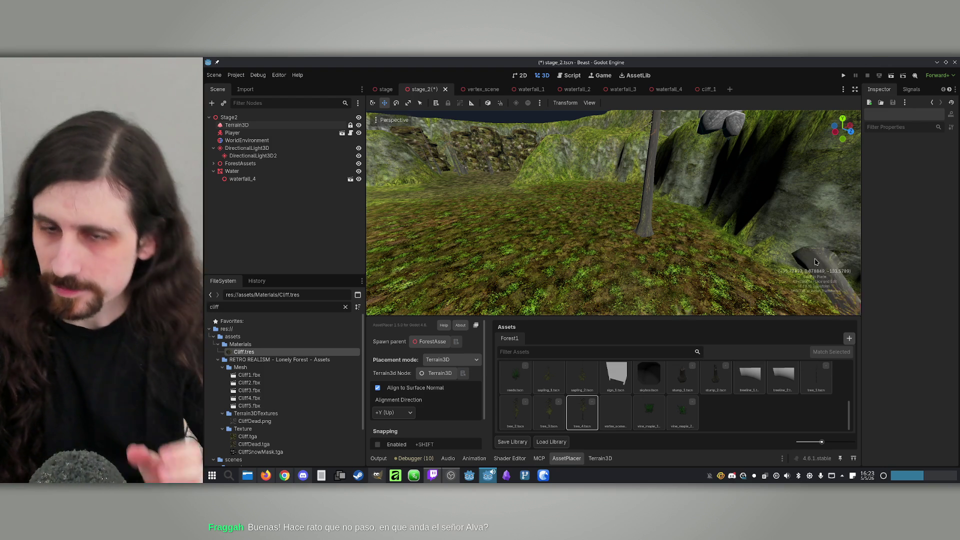
Tilt and zoom over stage_2's tree-covered clearing, then switch to Chrome's RETRO REALISM Lonely Forest page.
drag(591, 226, 592, 225)
scroll(592, 225, down, 10)
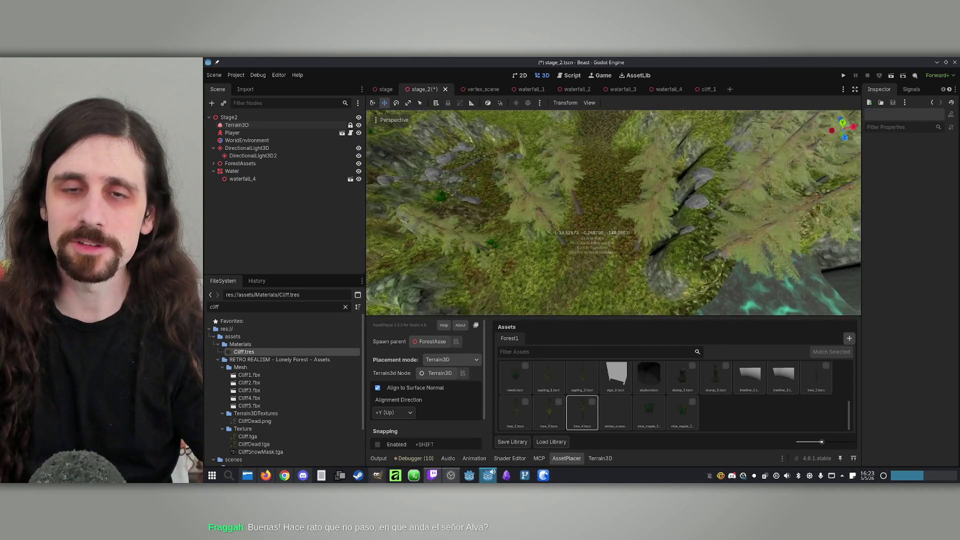
scroll(592, 225, down, 2)
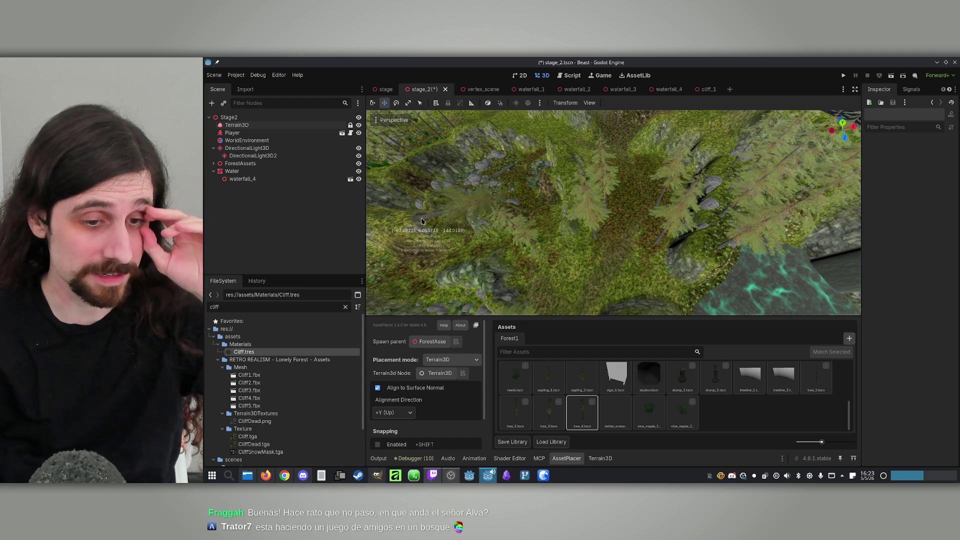
click(280, 477)
click(612, 64)
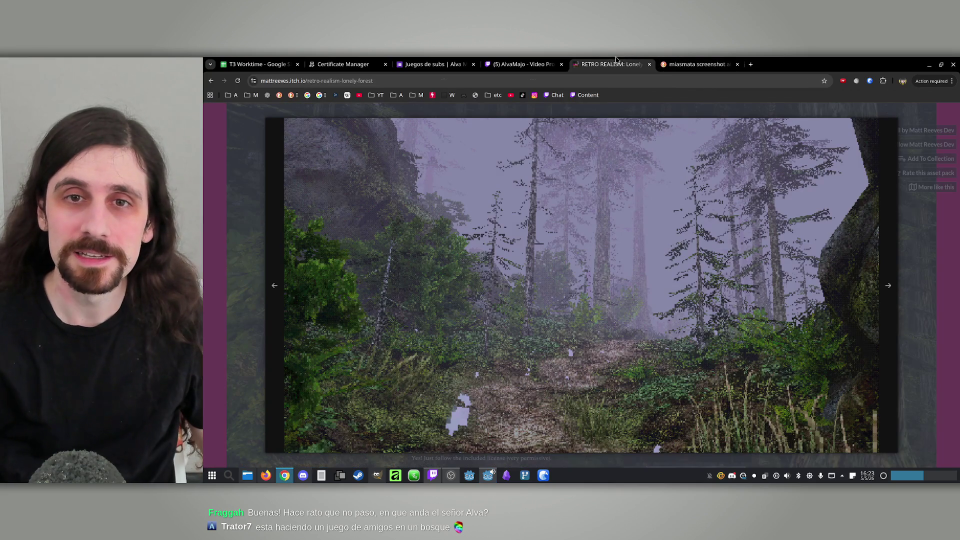
Advance three Lonely Forest screenshots to the waterfall scene, then minimize Chrome back to Godot.
click(887, 287)
click(887, 288)
click(887, 288)
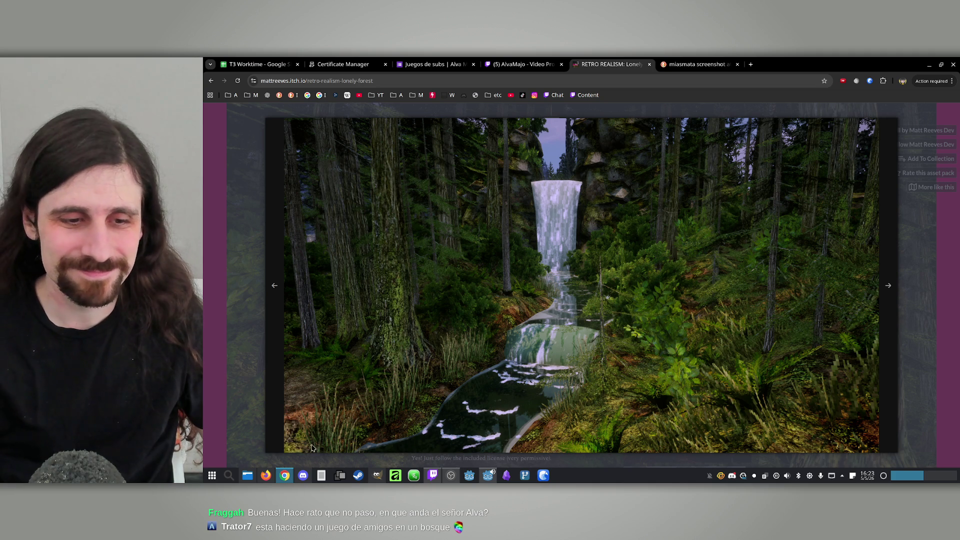
click(285, 475)
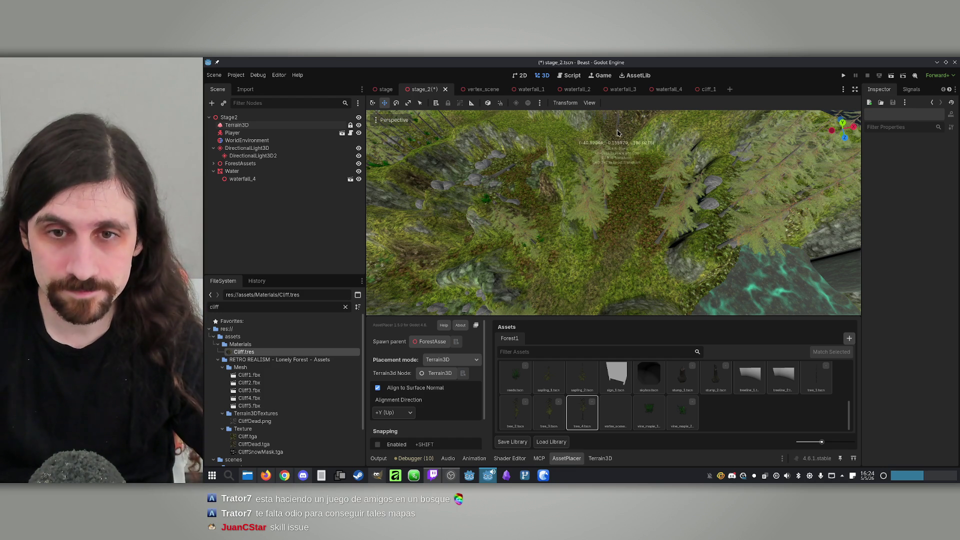
Zoom in and out around the forest clearing and canyon, then bring back the waterfall reference page.
scroll(661, 235, up, 2)
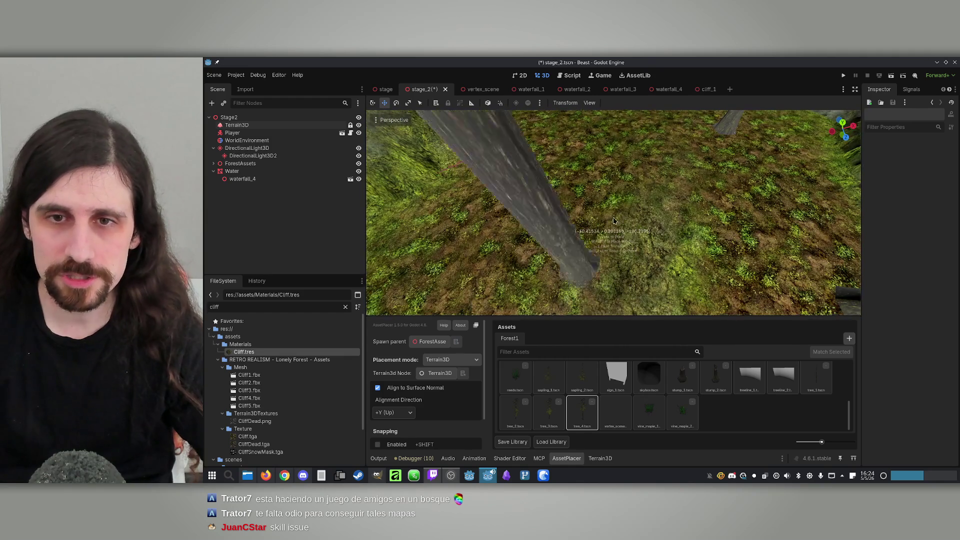
scroll(614, 221, down, 3)
scroll(614, 220, up, 3)
scroll(614, 221, down, 5)
scroll(613, 220, up, 2)
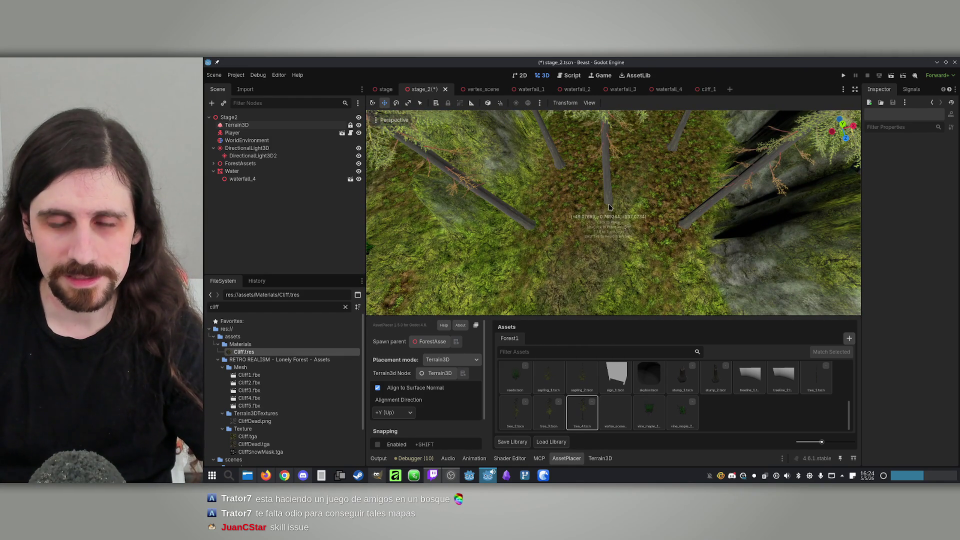
scroll(582, 208, up, 5)
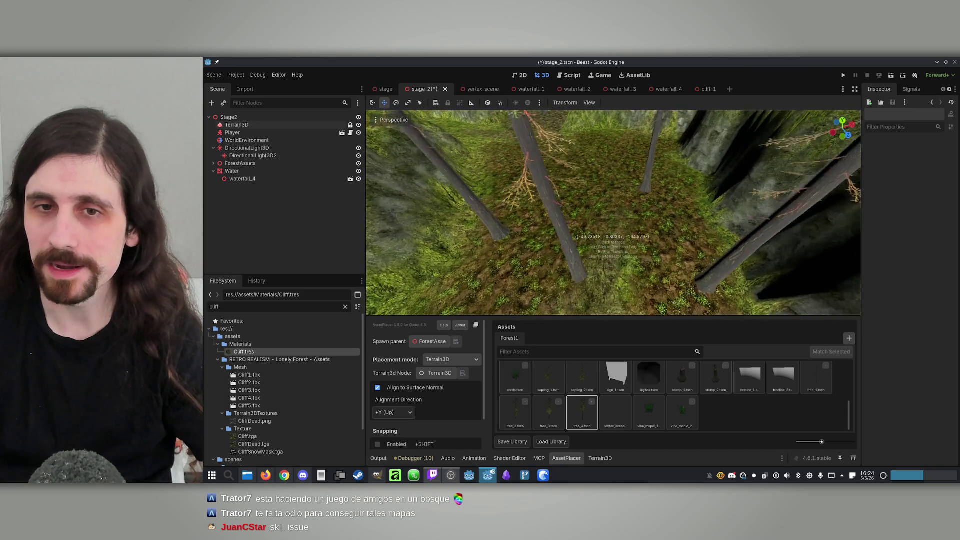
scroll(616, 222, down, 5)
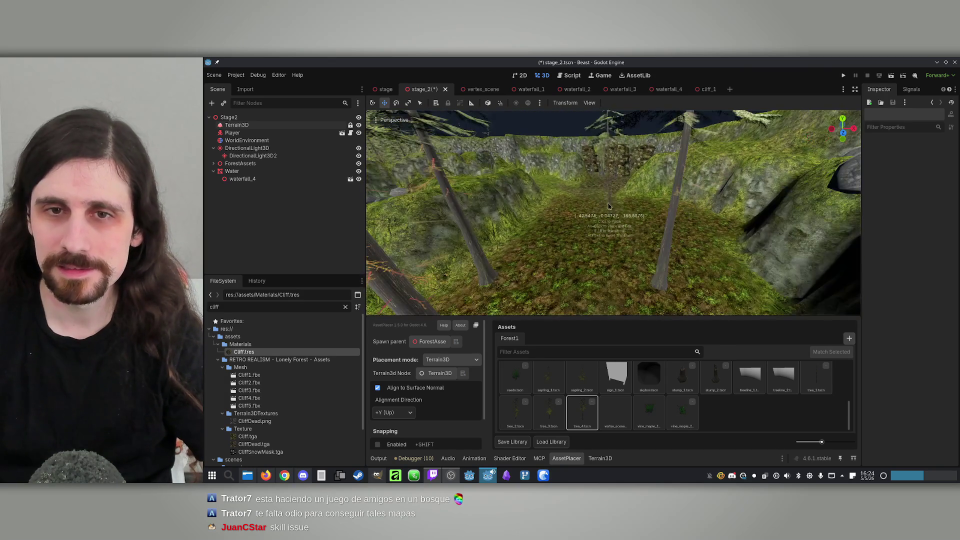
scroll(624, 210, up, 5)
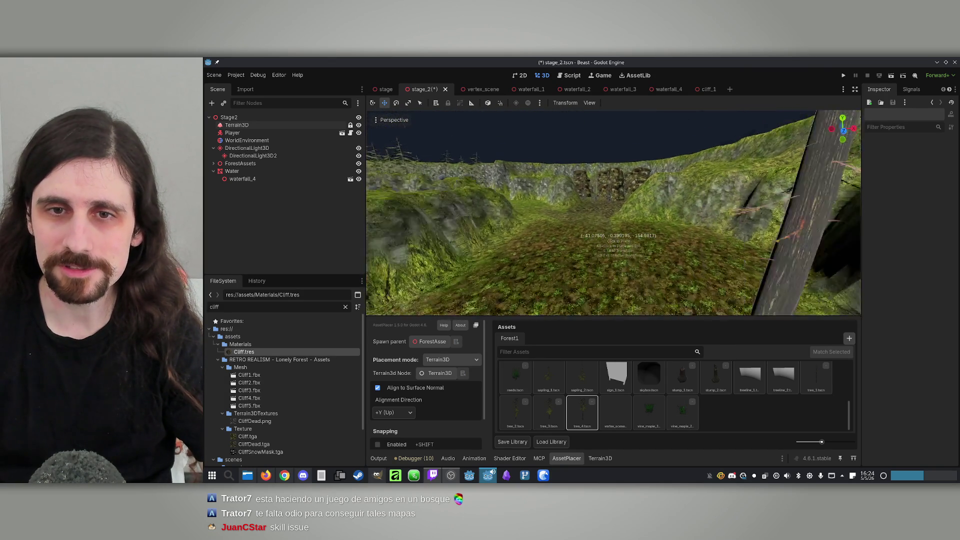
scroll(618, 235, down, 5)
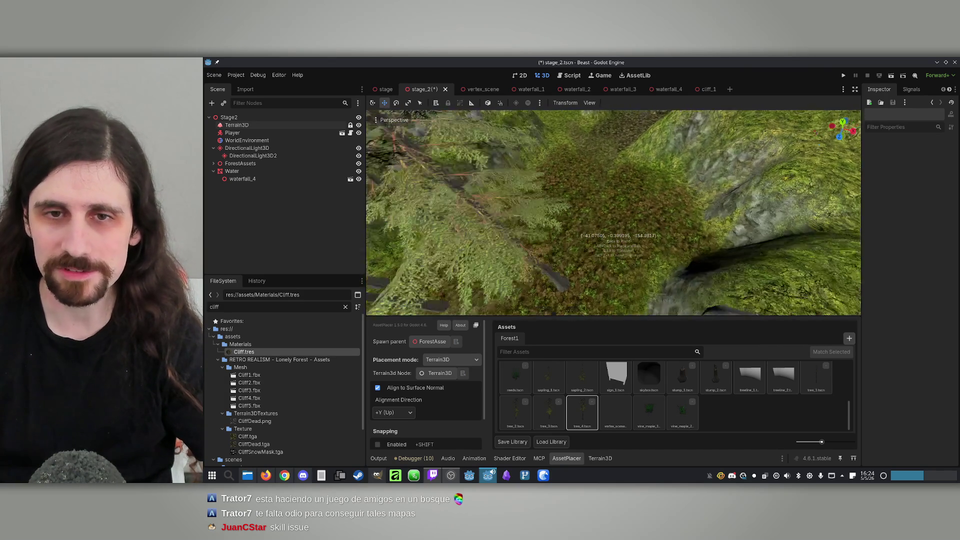
scroll(619, 235, up, 5)
scroll(620, 210, down, 3)
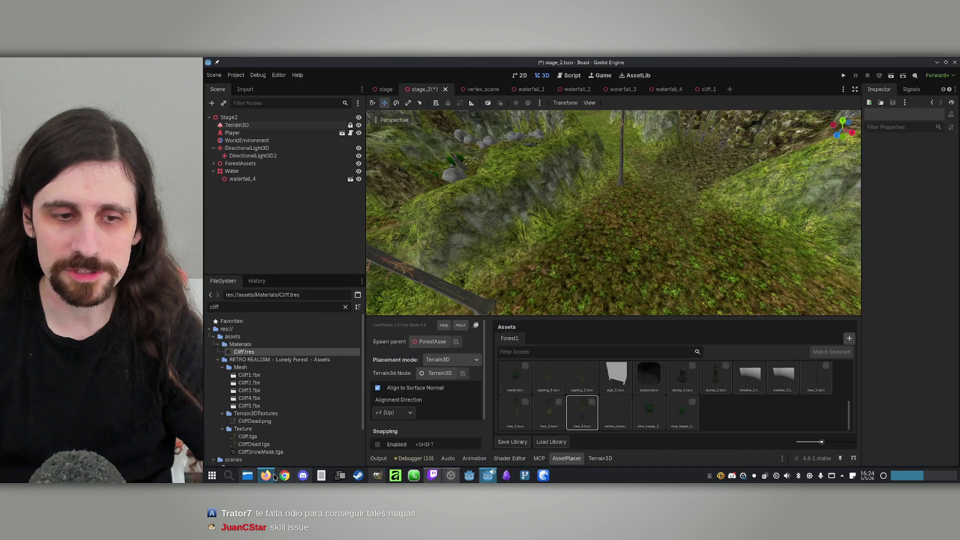
click(284, 476)
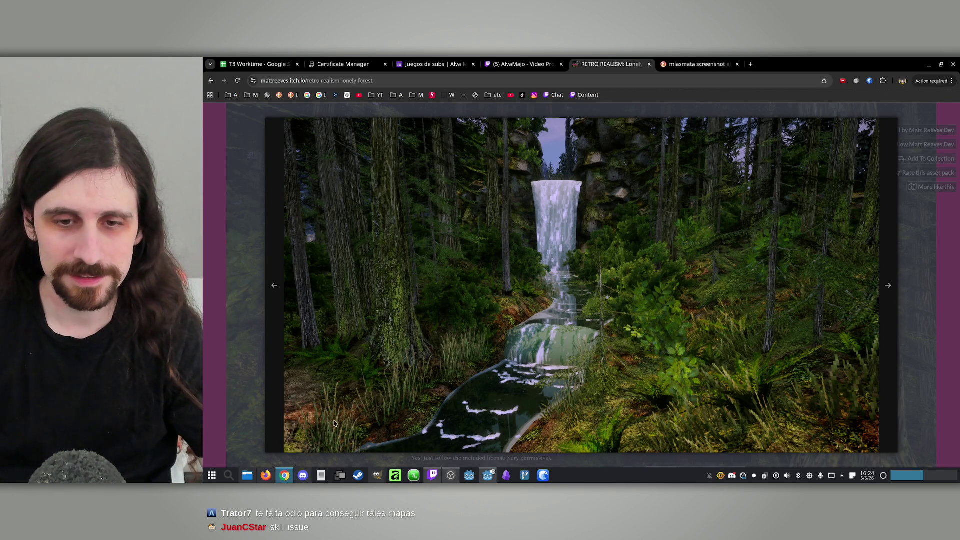
Minimize Chrome to return to stage_2's tree-lined forest path in Godot.
click(284, 475)
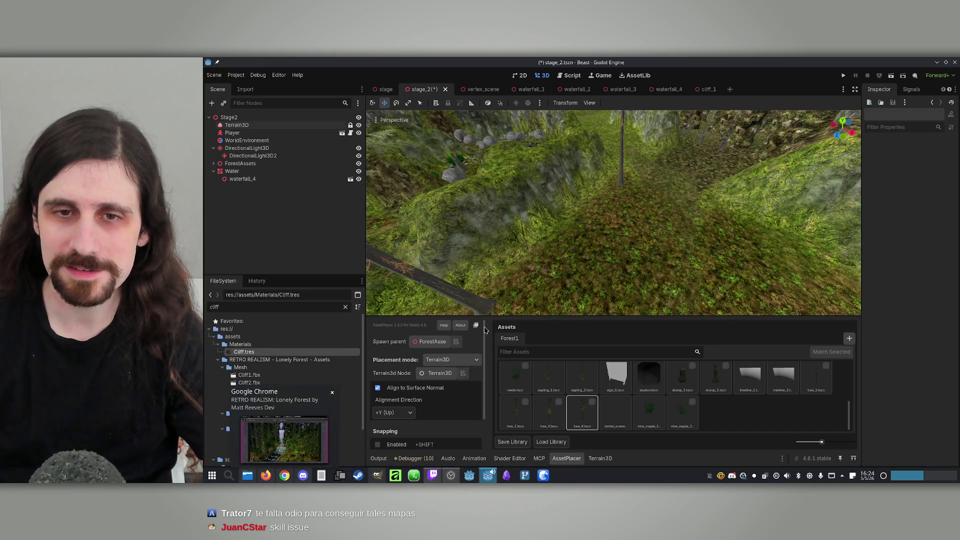
Orbit over the forest and cliffs and rotate the tree_4 placement preview.
mouse_move(613, 252)
mouse_down()
mouse_move(654, 226)
mouse_move(678, 236)
mouse_up()
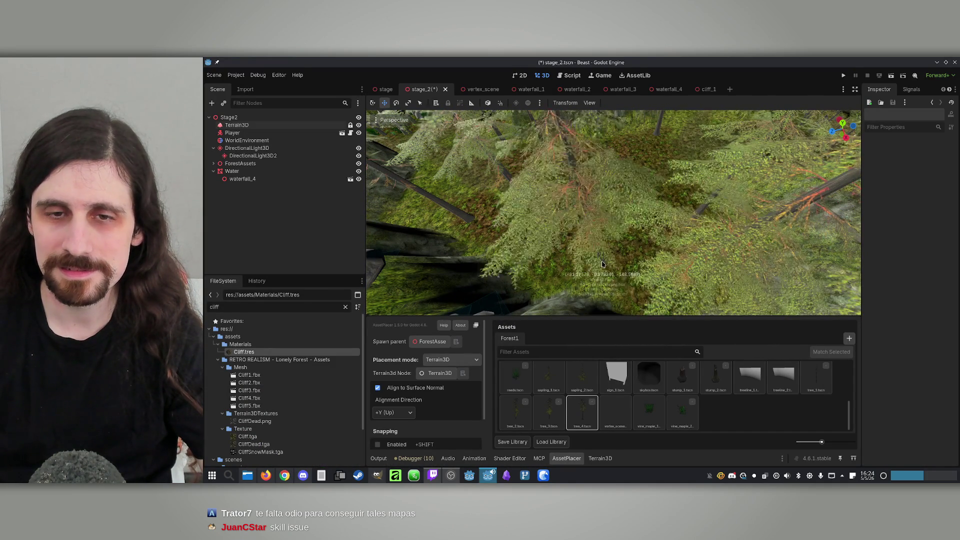
drag(636, 270, 578, 114)
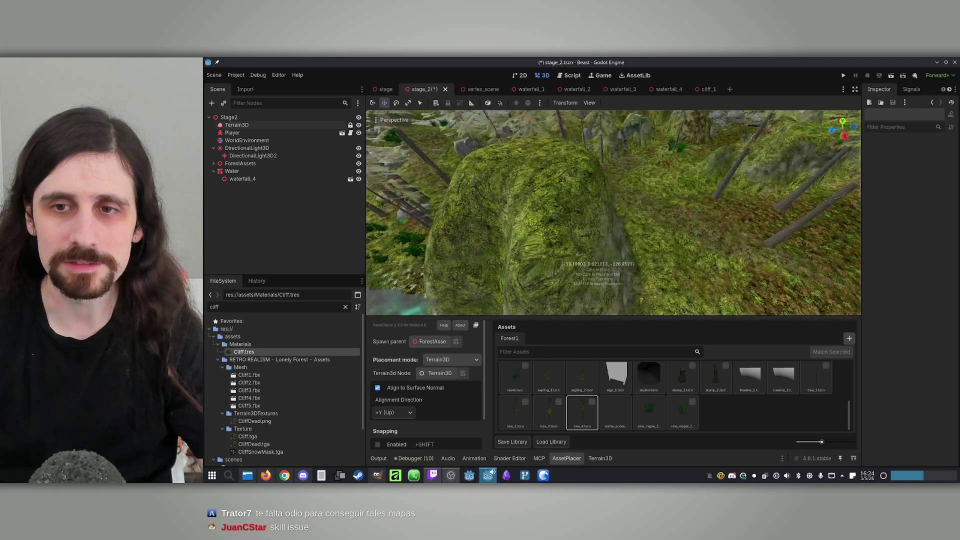
scroll(598, 264, down, 5)
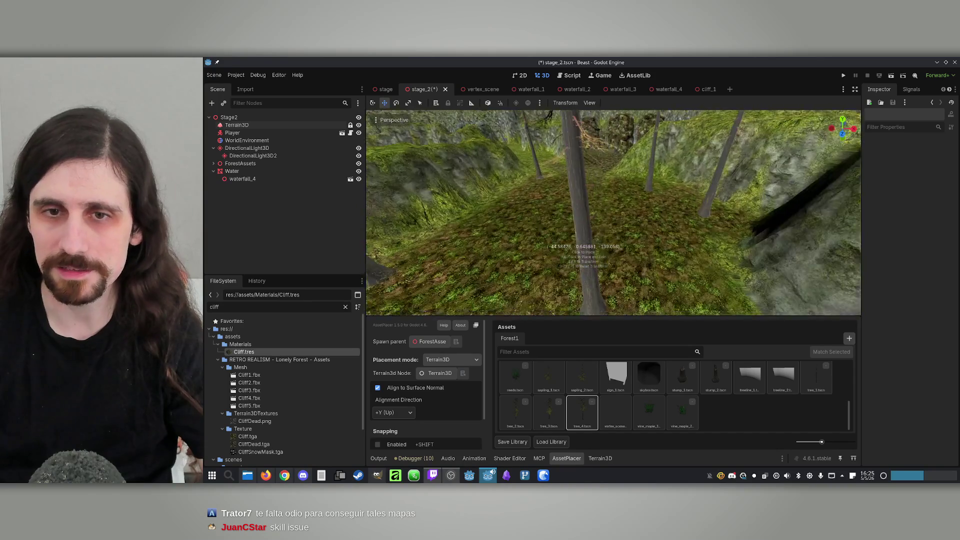
mouse_move(587, 237)
mouse_down()
mouse_move(670, 202)
mouse_move(628, 170)
mouse_up()
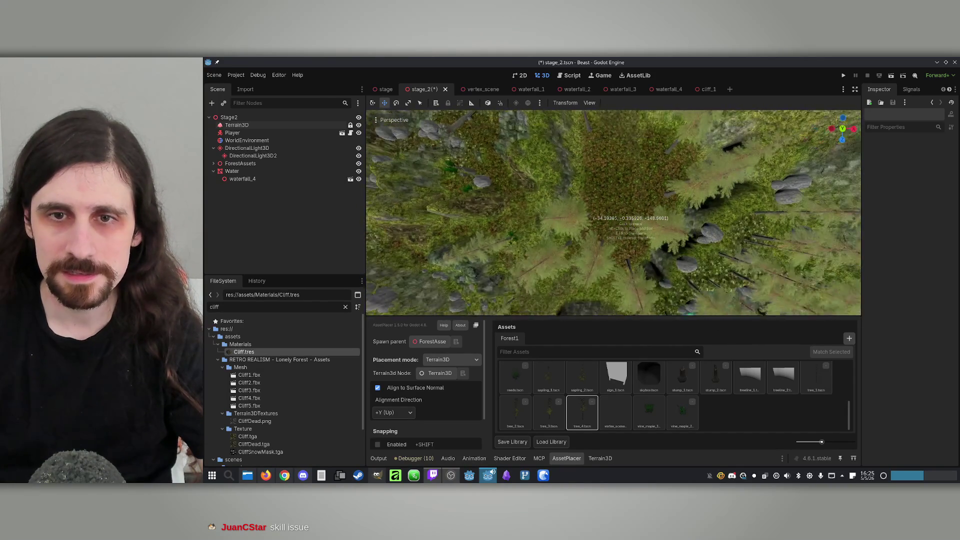
key(e)
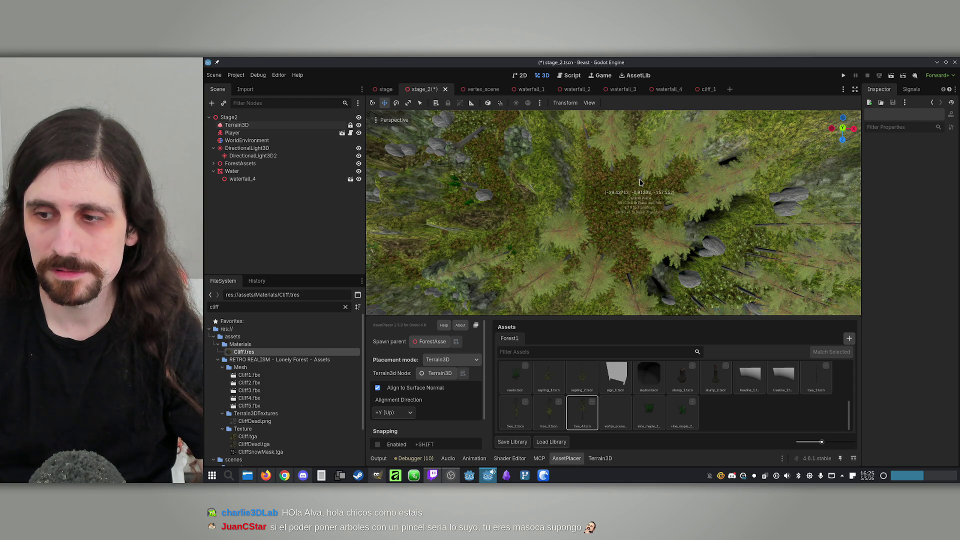
key(e)
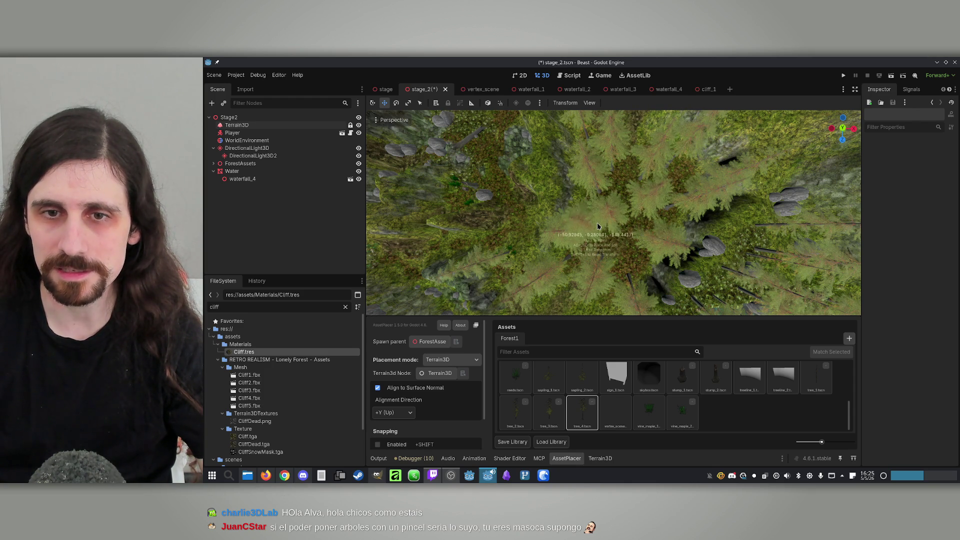
Place a cluster of pine trees on the mossy slope beside the rocky cliffs.
scroll(650, 225, up, 10)
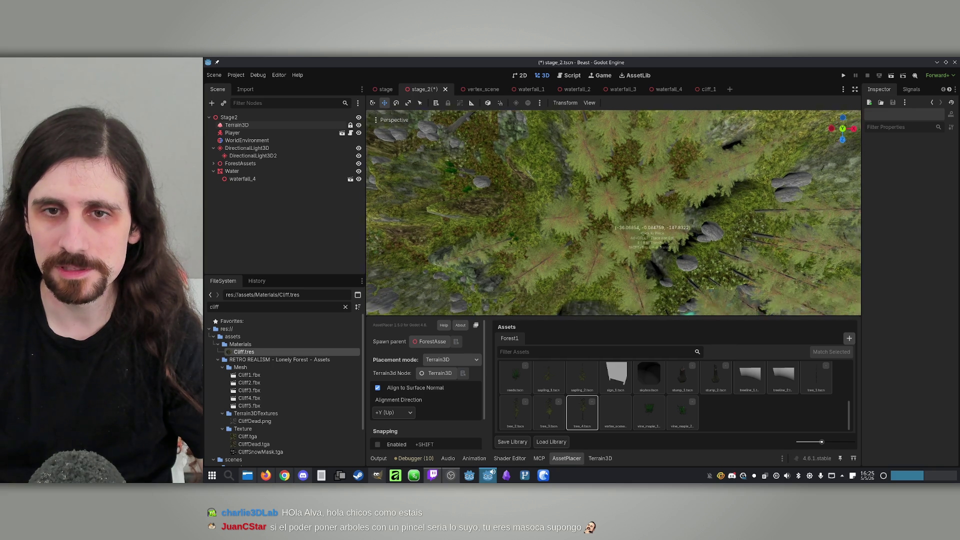
scroll(652, 219, up, 5)
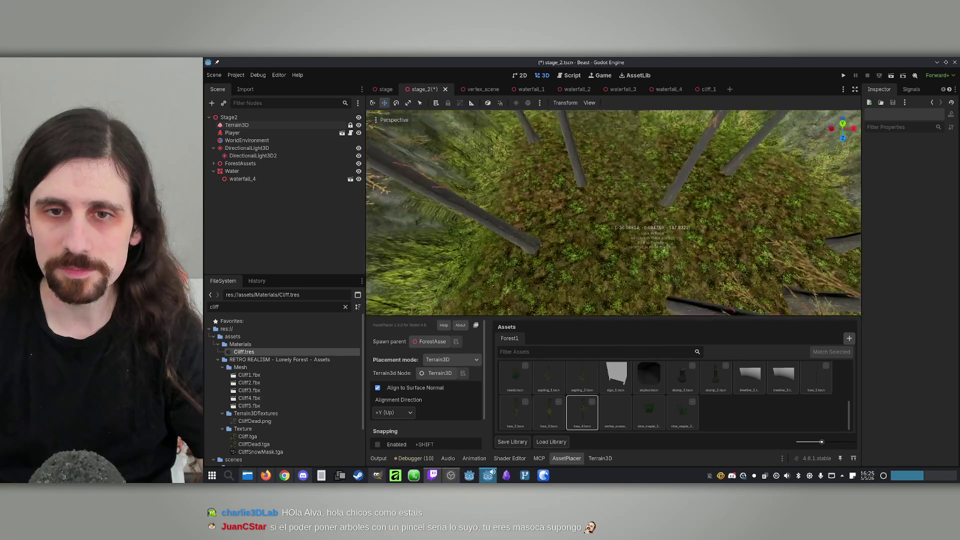
mouse_move(606, 252)
mouse_down()
mouse_move(642, 200)
mouse_move(639, 190)
mouse_move(605, 190)
mouse_up()
scroll(638, 185, down, 3)
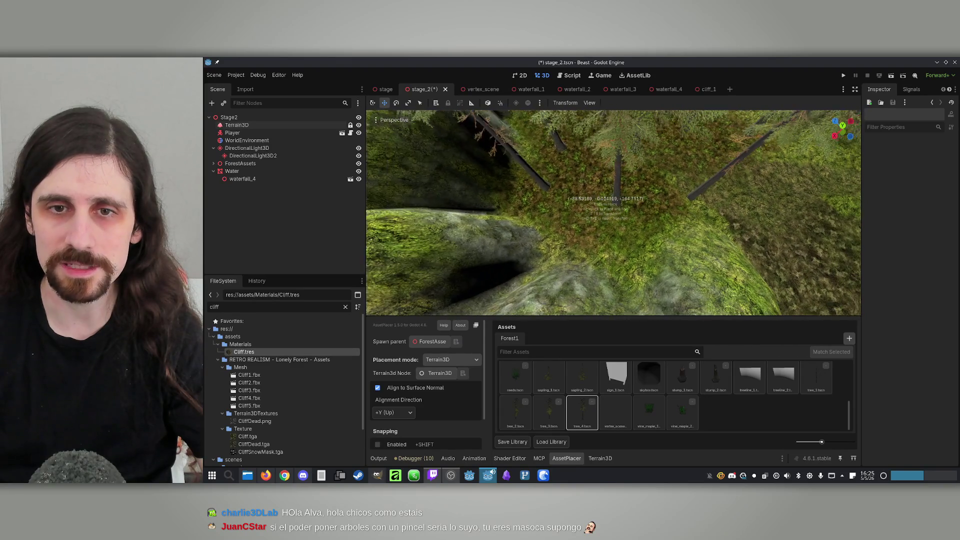
mouse_move(593, 238)
mouse_down()
mouse_move(630, 218)
mouse_move(625, 235)
mouse_up()
mouse_move(645, 196)
mouse_down()
mouse_move(638, 157)
mouse_move(621, 210)
mouse_move(659, 173)
mouse_up()
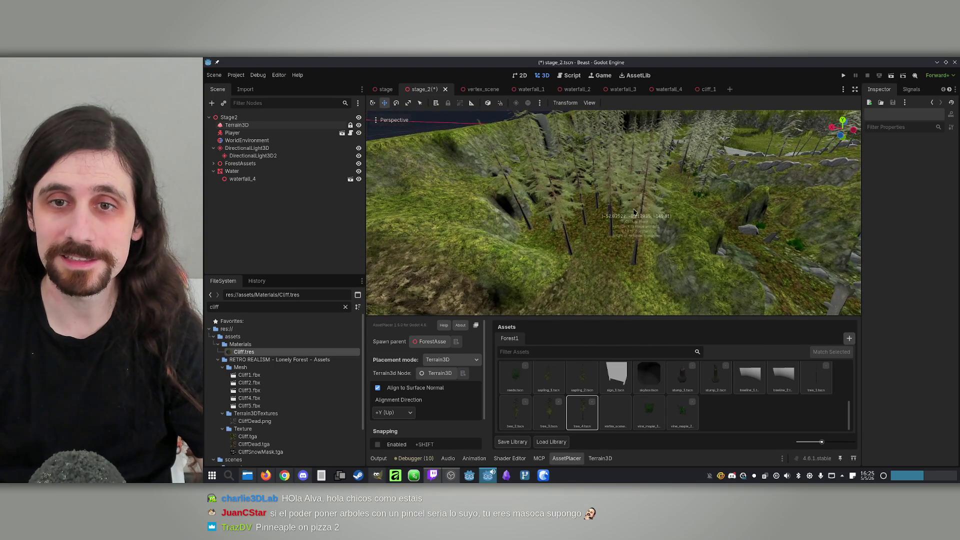
click(617, 248)
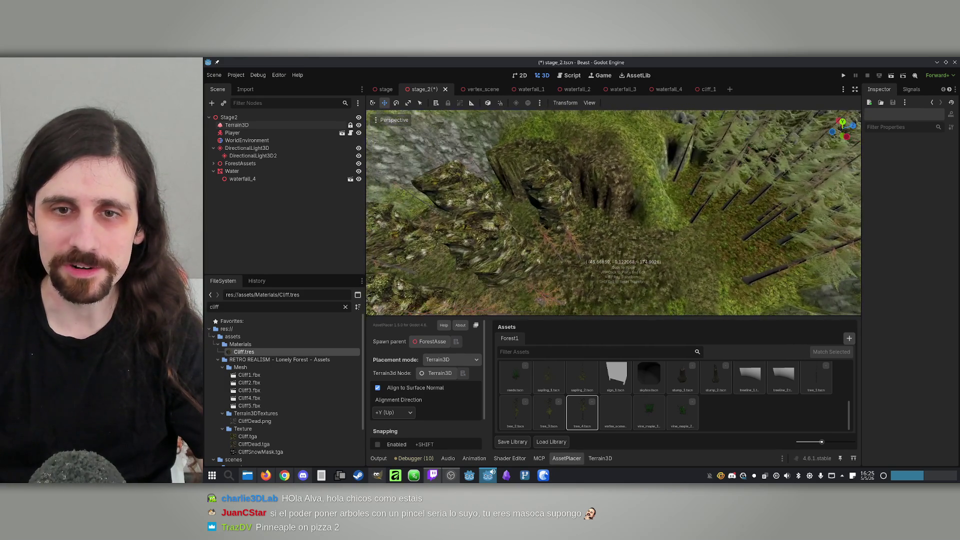
key(w)
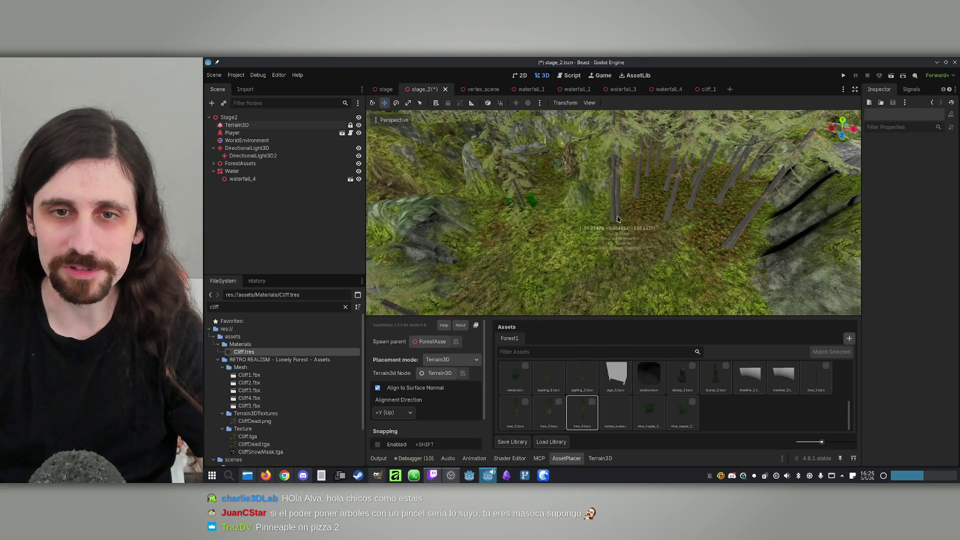
Switch placement to tree_3, then tree_2, and fly down over the dense pine stand.
click(556, 413)
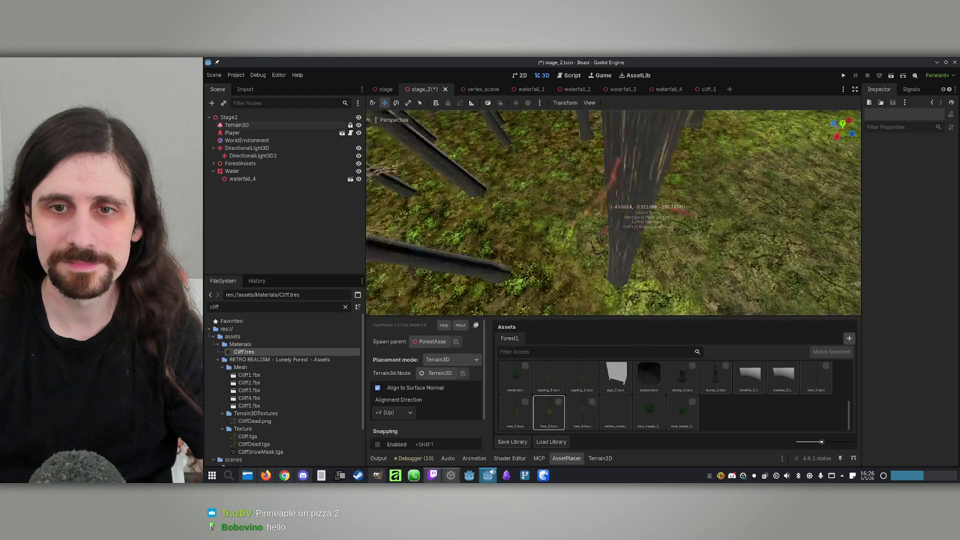
click(515, 412)
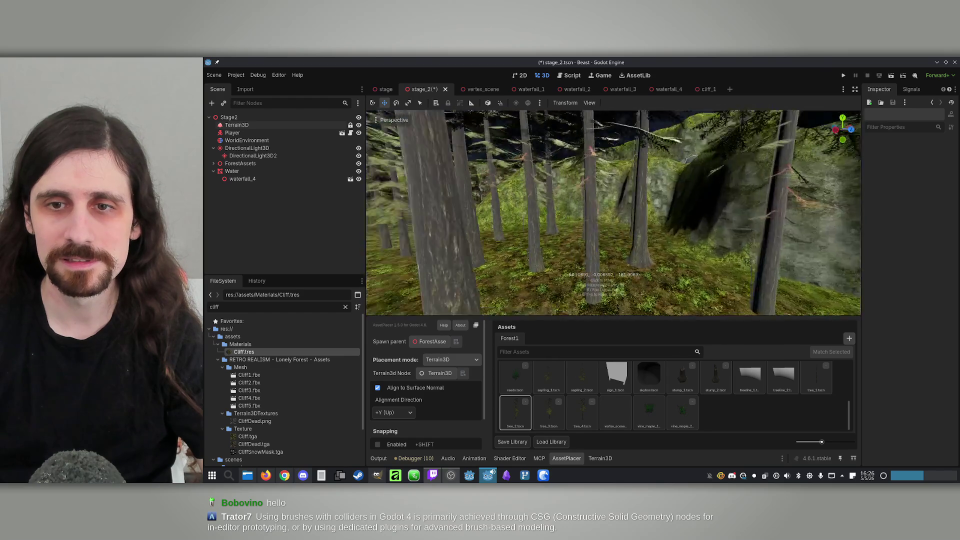
key(w)
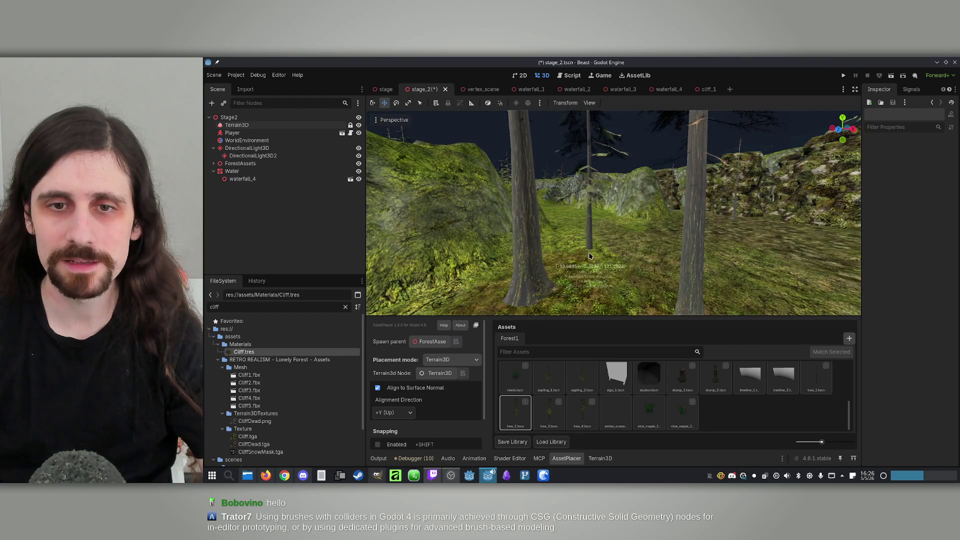
key(w)
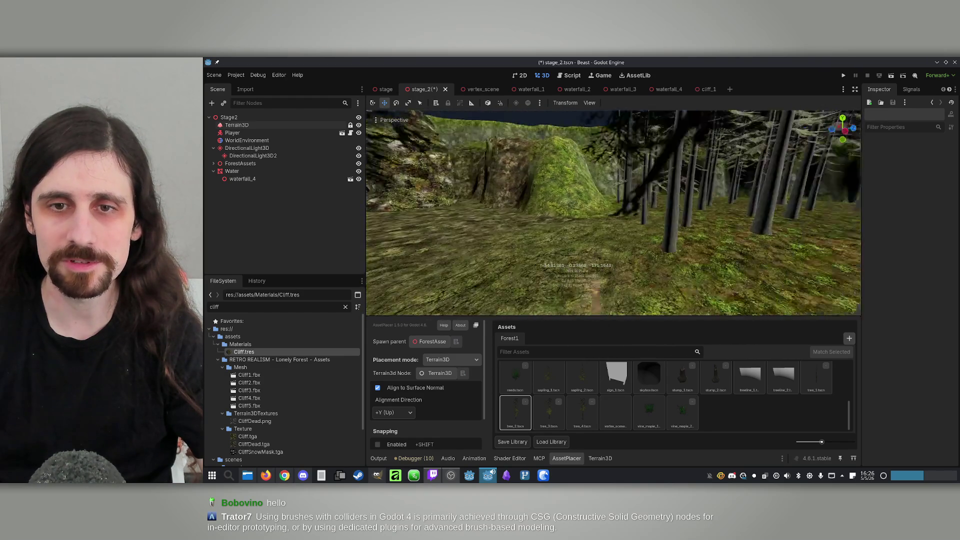
key(w)
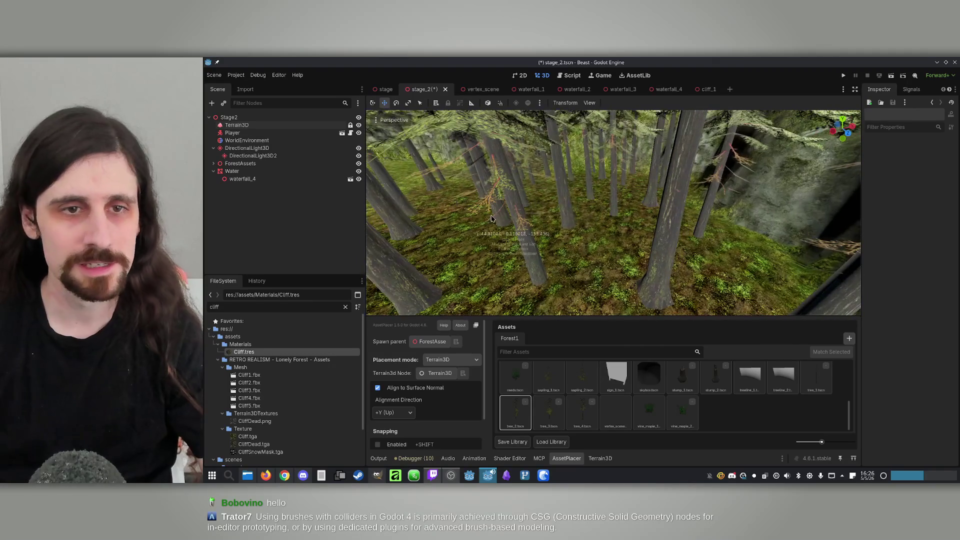
click(320, 125)
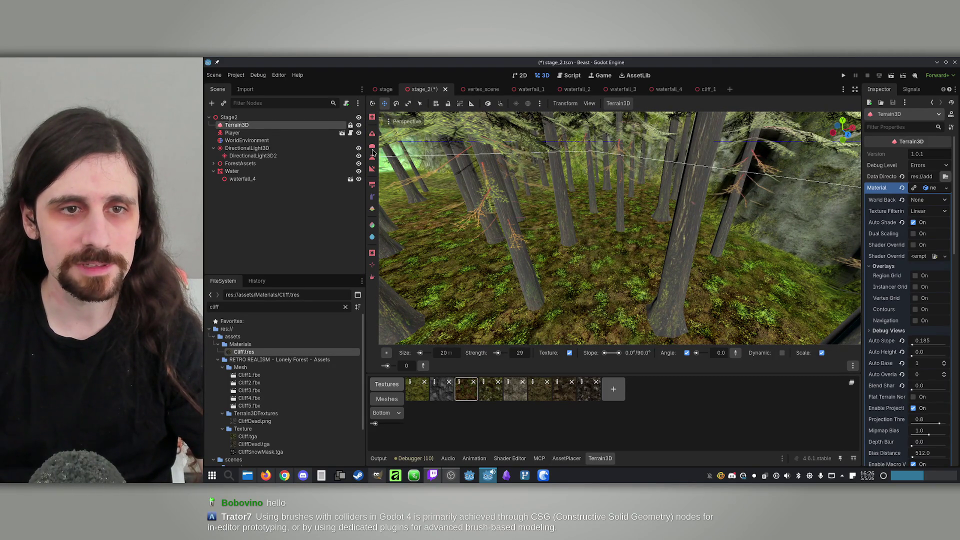
Choose the Raise sculpting tool and set the brush to size 10 and strength 9.
click(372, 149)
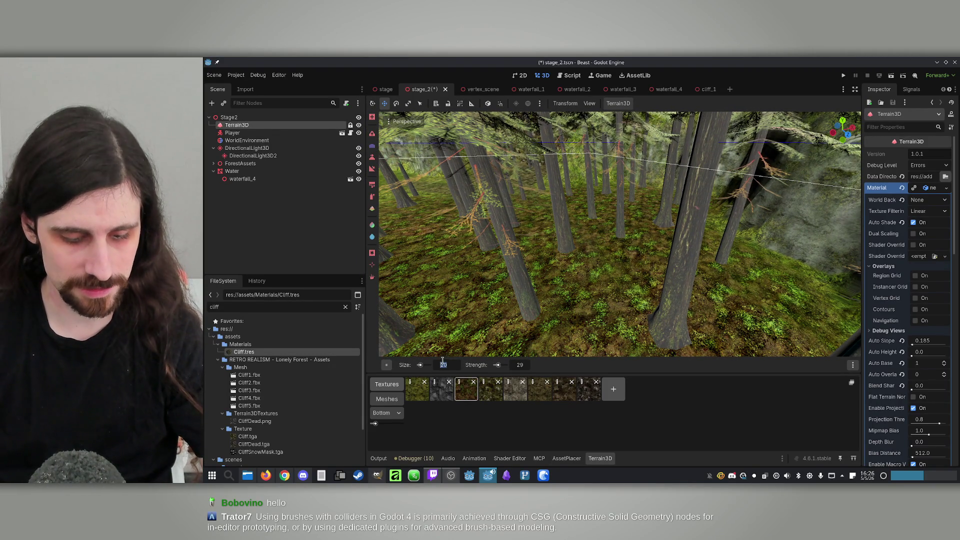
text(5)
key(Return)
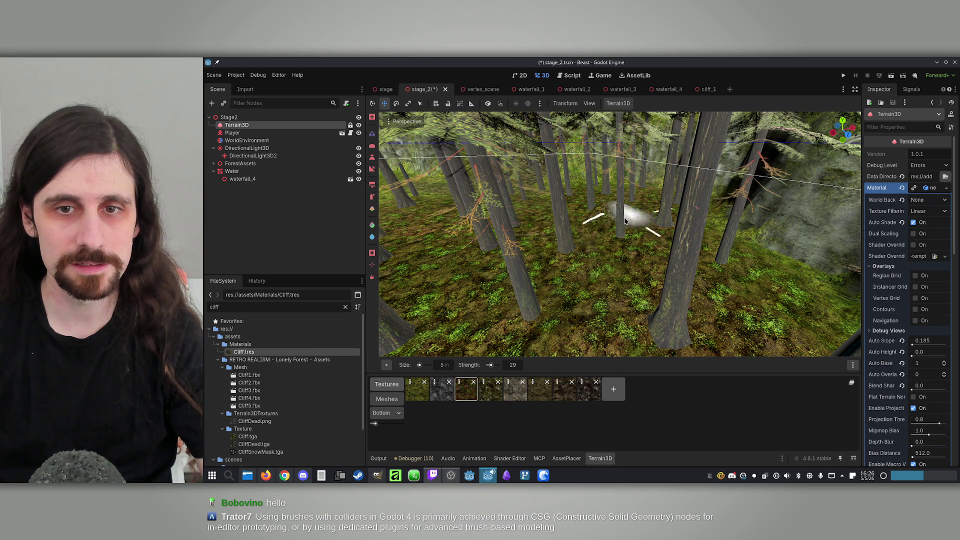
drag(491, 365, 491, 367)
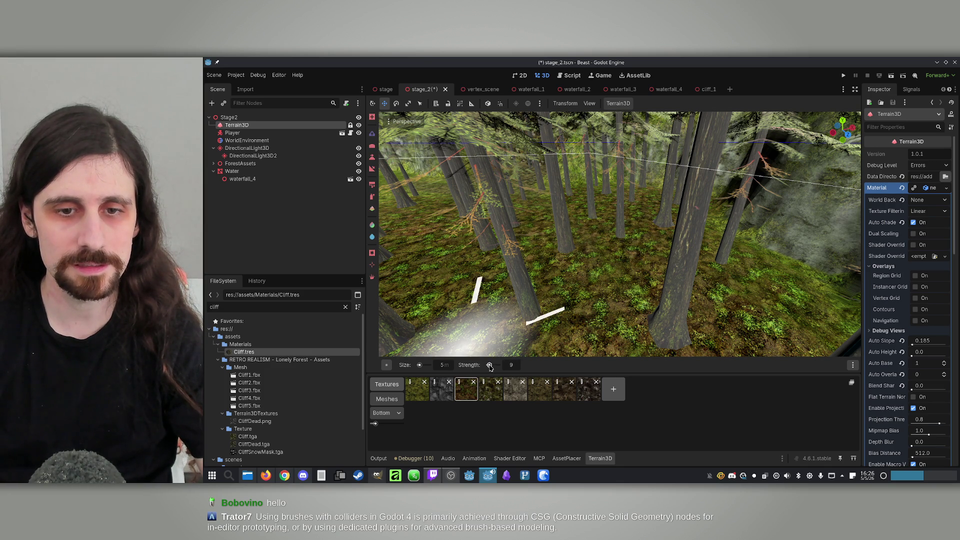
click(447, 369)
text(10)
key(Return)
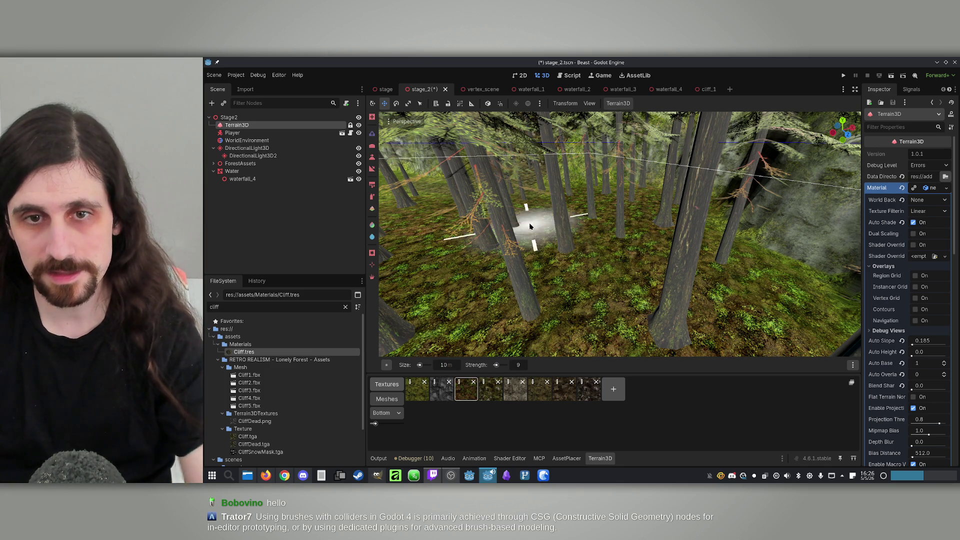
Raise the ground beside the rock face into a smooth slope against the cliff.
right_click(592, 223)
key(w)
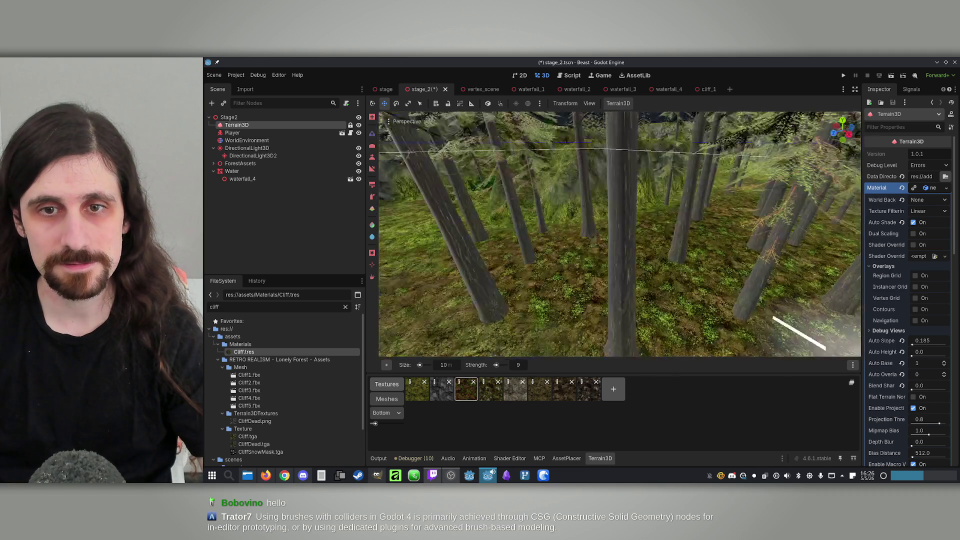
key(s)
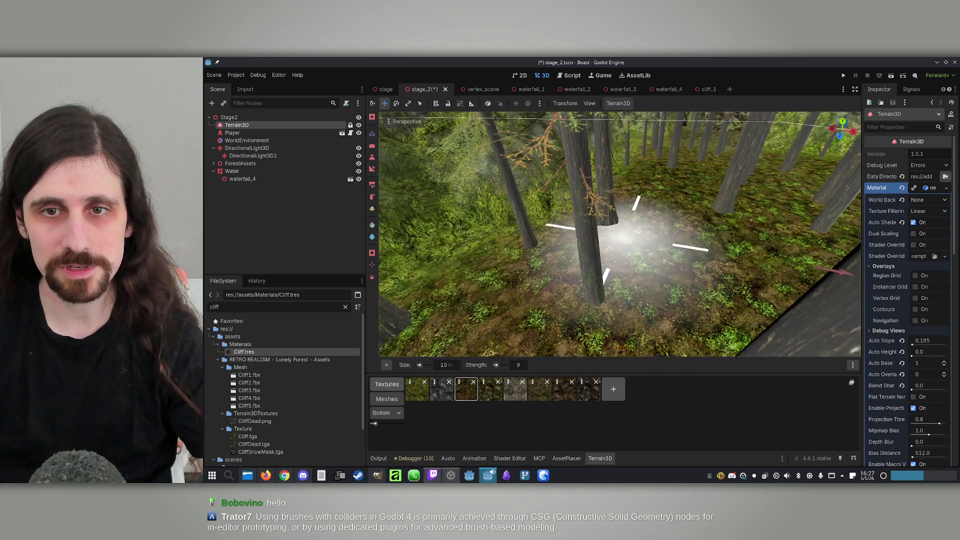
right_click(632, 274)
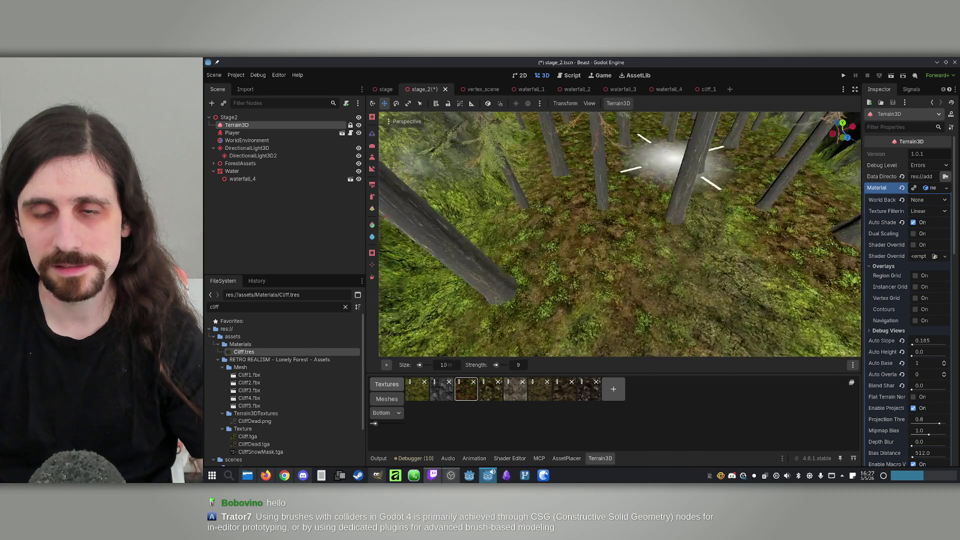
right_click(749, 229)
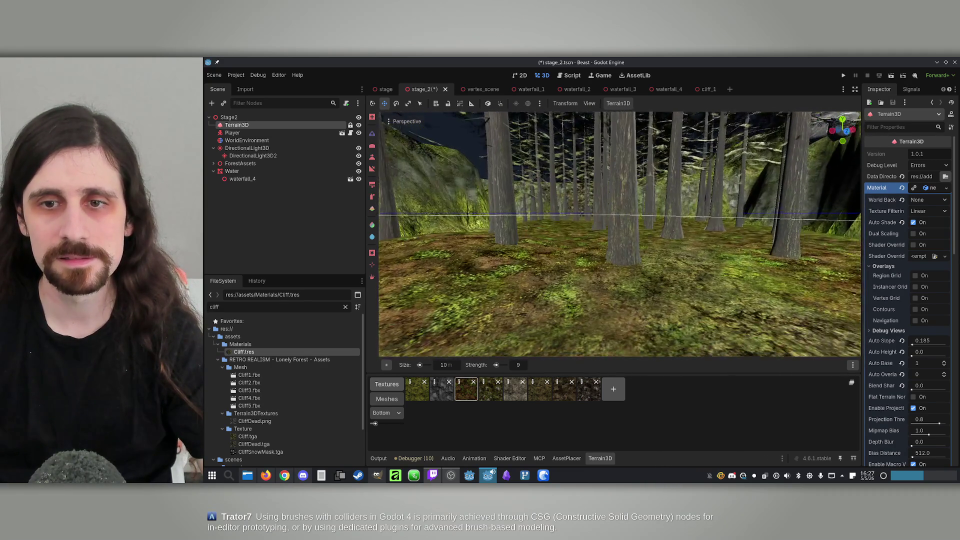
right_click(748, 228)
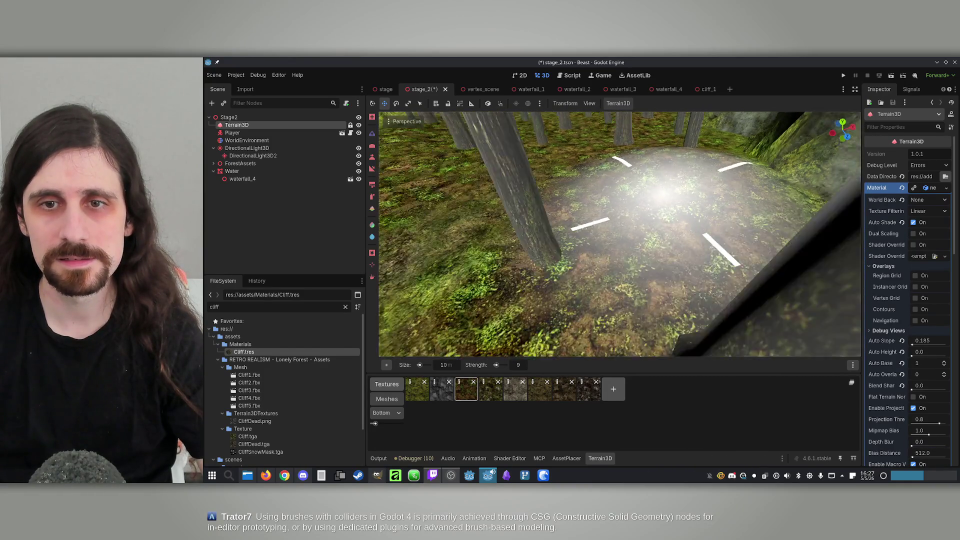
right_click(644, 212)
right_click(644, 212)
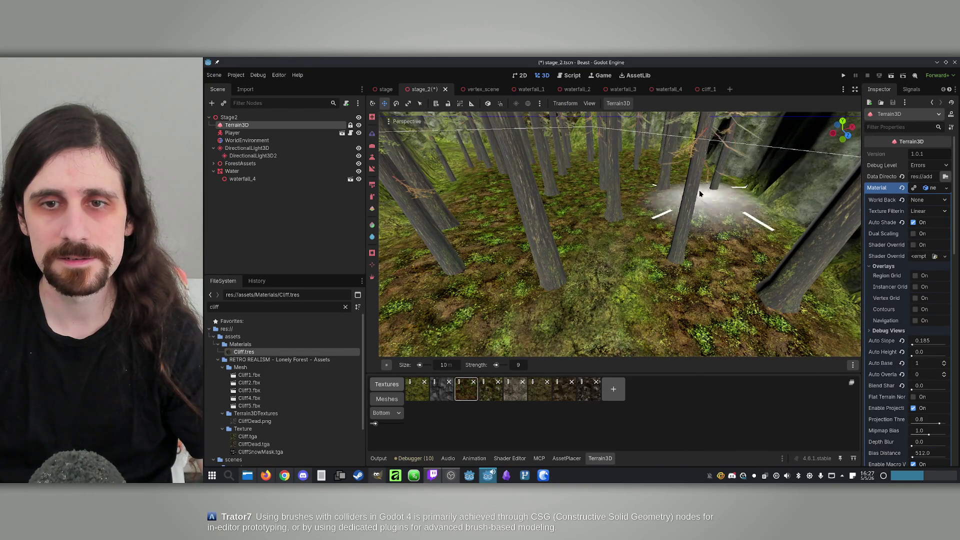
right_click(750, 244)
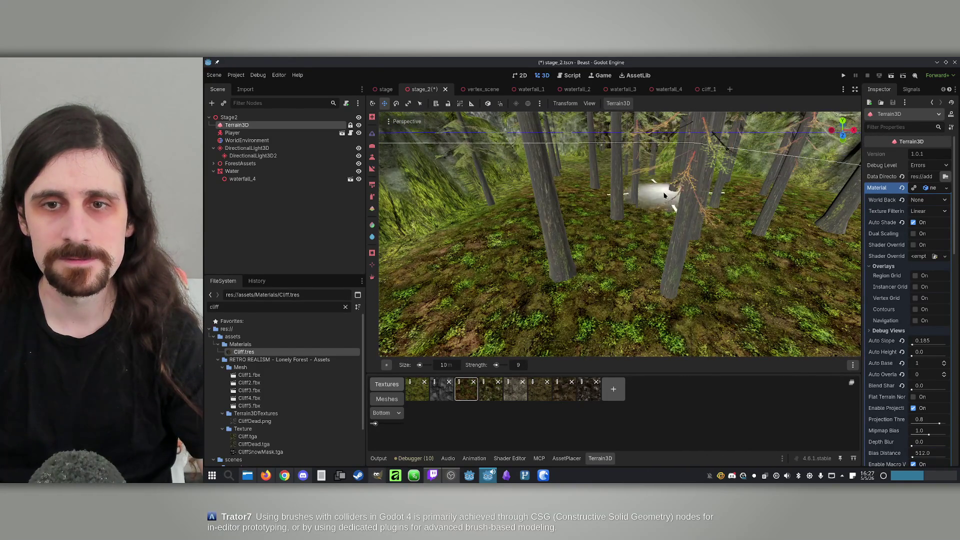
right_click(665, 197)
right_click(643, 212)
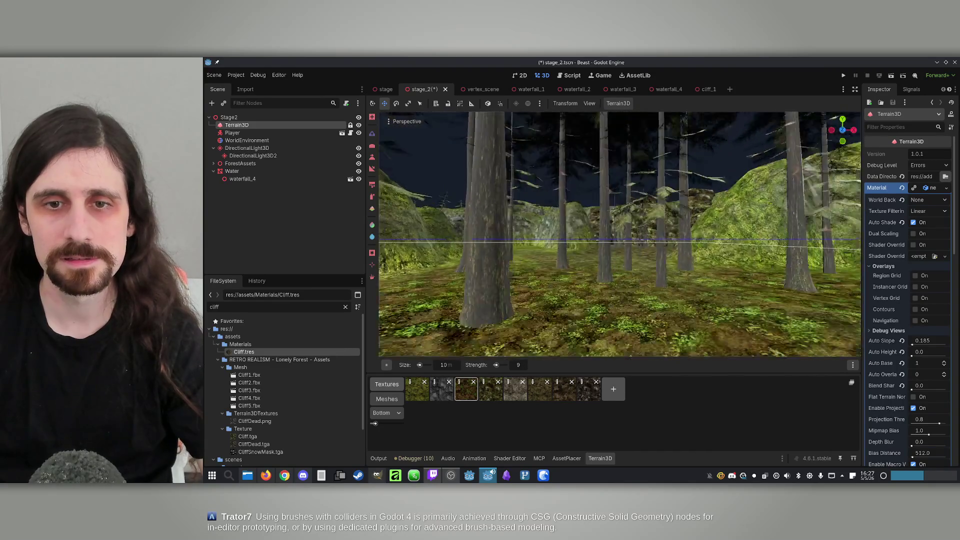
right_click(620, 234)
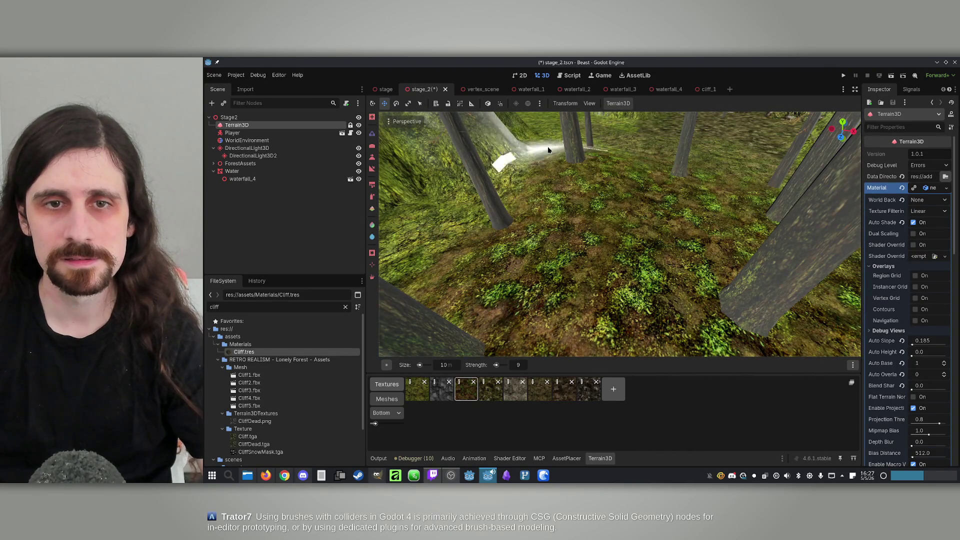
right_click(620, 234)
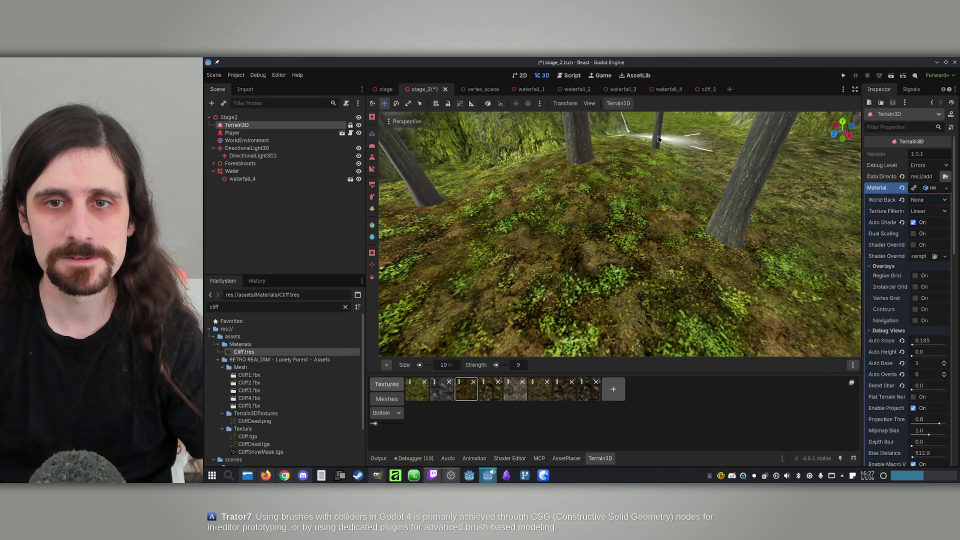
right_click(583, 212)
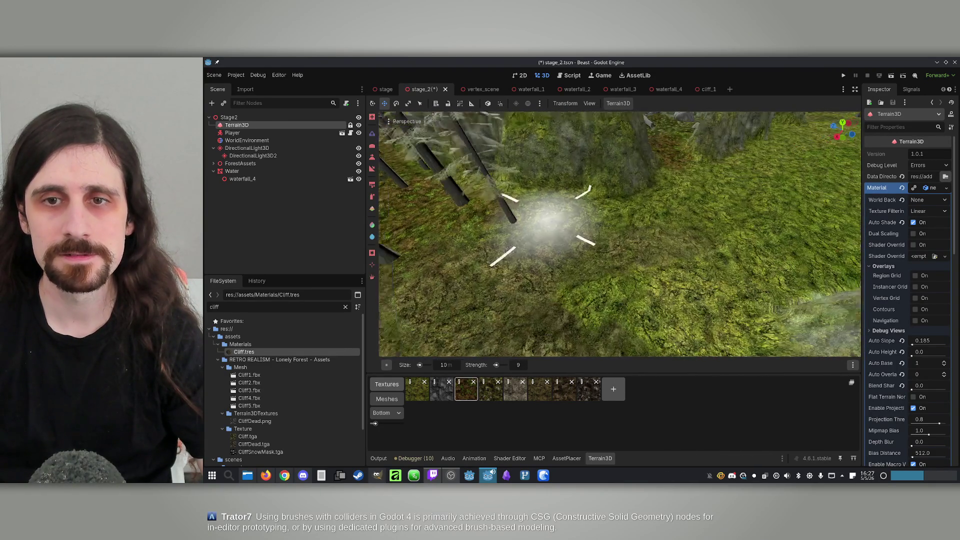
right_click(718, 214)
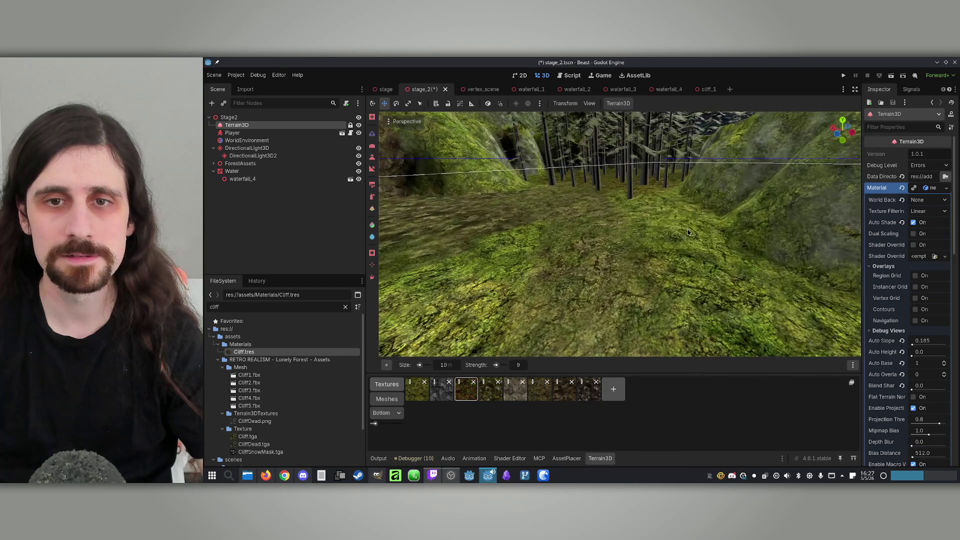
right_click(618, 216)
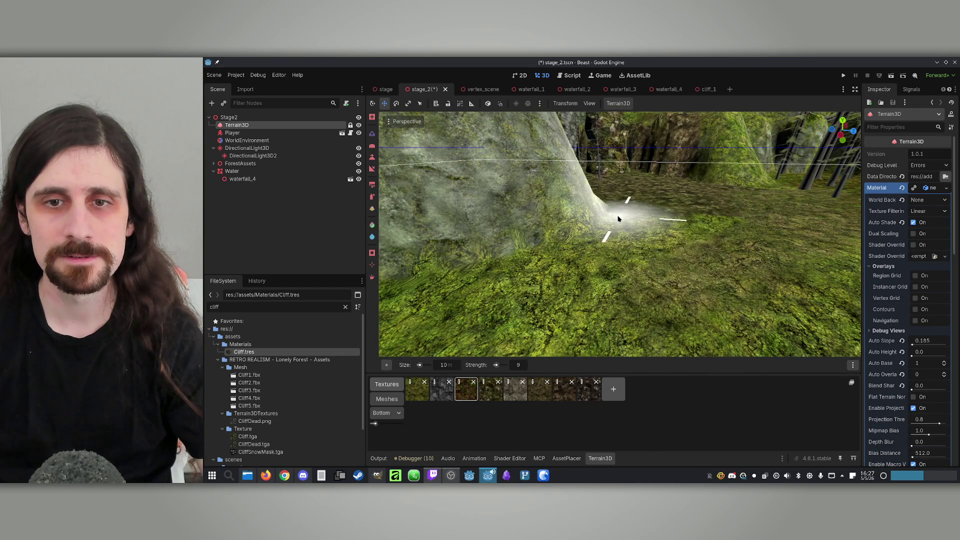
drag(644, 221, 623, 209)
Fly across the sculpted terrain and through the grove to inspect the new slope.
key(w)
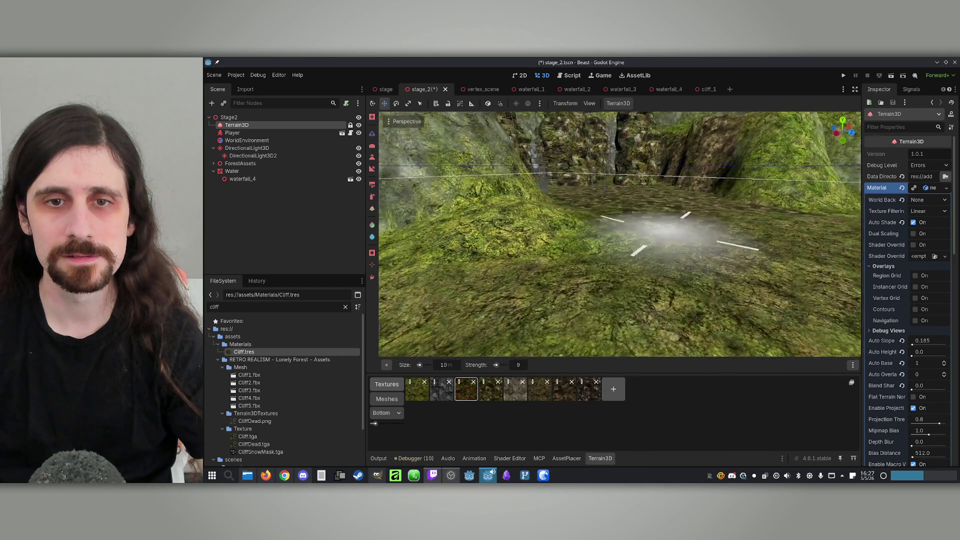
key(w)
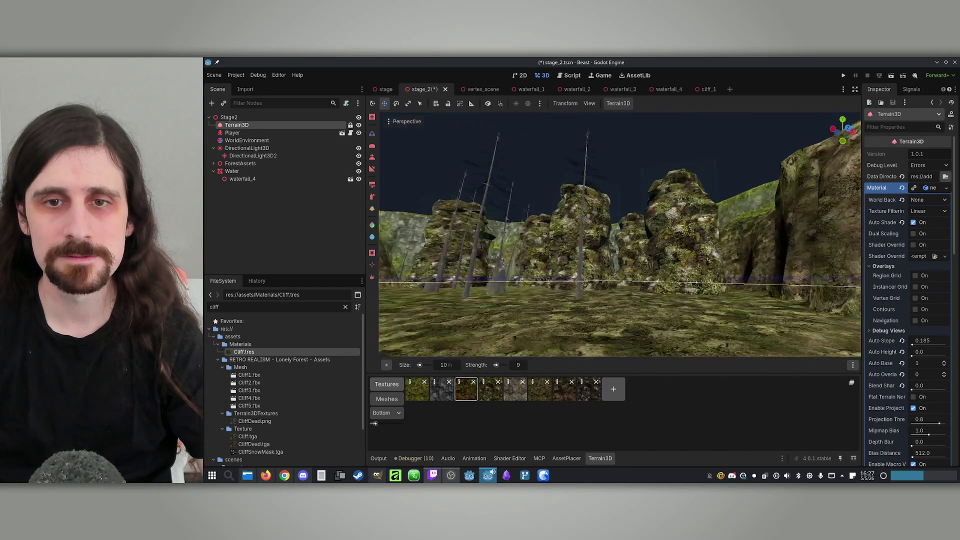
key(w)
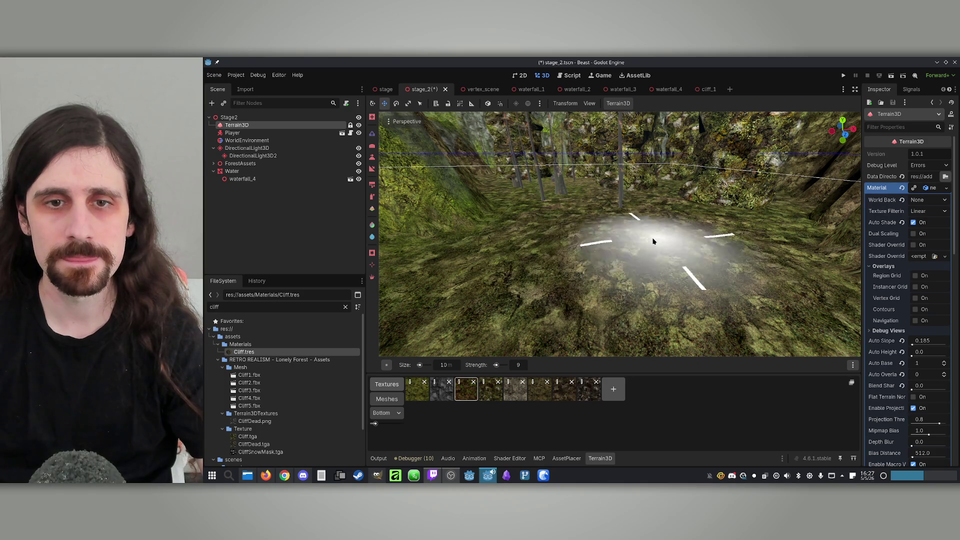
key(w)
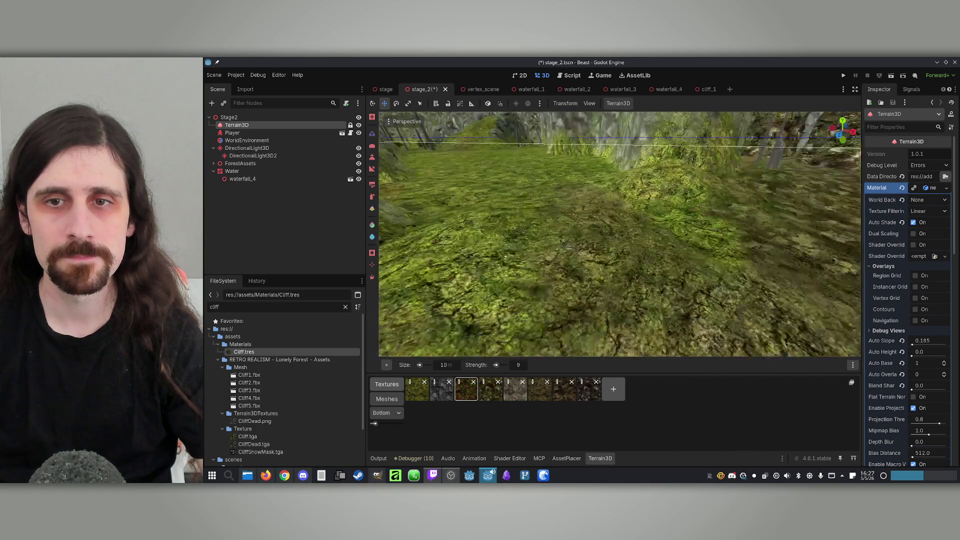
key(w)
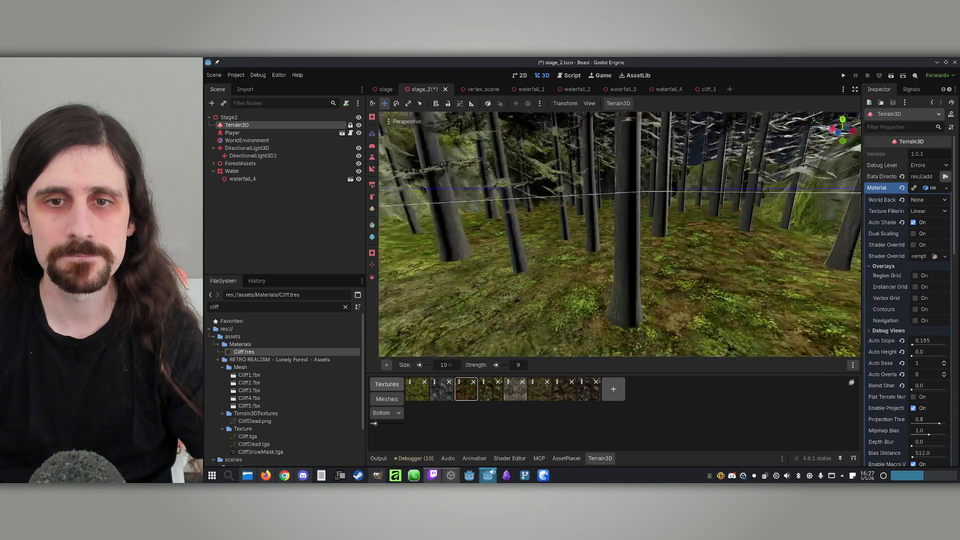
key(w)
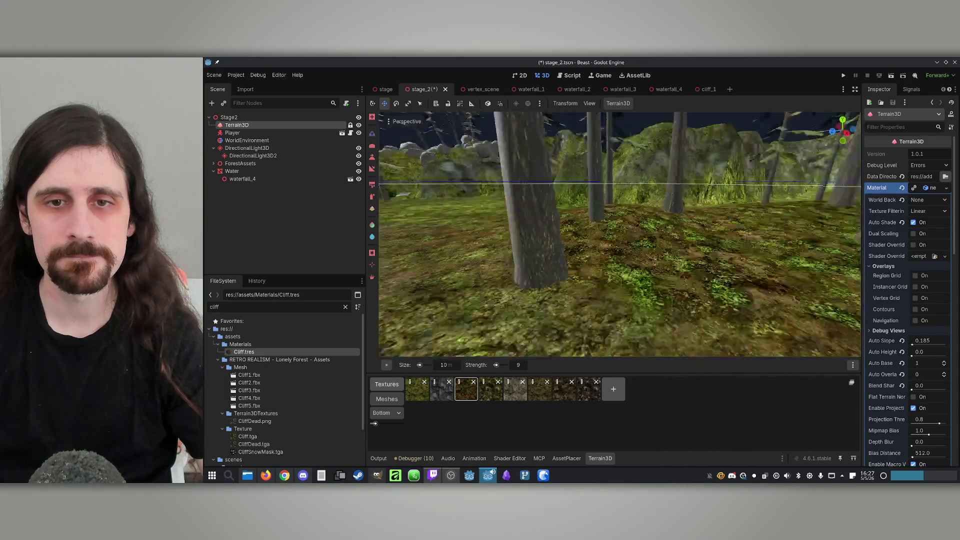
key(w)
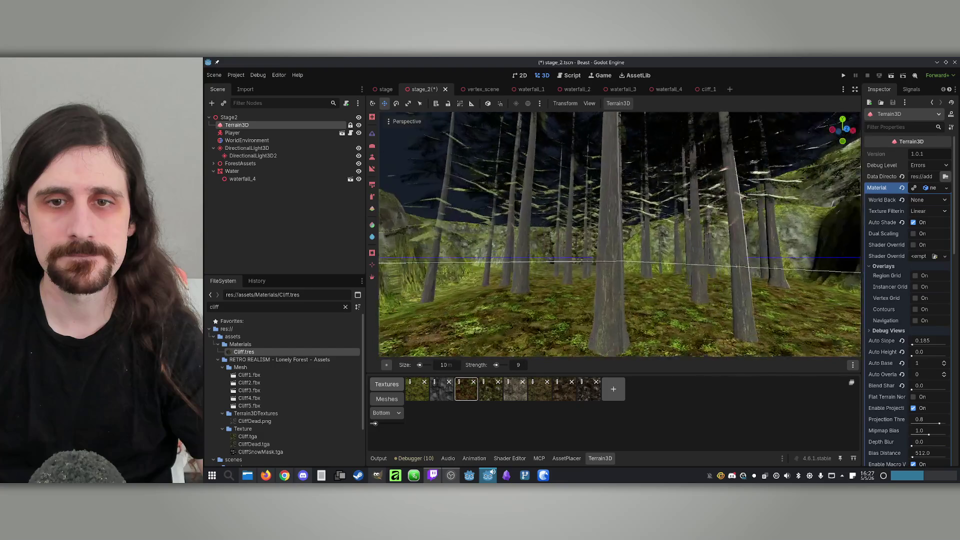
key(w)
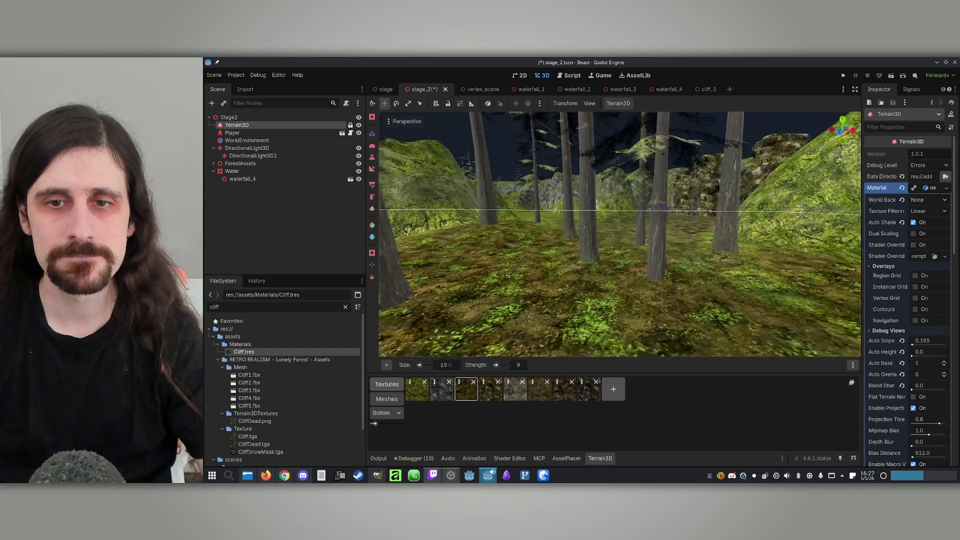
key(w)
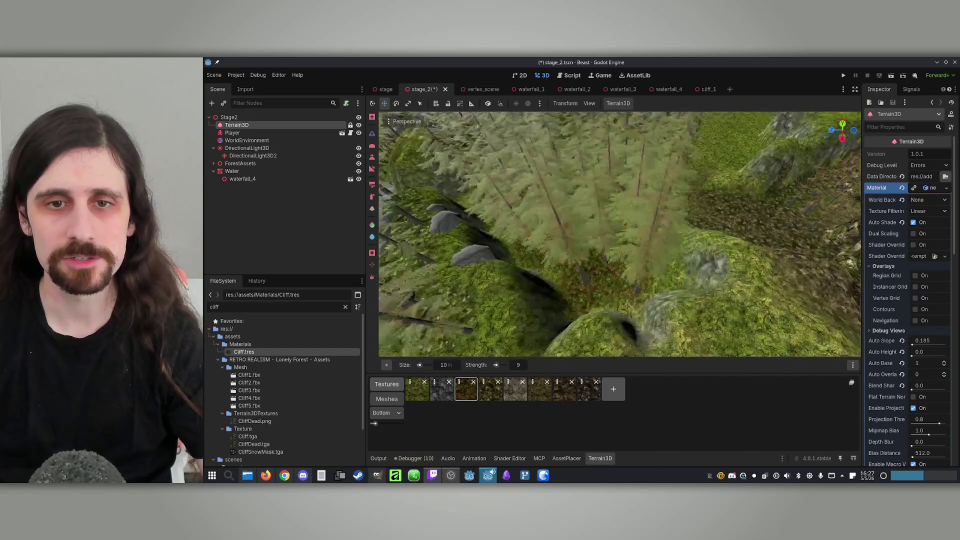
key(w)
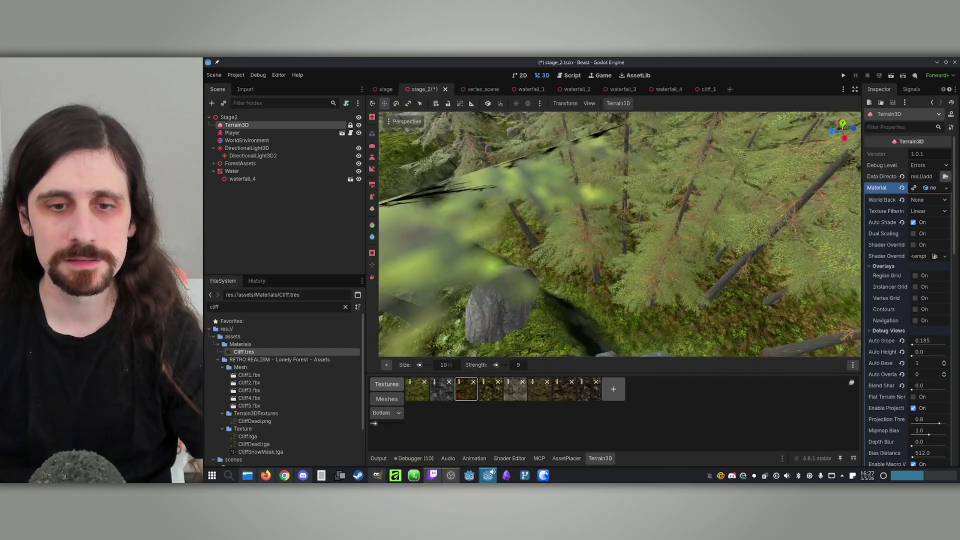
click(567, 458)
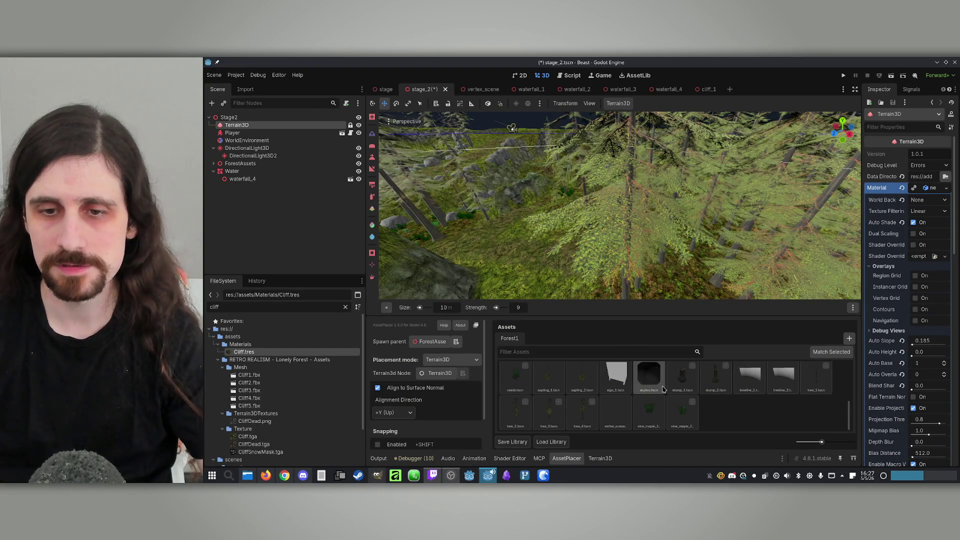
Select boulder_5 and set a boulder down in a clearing among the pine trunks.
scroll(663, 389, up, 5)
click(662, 381)
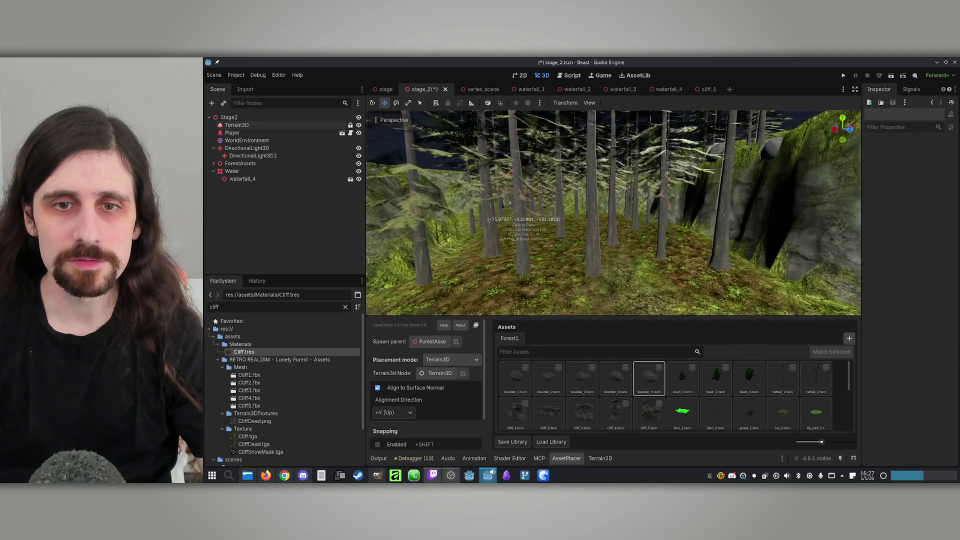
drag(526, 242, 544, 231)
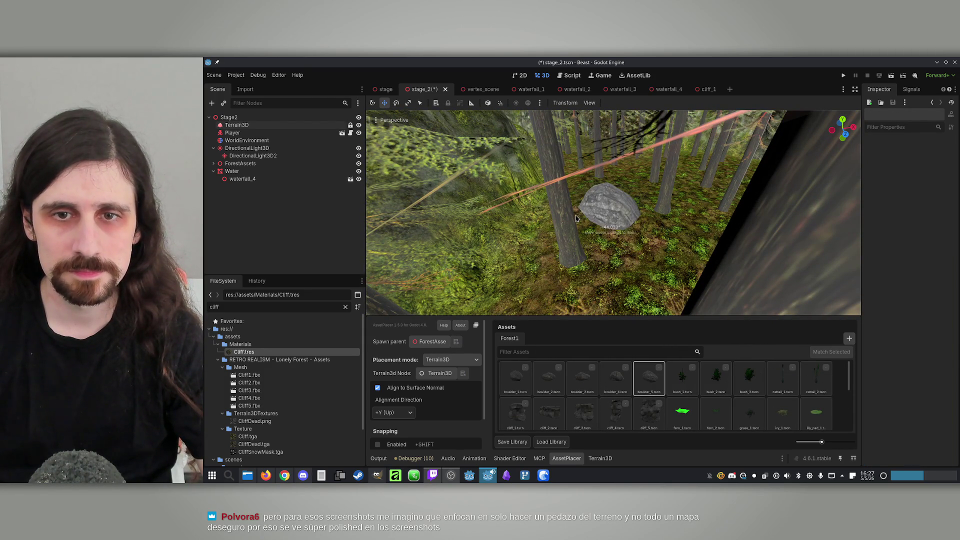
drag(611, 214, 595, 218)
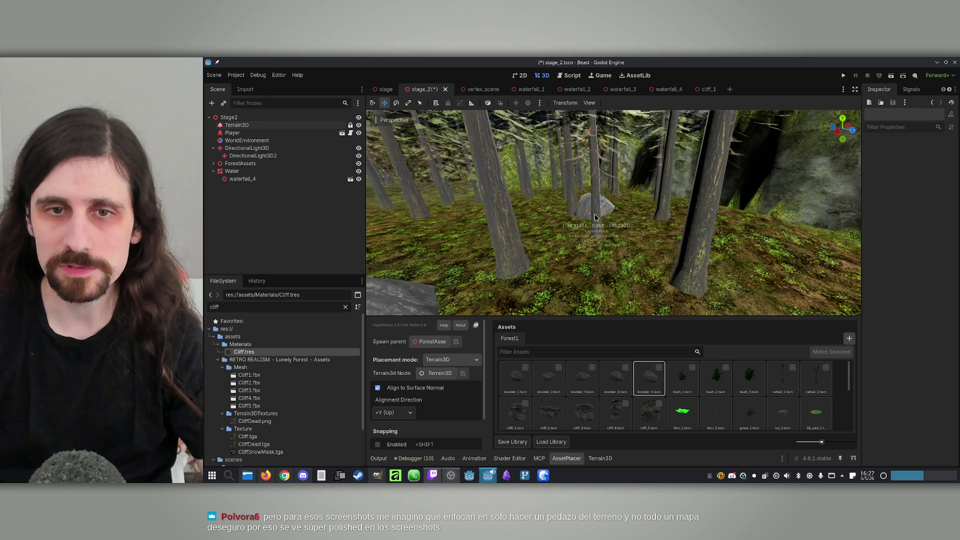
drag(525, 221, 526, 220)
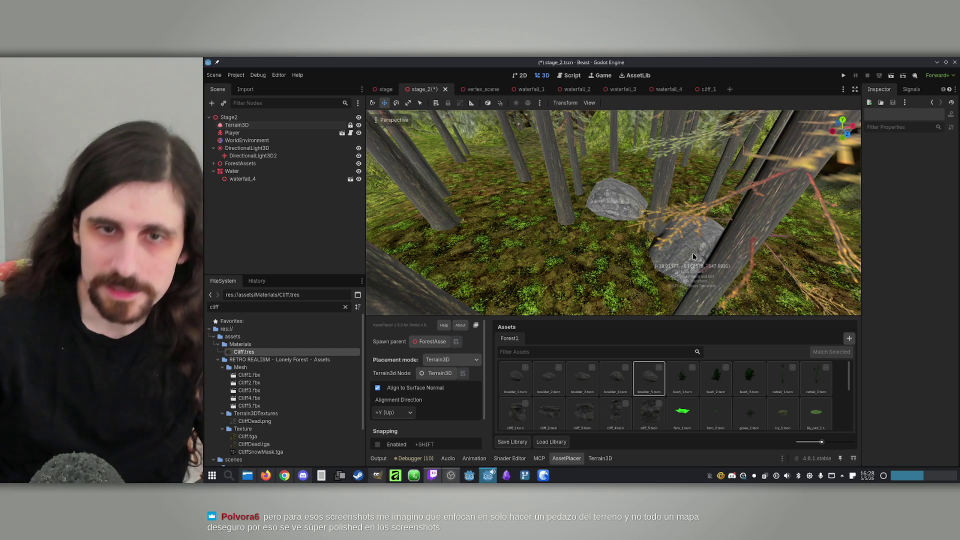
Fly around the forest floor and rock cliff to check the placed boulders.
drag(649, 236, 667, 222)
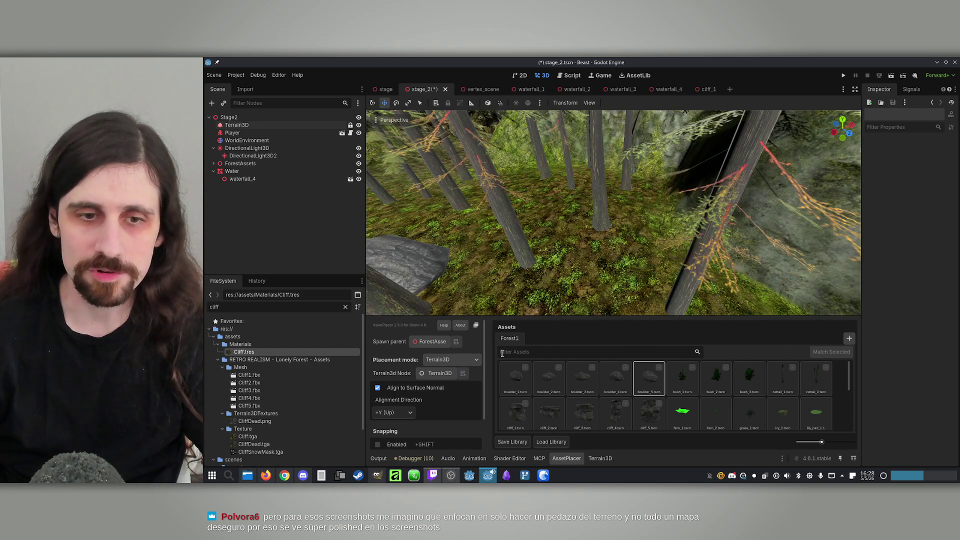
drag(582, 249, 543, 201)
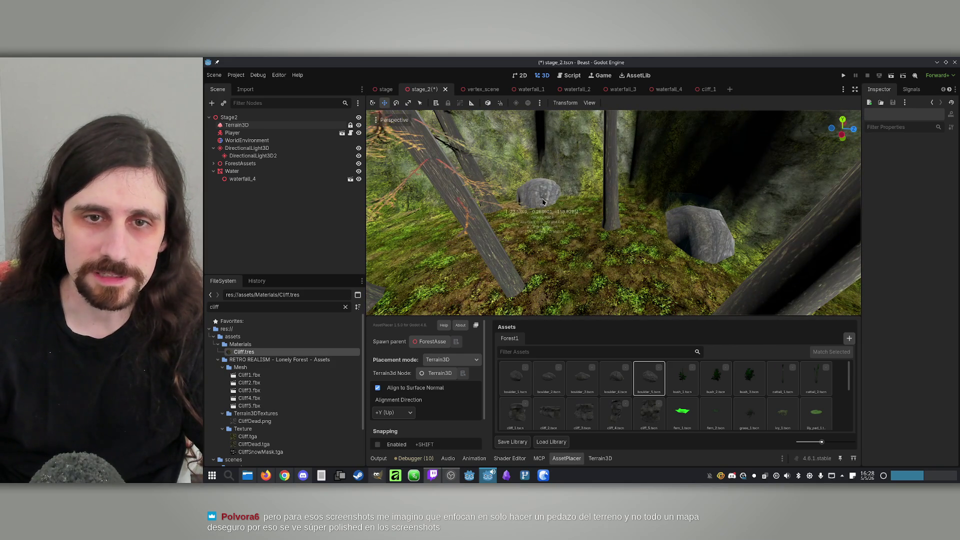
drag(623, 196, 603, 187)
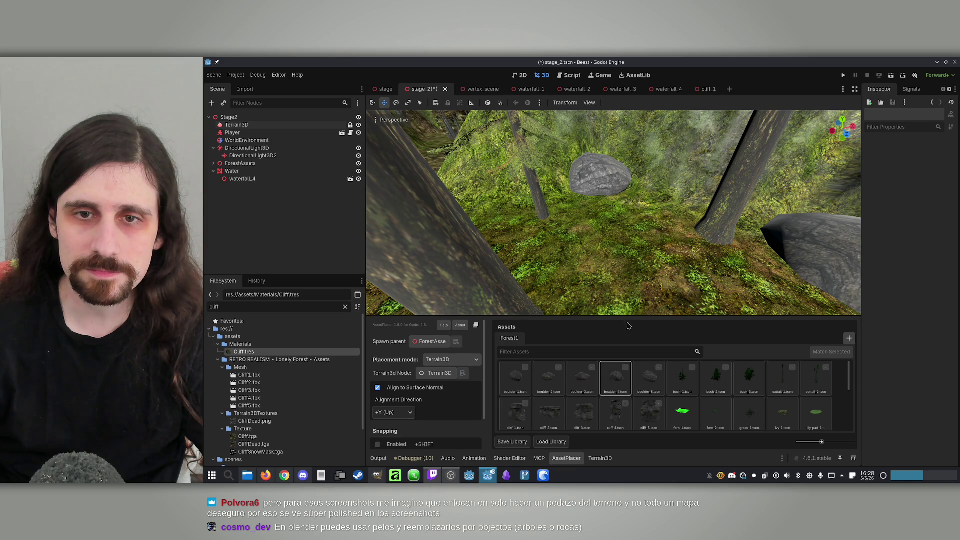
mouse_move(625, 209)
mouse_down()
mouse_move(692, 226)
mouse_move(707, 213)
mouse_move(676, 209)
mouse_up()
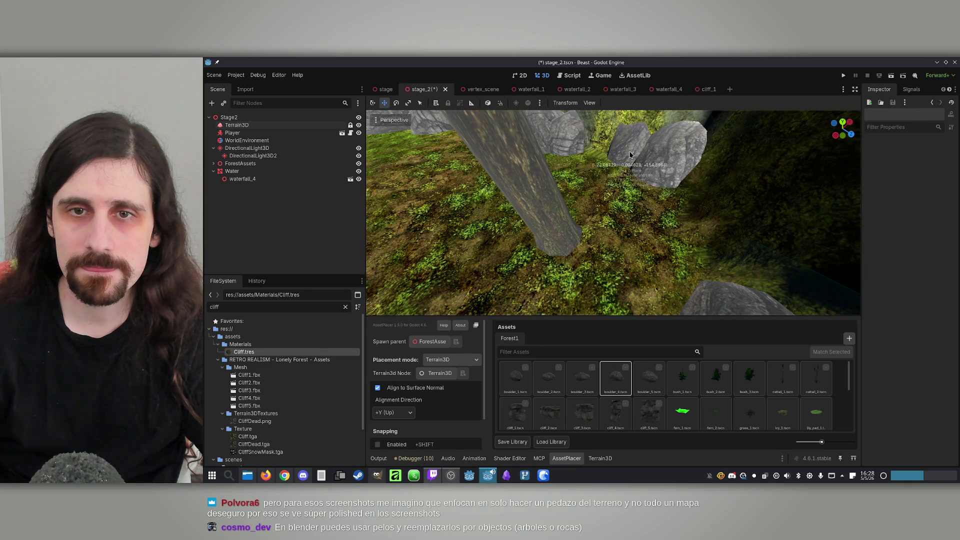
mouse_move(630, 155)
mouse_down()
mouse_move(636, 237)
mouse_move(608, 336)
mouse_up()
mouse_move(575, 190)
mouse_down()
mouse_move(515, 158)
mouse_move(502, 173)
mouse_move(517, 173)
mouse_up()
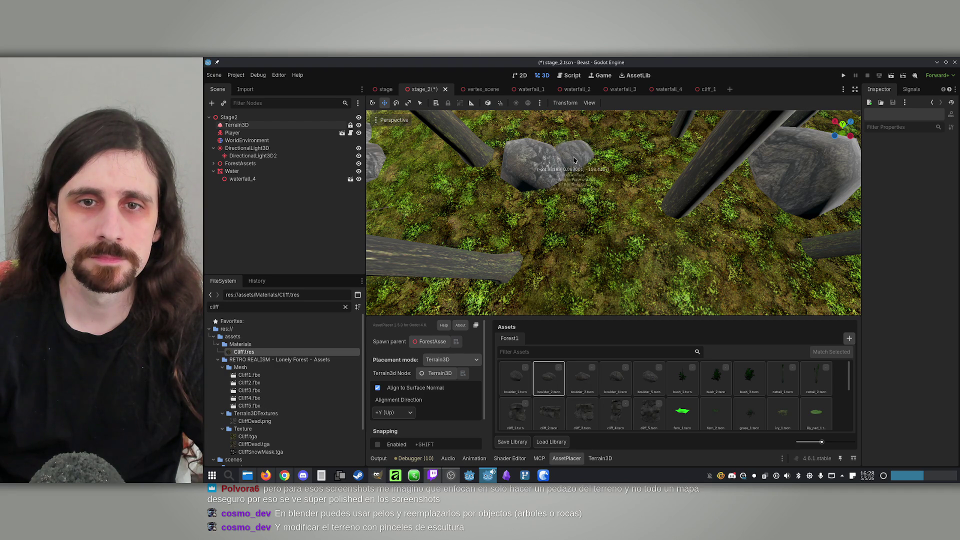
drag(575, 159, 611, 147)
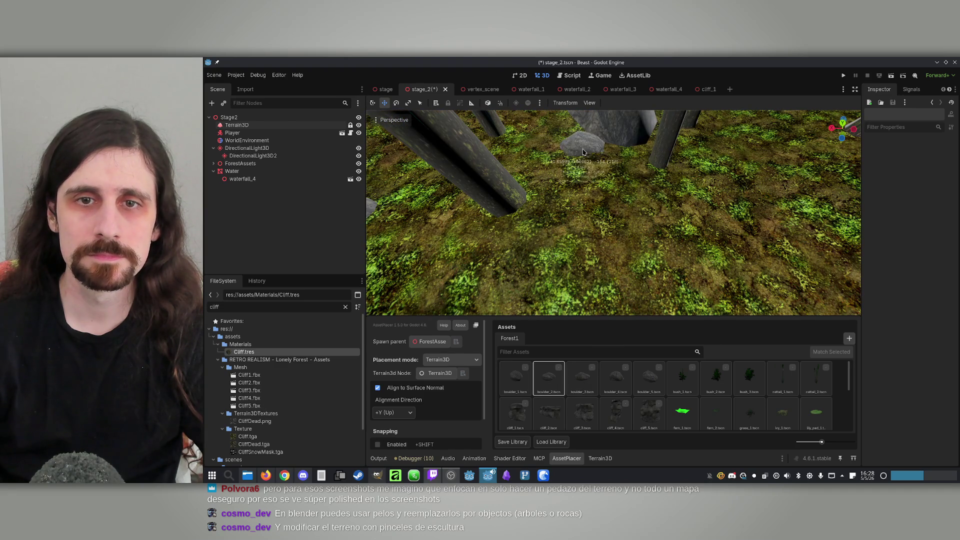
drag(553, 161, 599, 154)
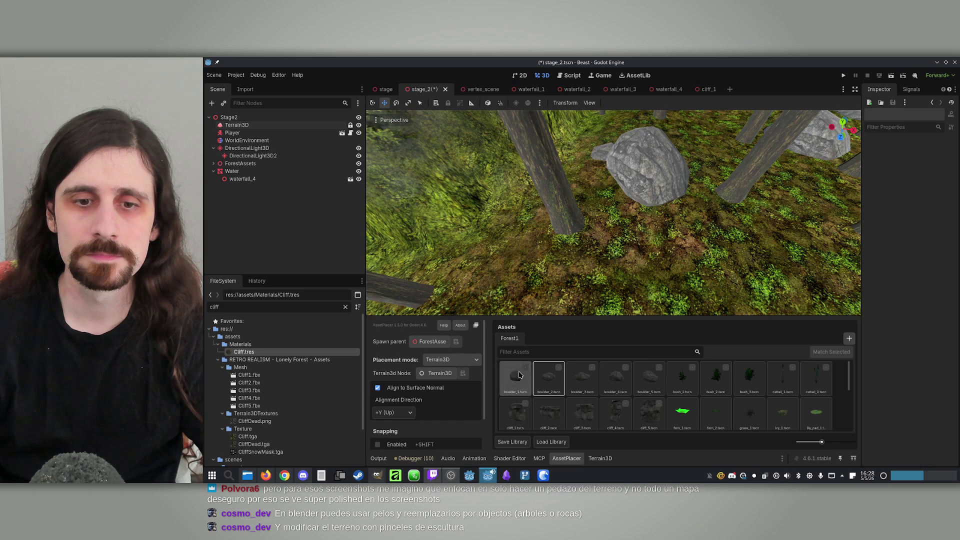
drag(611, 199, 623, 207)
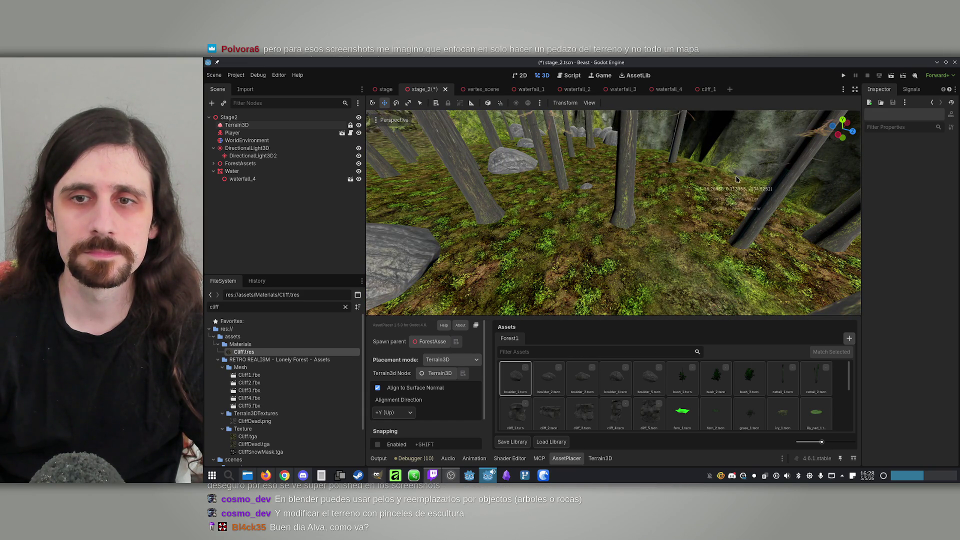
Place more boulder_5 and boulder_4 rocks near the mossy cliffs and across the forest floor.
drag(733, 181, 710, 200)
click(649, 378)
mouse_move(695, 283)
mouse_down()
mouse_move(664, 278)
mouse_move(678, 262)
mouse_move(644, 270)
mouse_up()
click(622, 382)
mouse_move(645, 225)
mouse_down()
mouse_move(650, 172)
mouse_move(682, 173)
mouse_up()
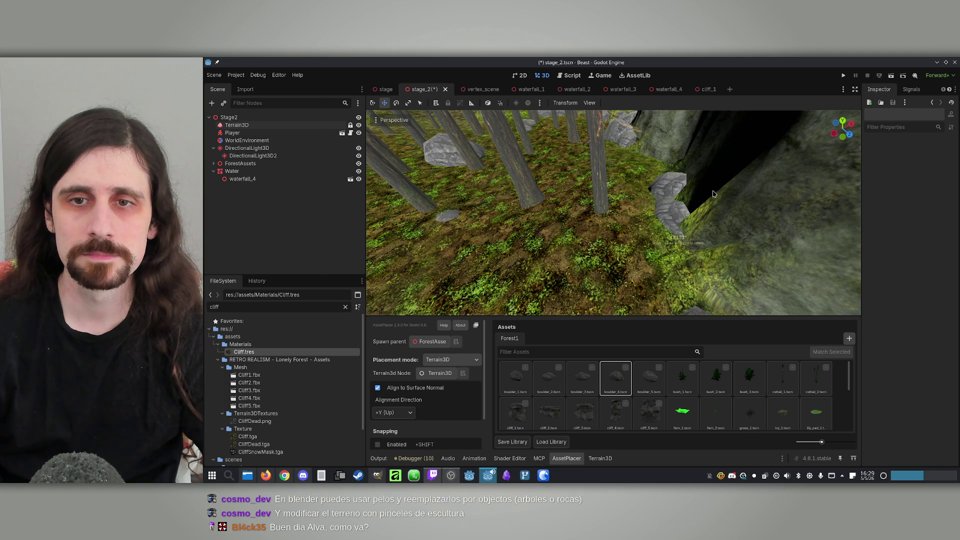
mouse_move(715, 157)
mouse_down()
mouse_move(641, 181)
mouse_move(685, 332)
mouse_up()
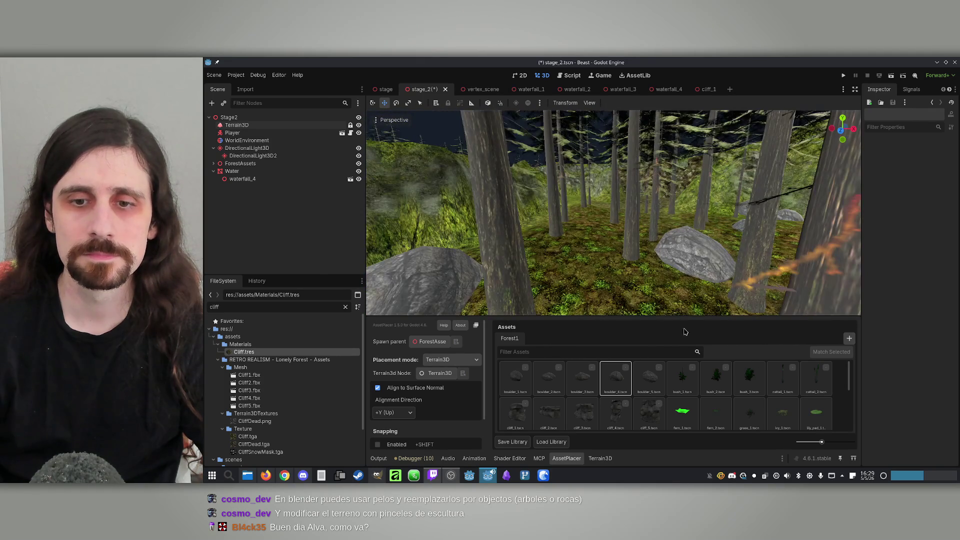
click(650, 380)
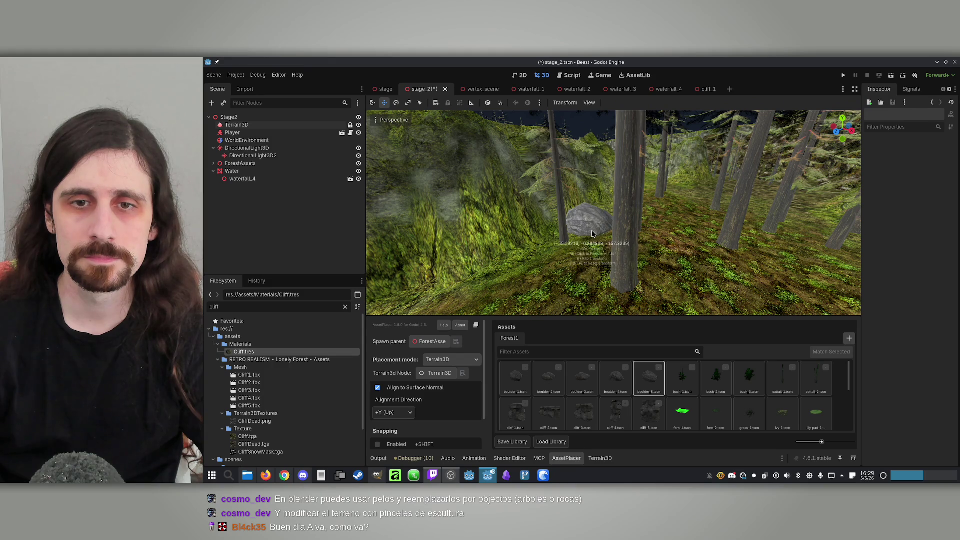
drag(594, 229, 593, 230)
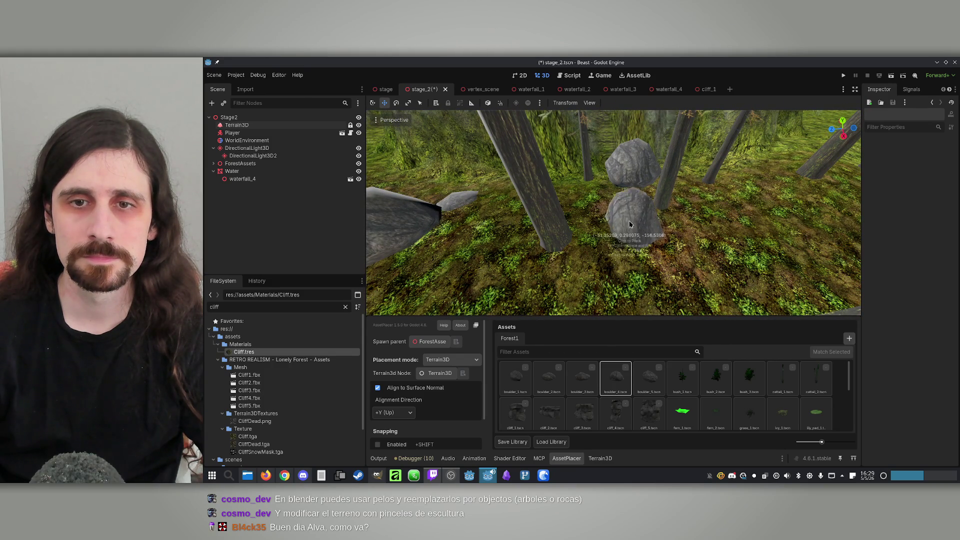
mouse_move(663, 249)
mouse_down()
mouse_move(661, 210)
mouse_move(679, 193)
mouse_move(680, 223)
mouse_move(623, 229)
mouse_up()
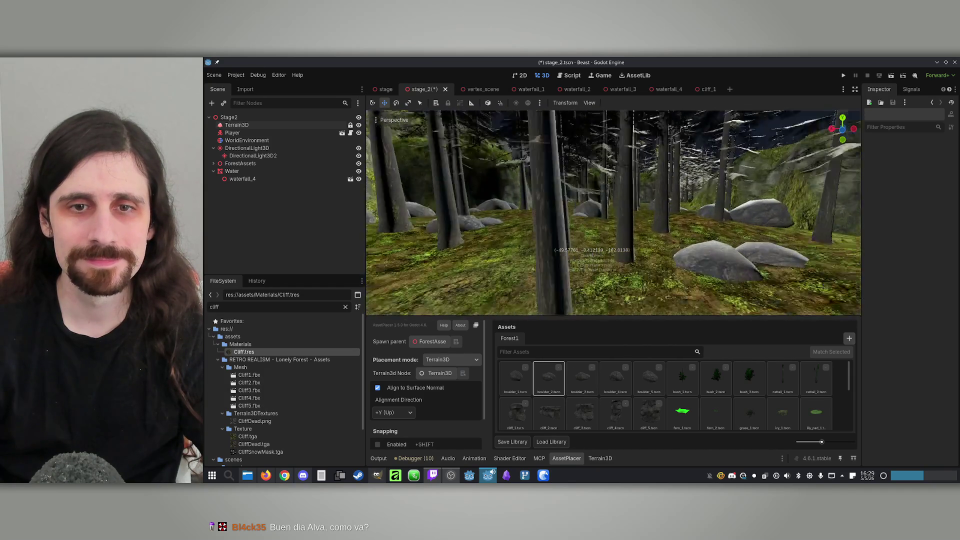
Review the boulders from the air and save stage_2 with Ctrl+S.
key(w)
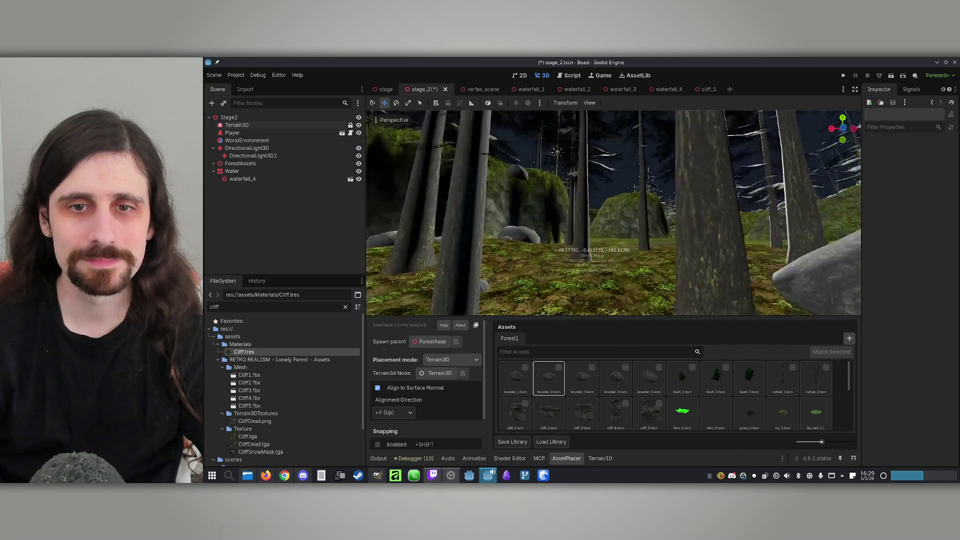
key(w)
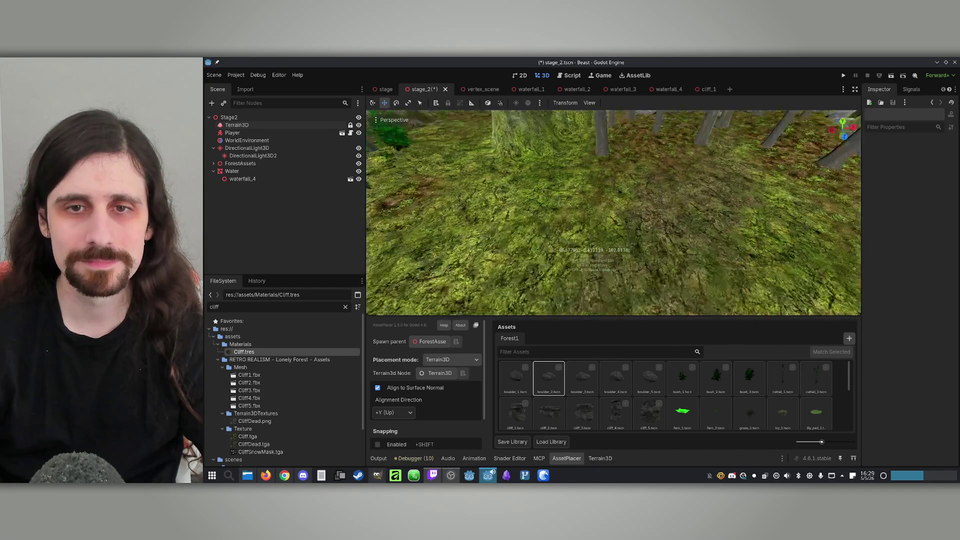
key(ctrl+s)
key(w)
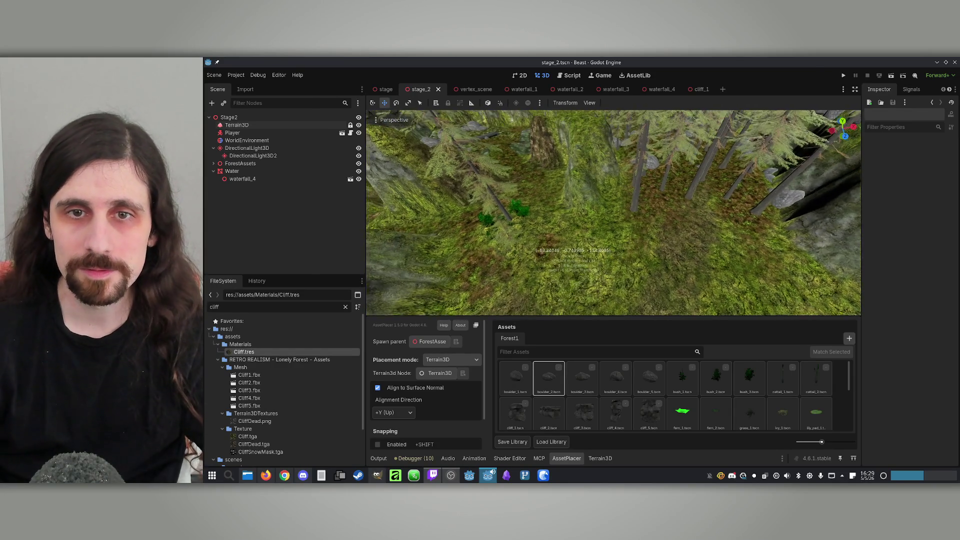
key(w)
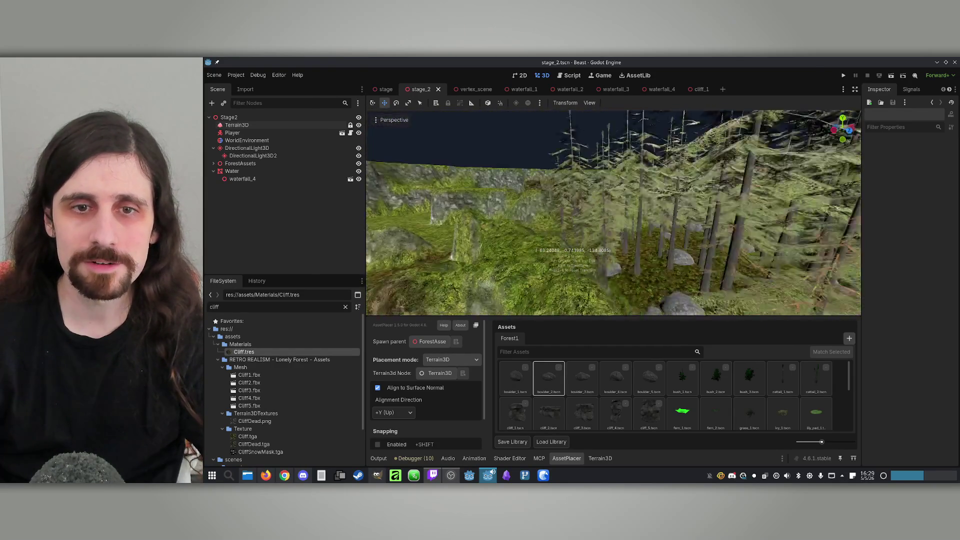
key(w)
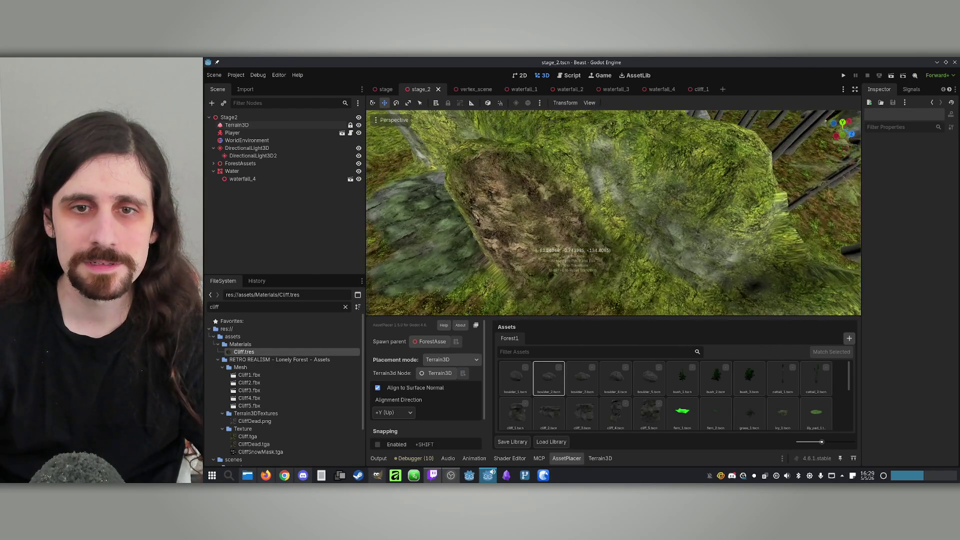
key(w)
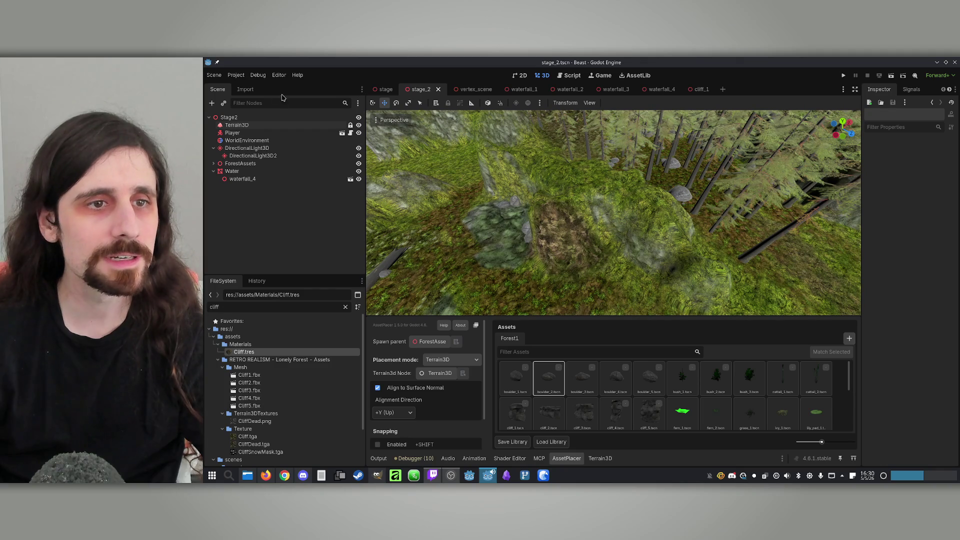
click(250, 126)
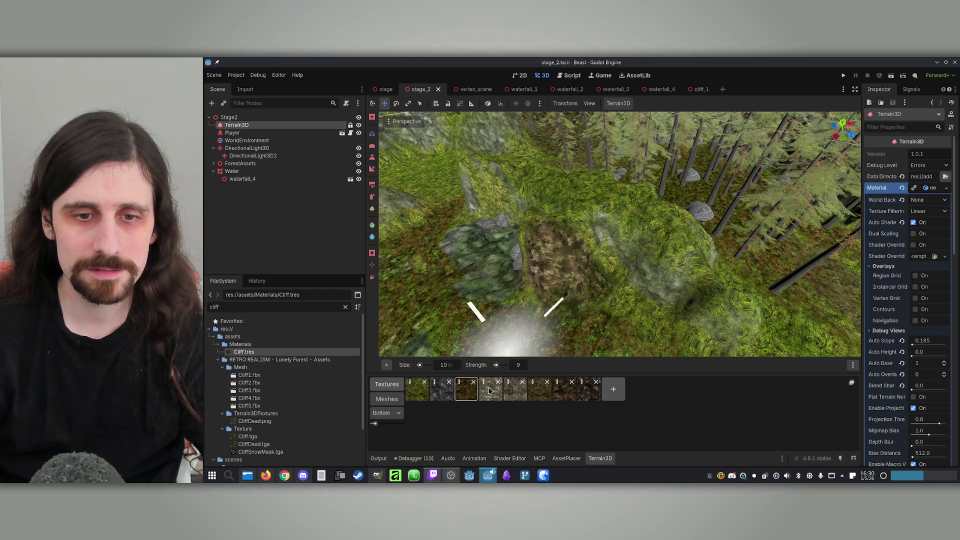
Paint the grey cliff texture over the mossy rock at brush strength 46.
click(554, 394)
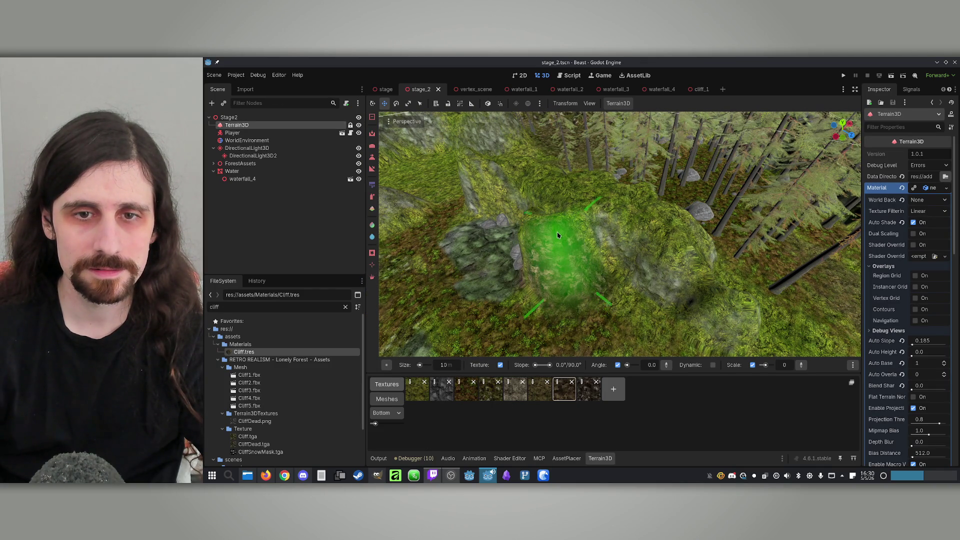
click(417, 390)
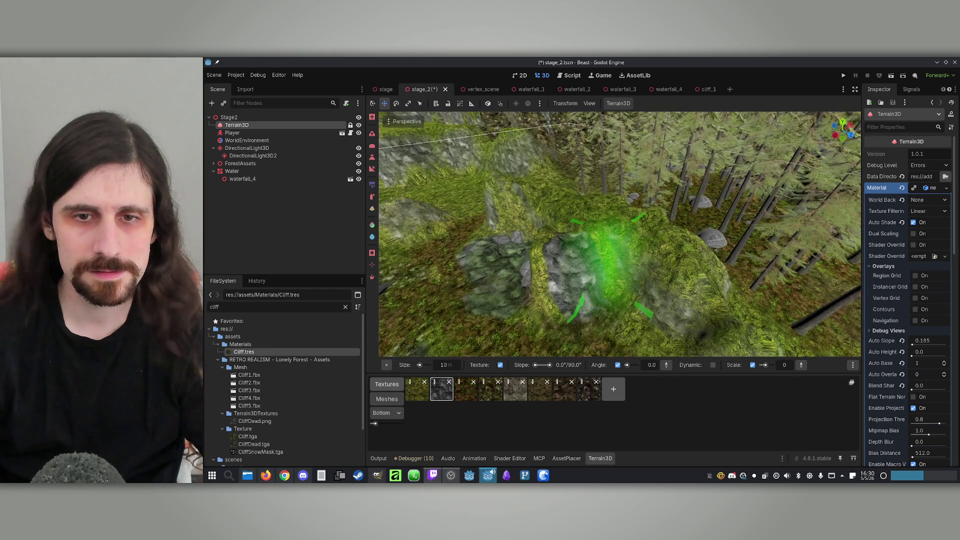
click(372, 199)
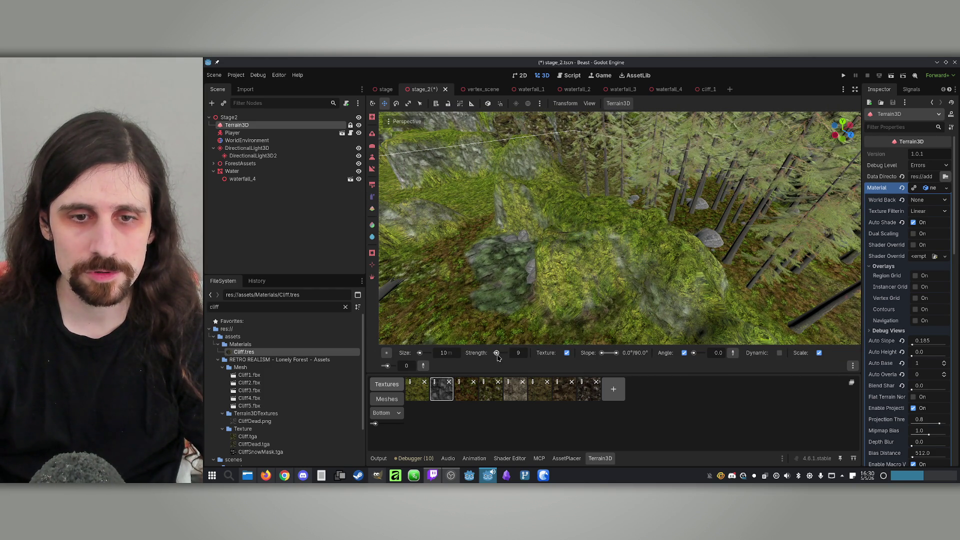
drag(497, 353, 515, 353)
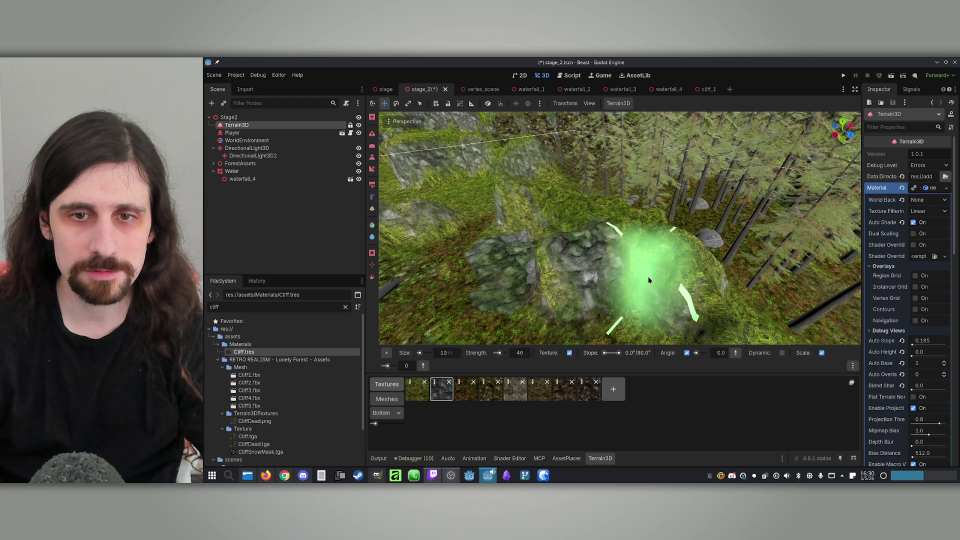
mouse_move(555, 278)
mouse_down()
mouse_move(645, 276)
mouse_move(627, 219)
mouse_move(606, 212)
mouse_up()
Raise and smooth the cliff hump on the canyon ridge.
scroll(621, 214, up, 3)
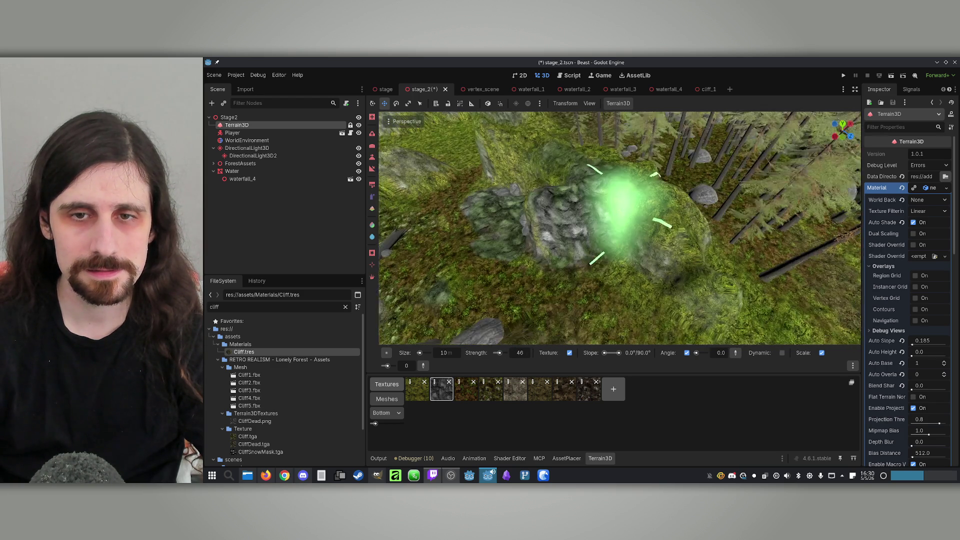
mouse_move(643, 278)
mouse_down()
mouse_move(645, 225)
mouse_move(655, 215)
mouse_up()
mouse_move(632, 257)
mouse_down()
mouse_move(690, 230)
mouse_move(617, 235)
mouse_up()
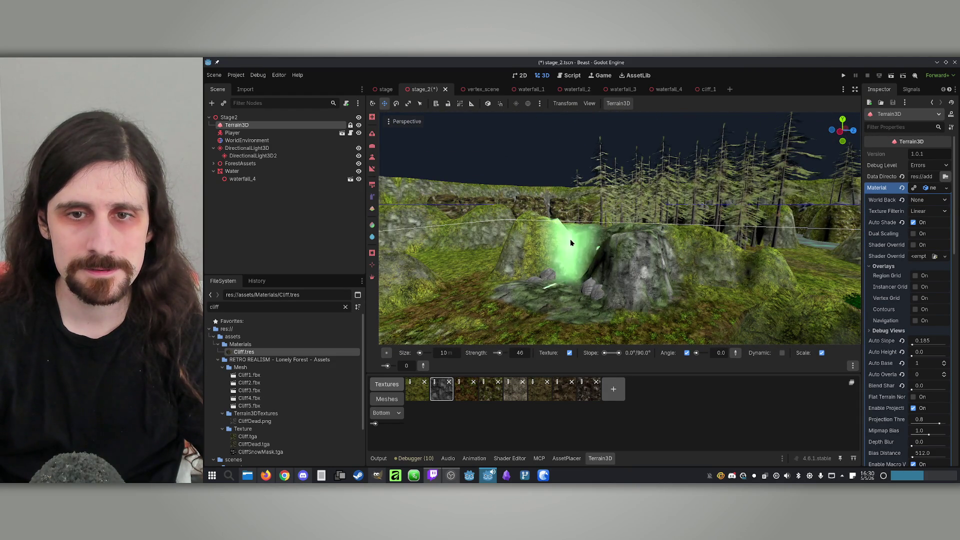
drag(690, 262, 649, 250)
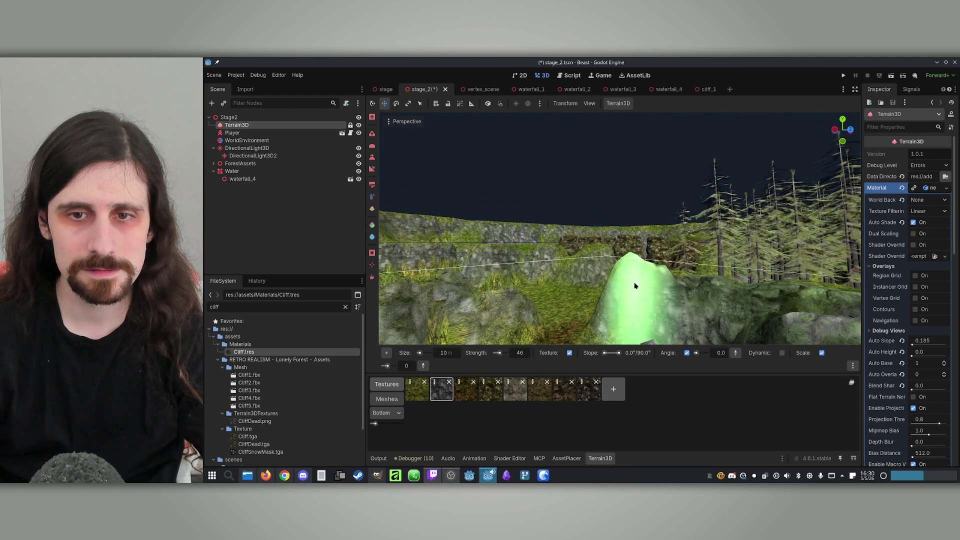
scroll(660, 317, up, 3)
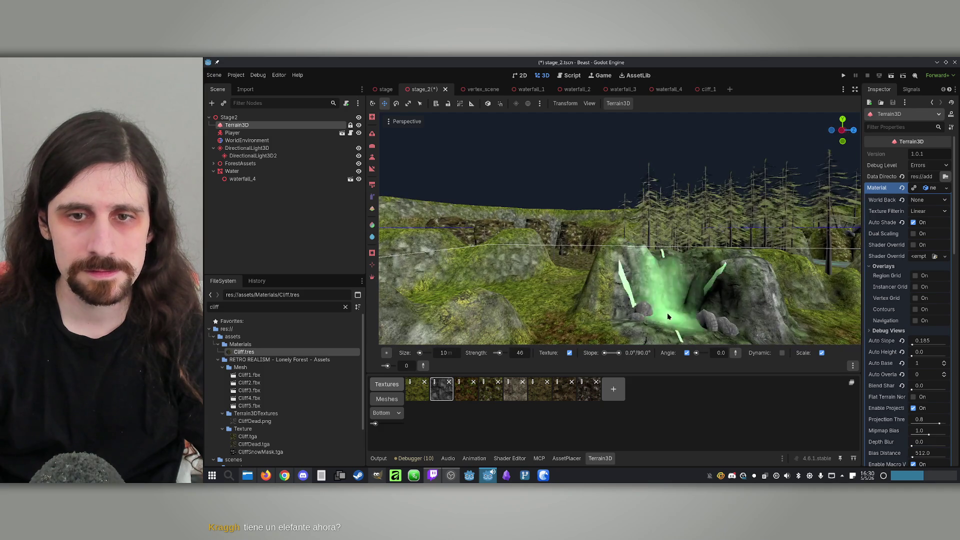
scroll(650, 280, down, 3)
drag(650, 260, 600, 260)
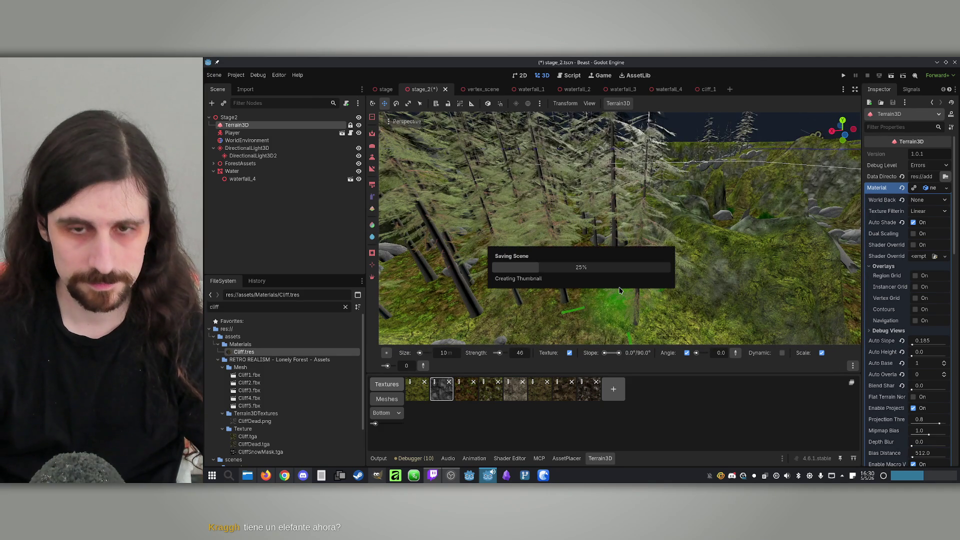
mouse_move(644, 264)
mouse_down()
mouse_move(590, 209)
mouse_move(644, 300)
mouse_move(650, 280)
mouse_move(633, 350)
mouse_up()
drag(618, 246, 618, 246)
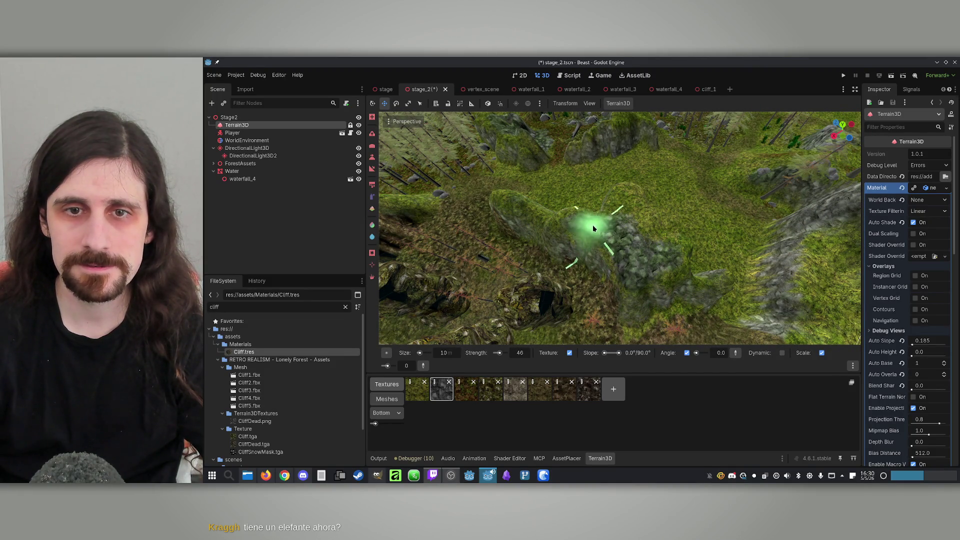
mouse_move(677, 279)
mouse_down()
mouse_move(610, 289)
mouse_move(641, 283)
mouse_up()
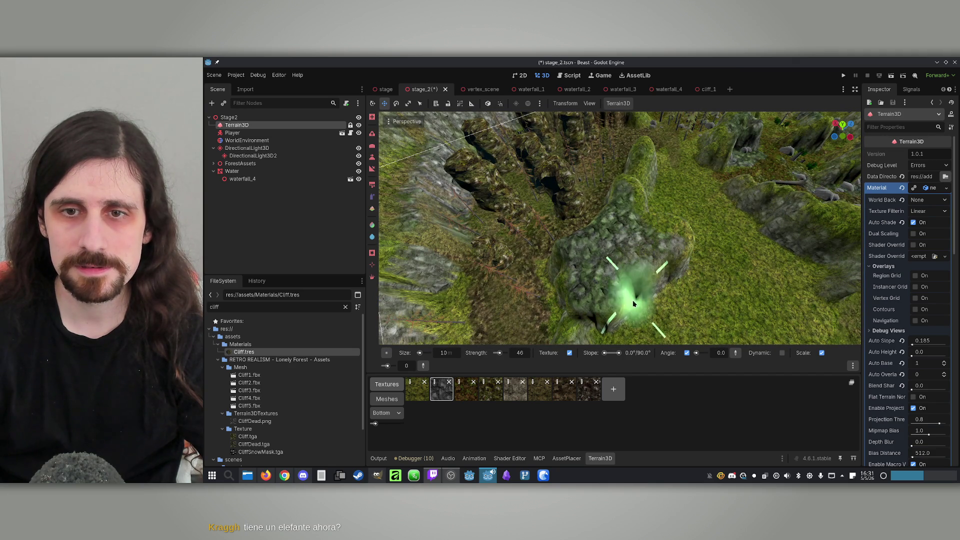
mouse_move(670, 239)
mouse_down()
mouse_move(626, 191)
mouse_move(643, 161)
mouse_move(682, 235)
mouse_move(643, 199)
mouse_move(617, 231)
mouse_up()
Switch the brush to a different sculpting mode near the cliff block.
mouse_move(670, 214)
mouse_down()
mouse_move(639, 232)
mouse_move(645, 280)
mouse_move(700, 252)
mouse_up()
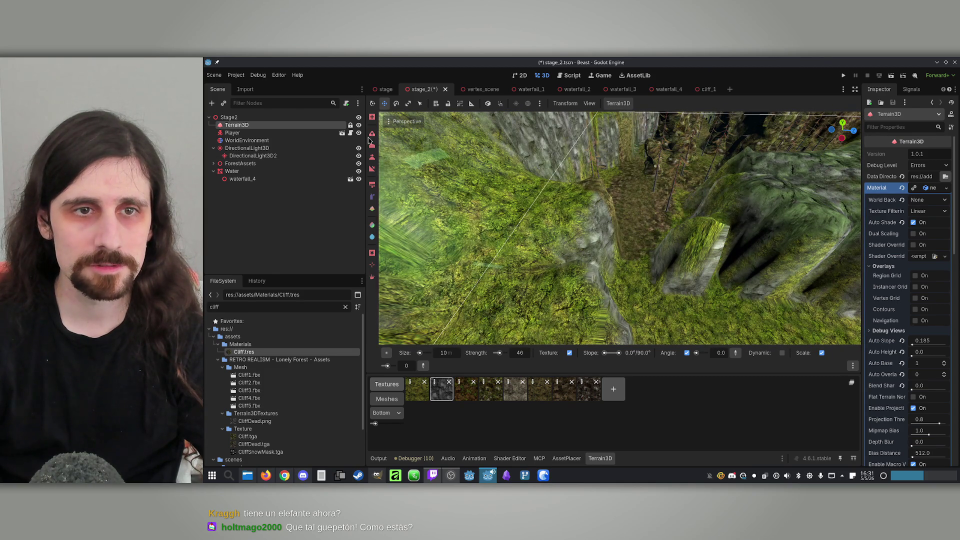
key(e)
drag(767, 244, 719, 218)
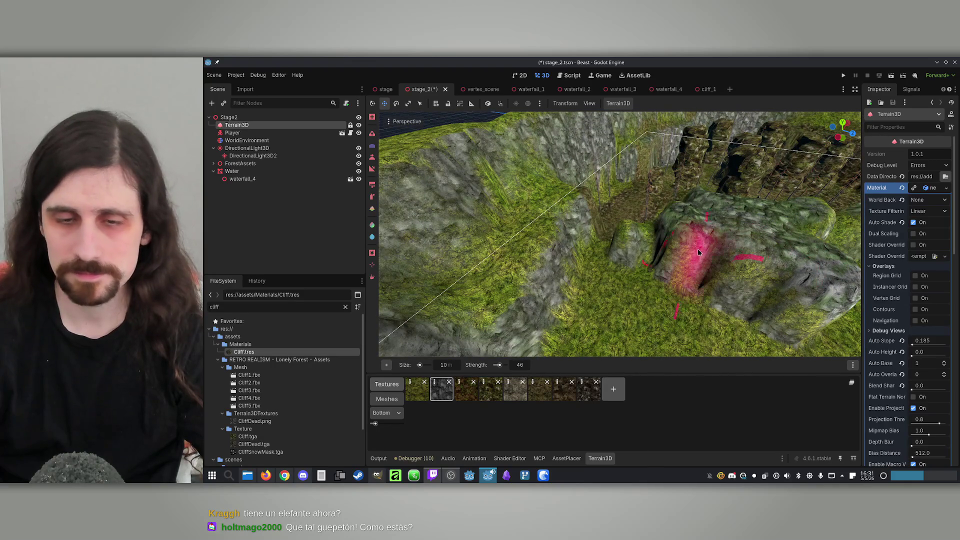
Select the seventh terrain texture with a painting brush, viewing the grass, cliffs and mound.
click(563, 396)
click(373, 198)
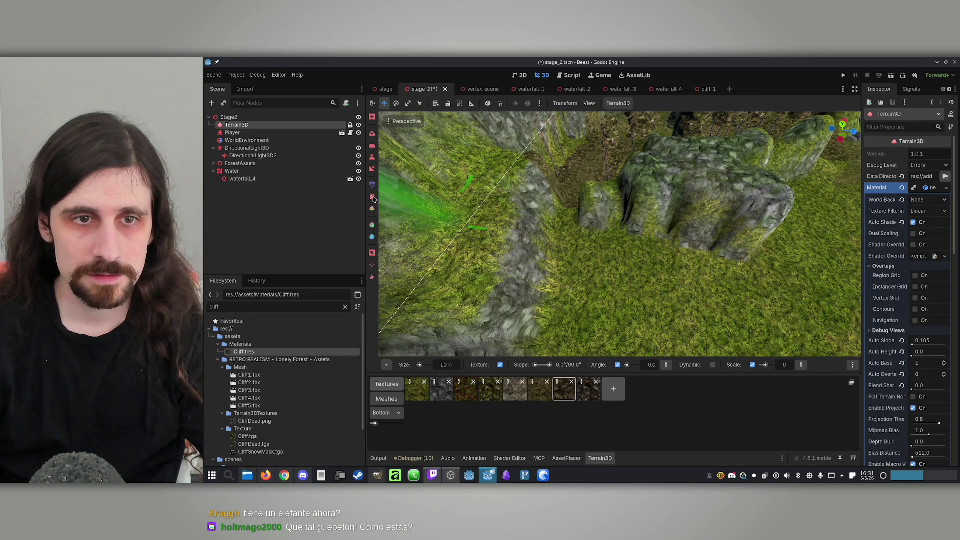
click(372, 208)
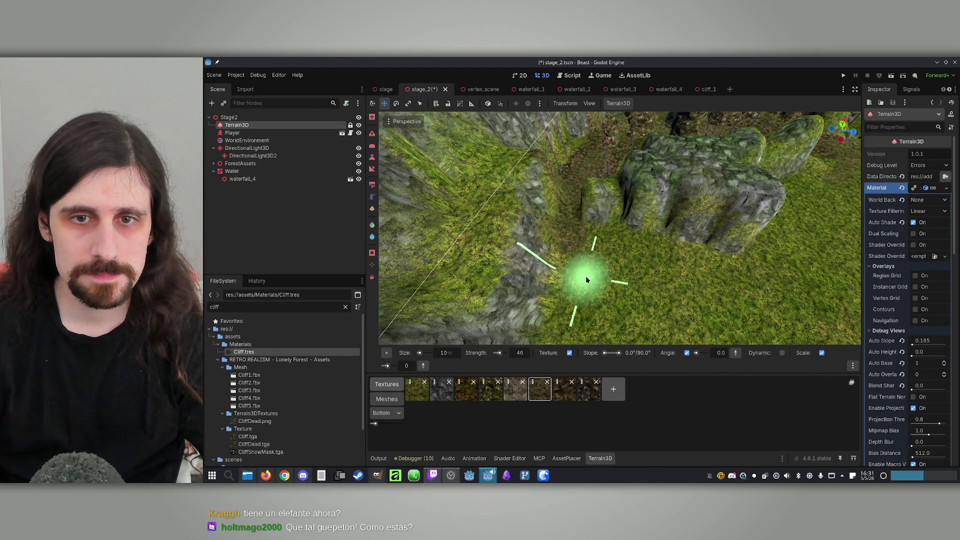
mouse_move(609, 275)
mouse_down()
mouse_move(600, 240)
mouse_move(595, 290)
mouse_move(595, 210)
mouse_move(721, 260)
mouse_up()
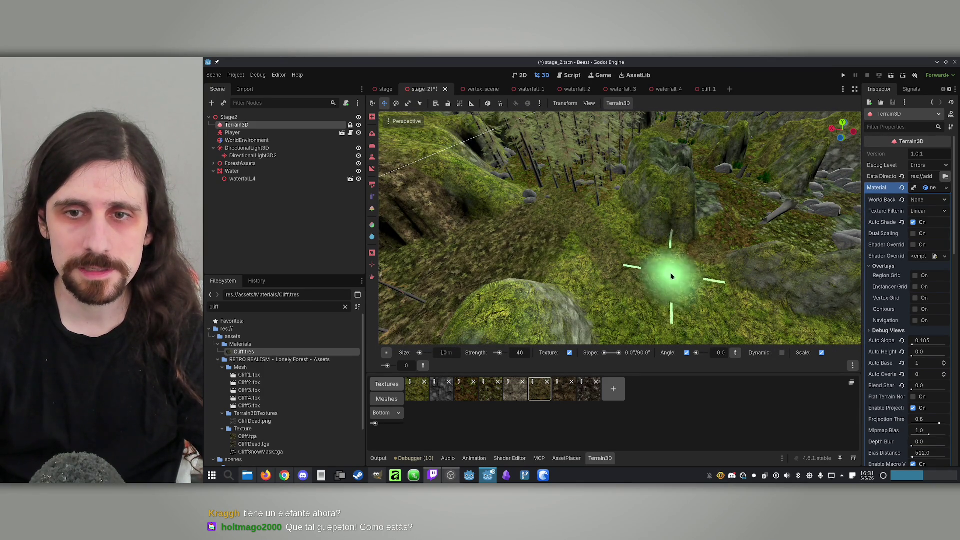
mouse_move(643, 260)
mouse_down()
mouse_move(674, 277)
mouse_move(625, 240)
mouse_move(613, 208)
mouse_up()
mouse_move(628, 273)
mouse_down()
mouse_move(600, 235)
mouse_move(593, 250)
mouse_move(614, 233)
mouse_up()
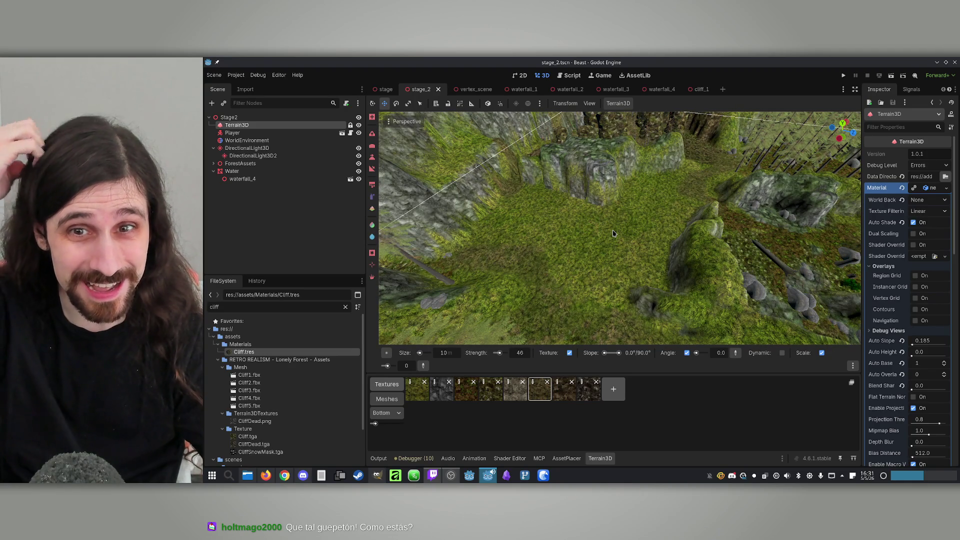
mouse_move(614, 233)
mouse_down()
mouse_move(602, 240)
mouse_move(632, 229)
mouse_up()
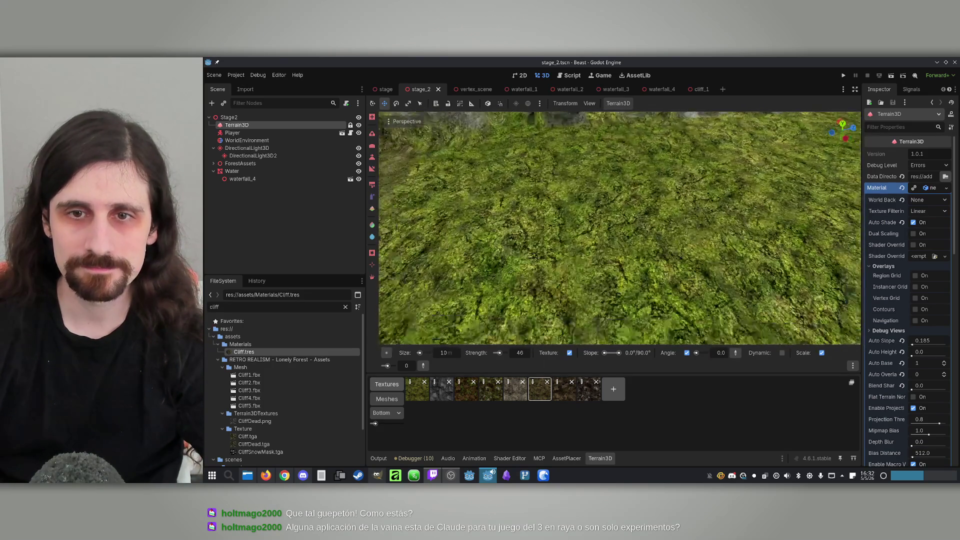
key(s)
key(w)
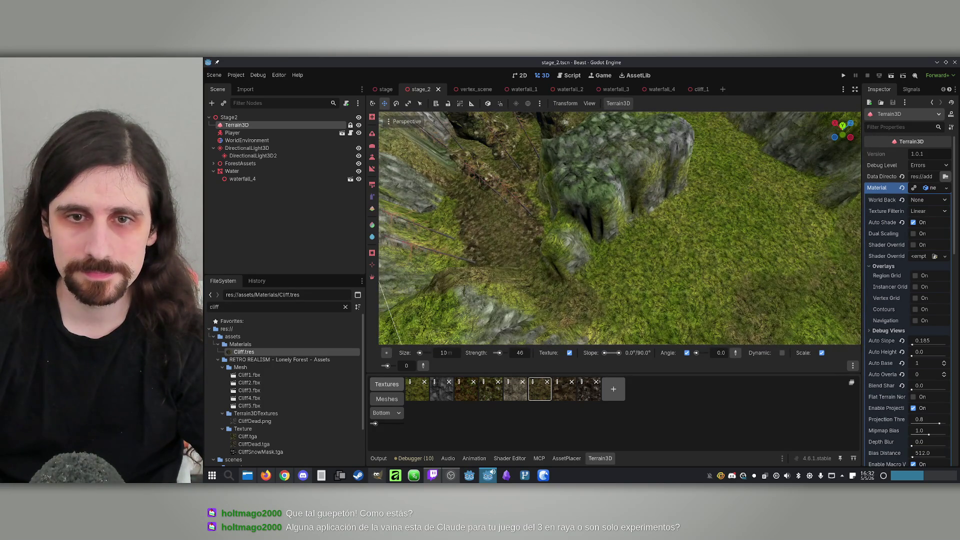
key(s)
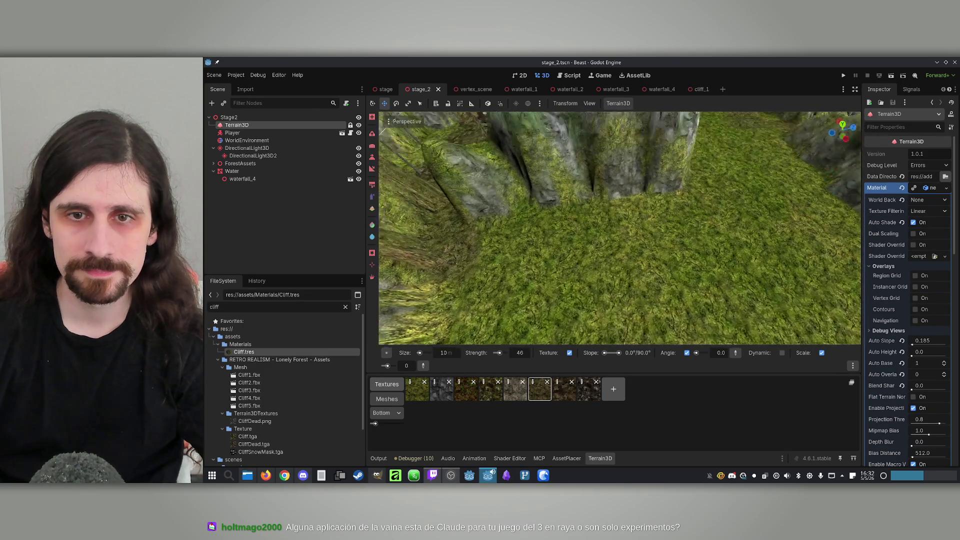
key(s)
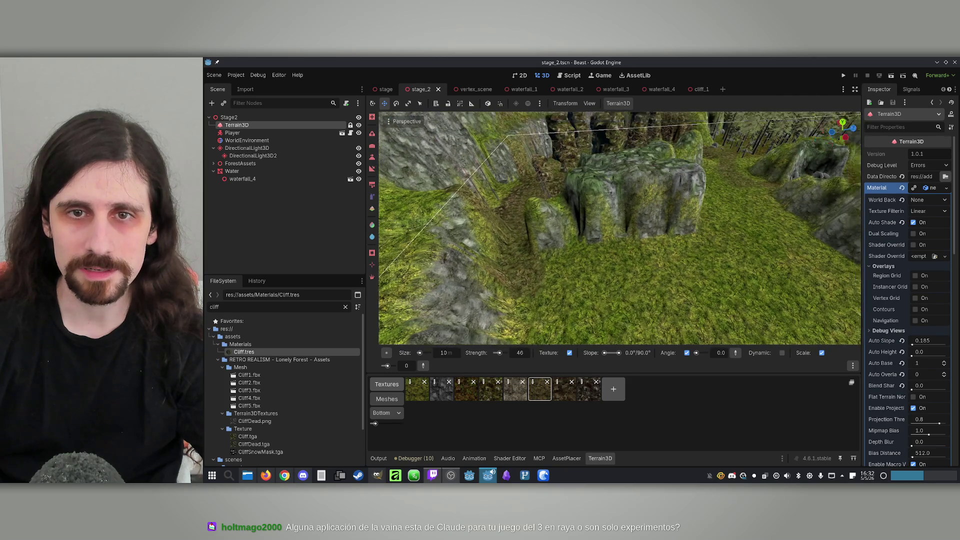
key(w)
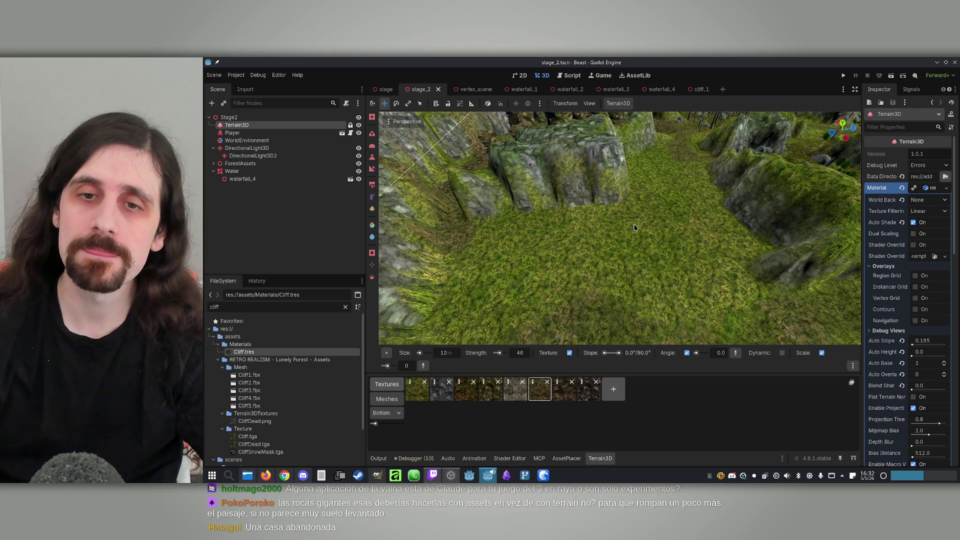
key(w)
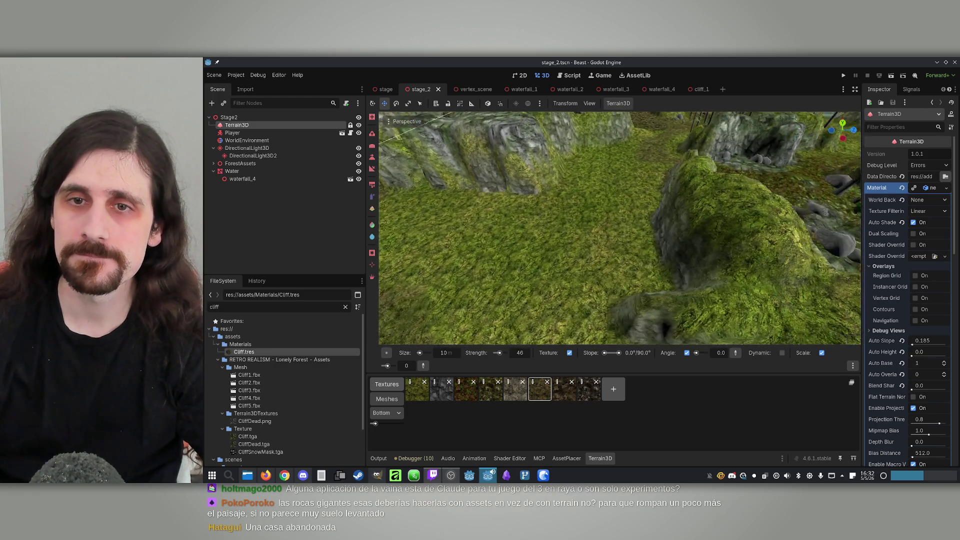
key(w)
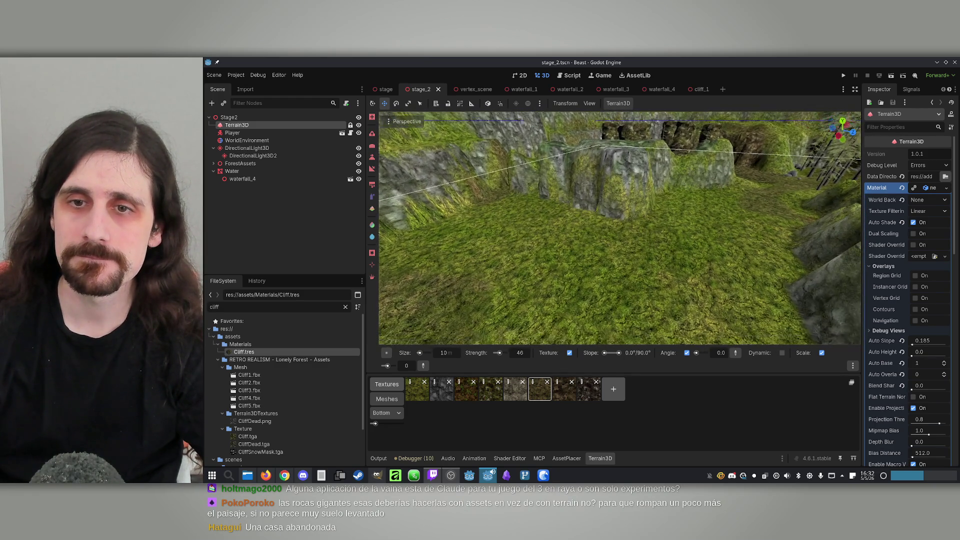
key(w)
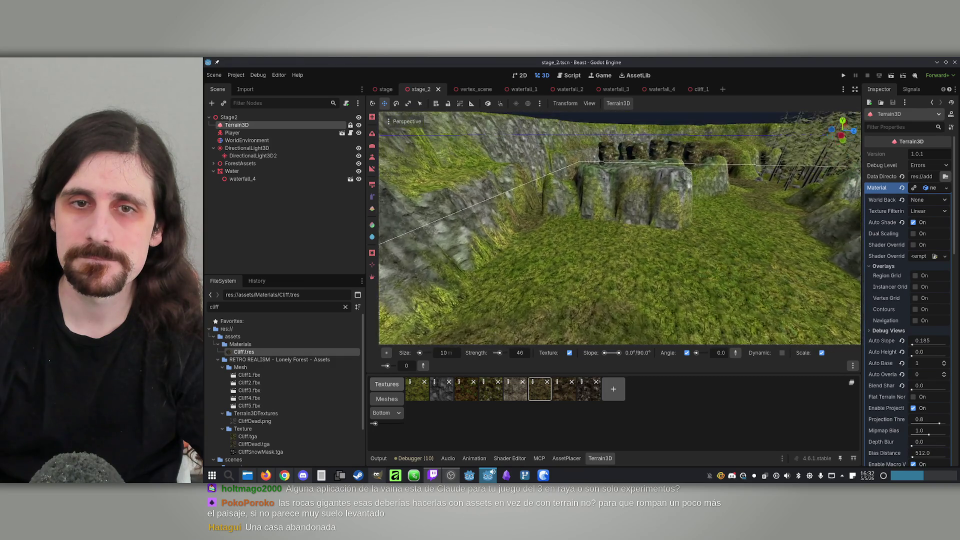
key(w)
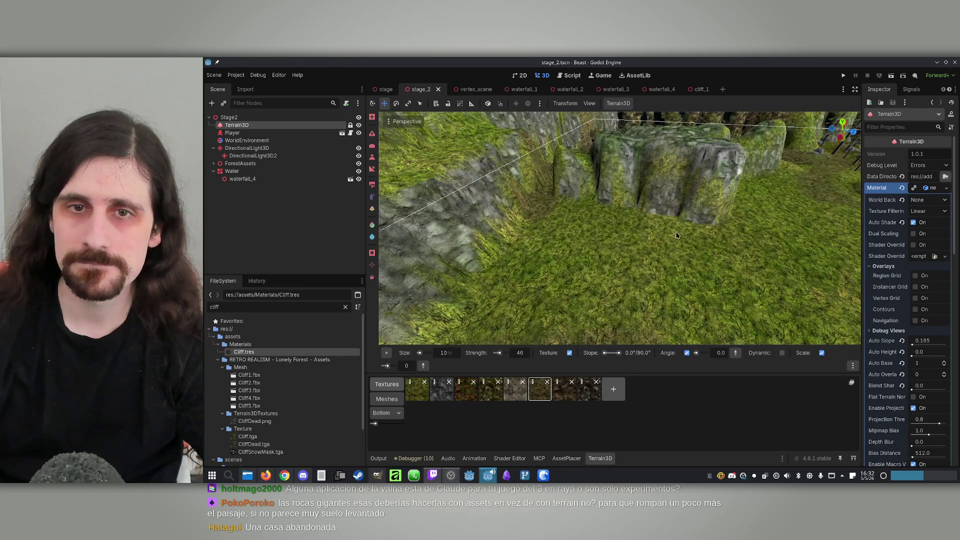
key(s)
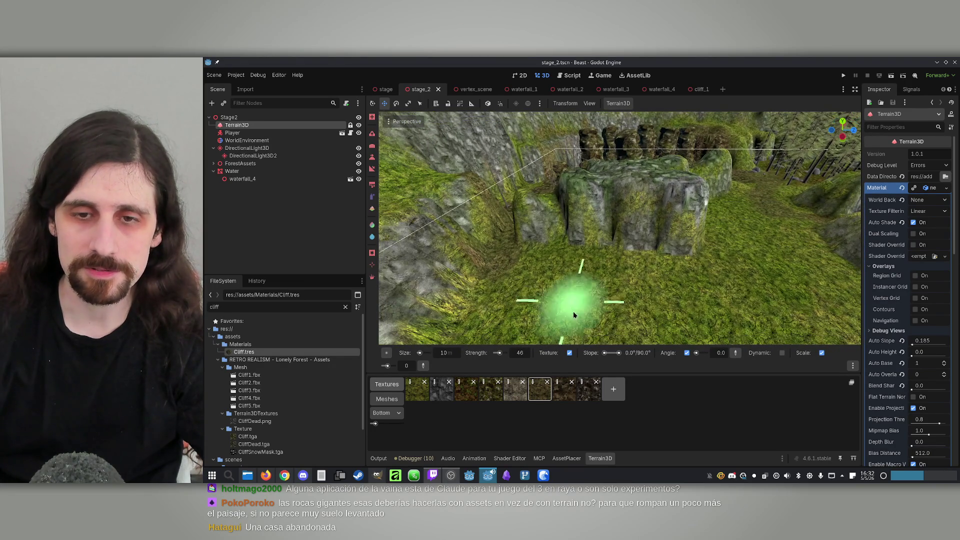
key(w)
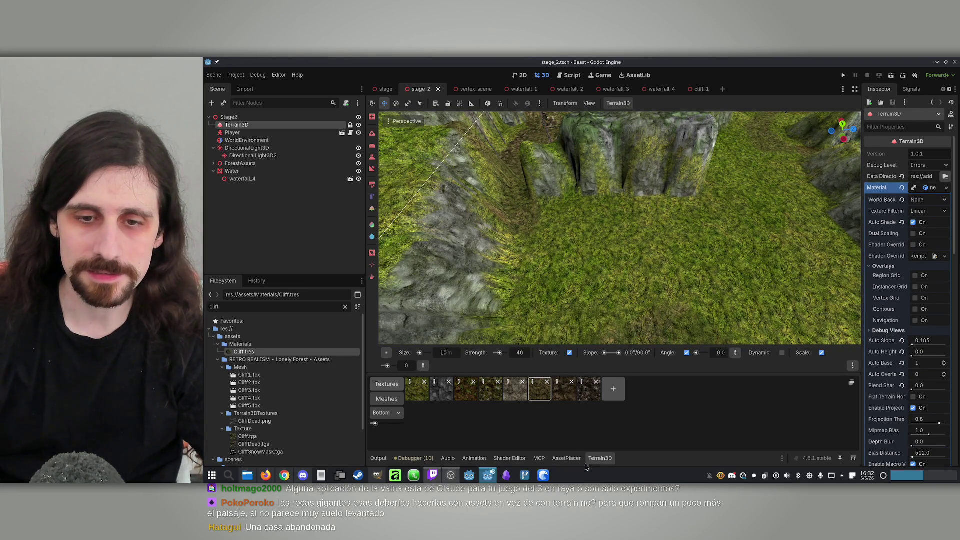
click(372, 135)
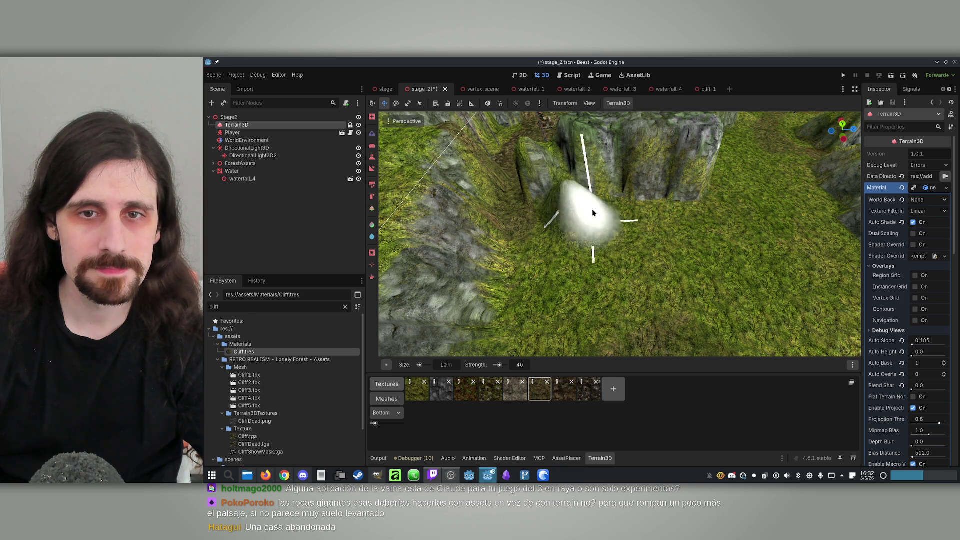
Build a taller mound on the grass beside the rock block, then try another terrain tool.
mouse_move(597, 226)
mouse_down()
mouse_move(621, 193)
mouse_move(622, 210)
mouse_up()
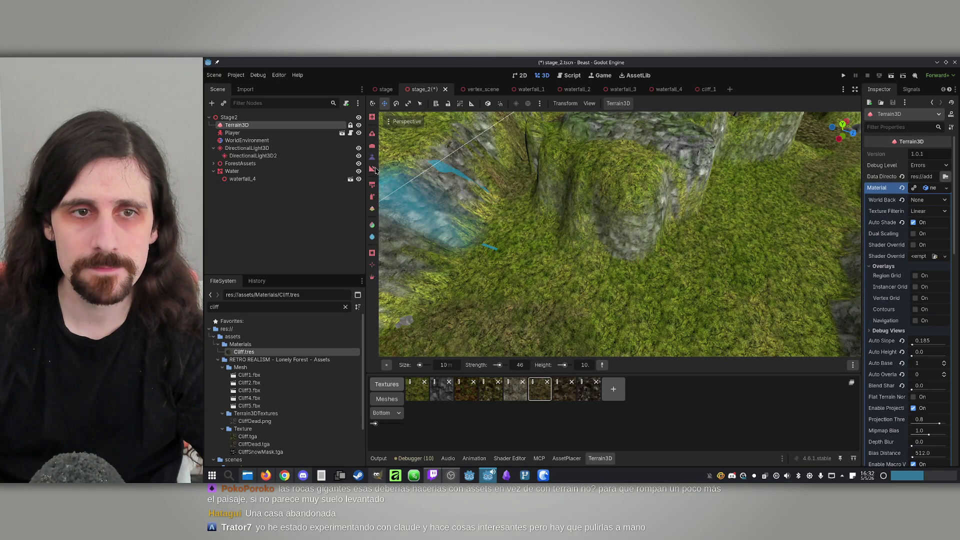
click(372, 168)
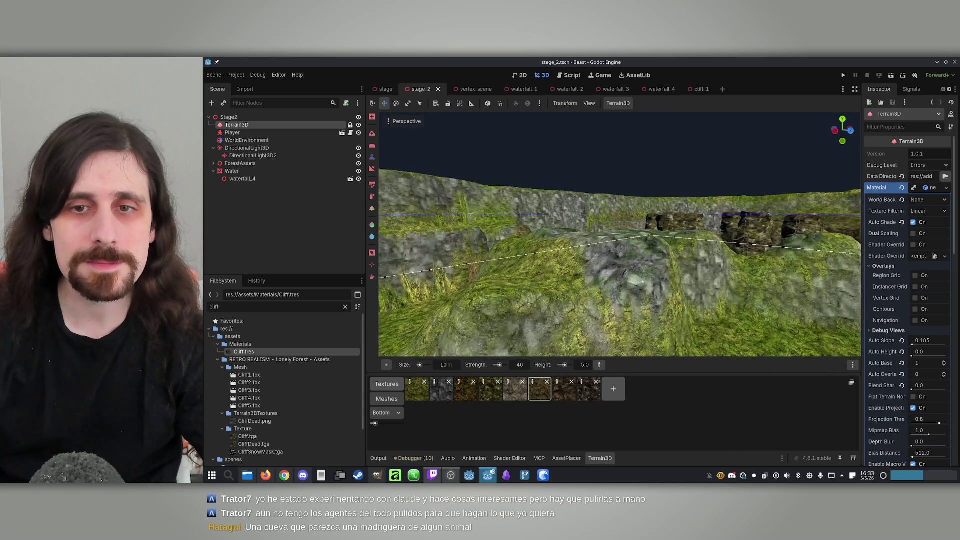
click(574, 459)
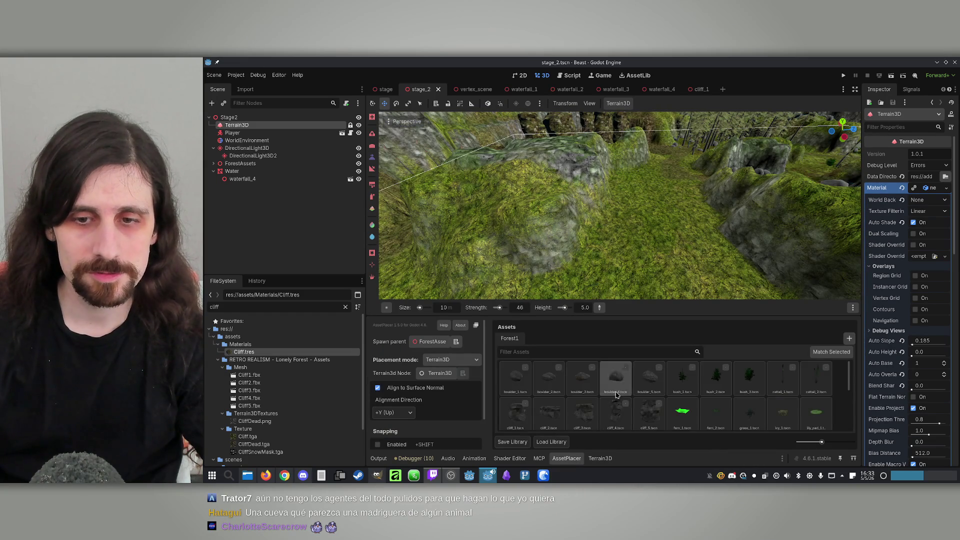
Pick cliff_5 in AssetPlacer, select the Terrain3D node, then return to AssetPlacer.
scroll(652, 386, up, 2)
click(649, 413)
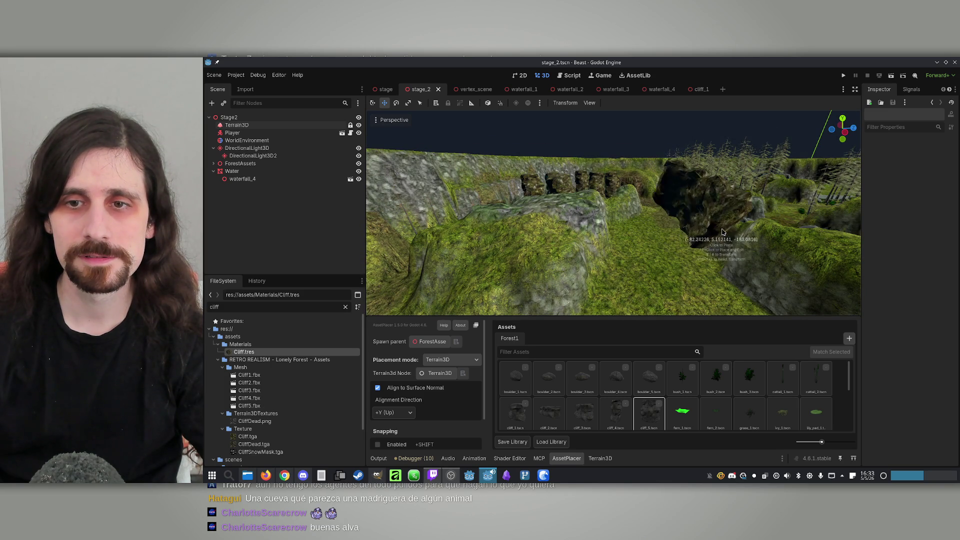
scroll(722, 237, down, 5)
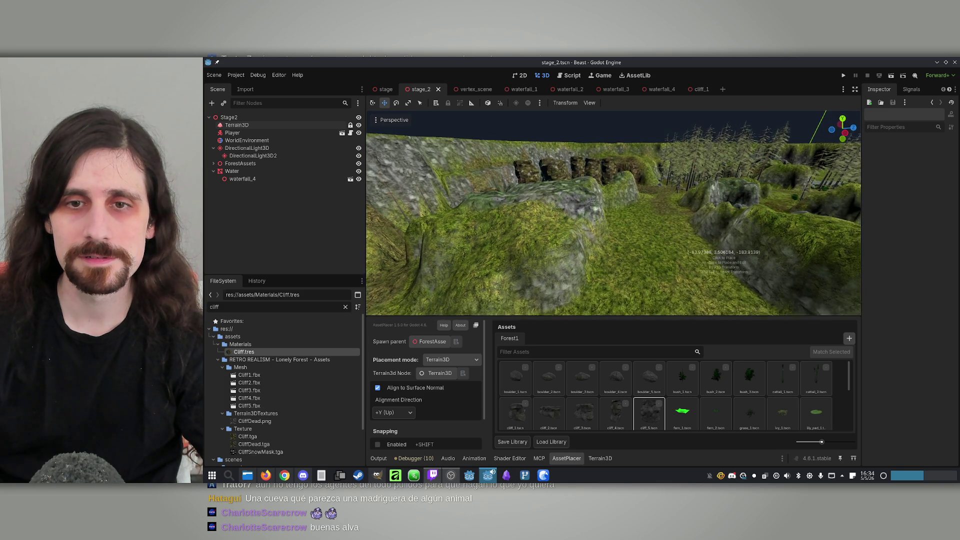
scroll(680, 244, up, 5)
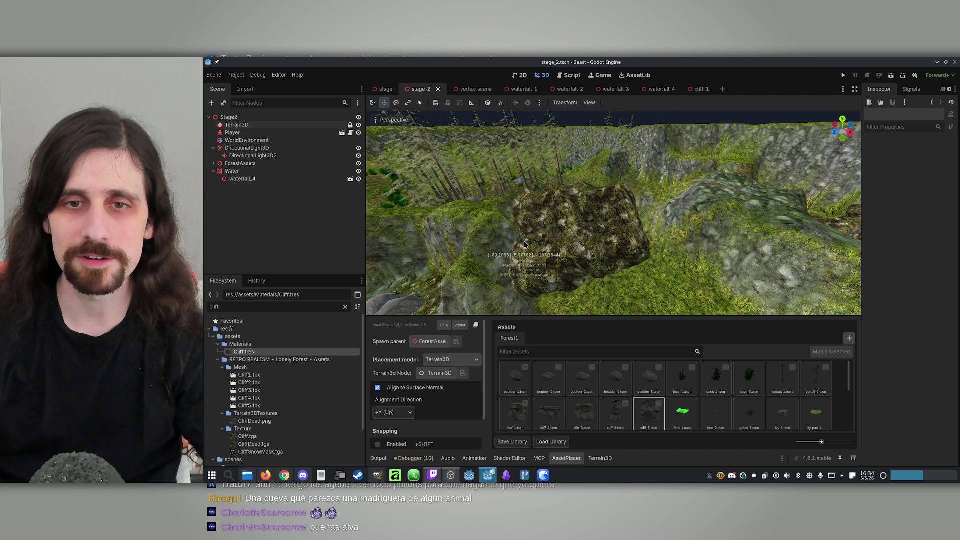
scroll(521, 237, down, 5)
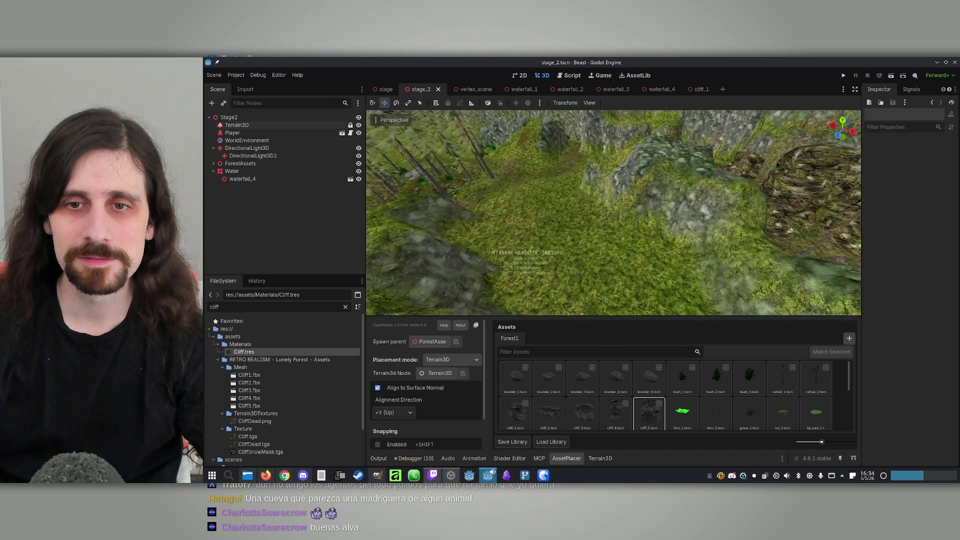
scroll(522, 237, up, 5)
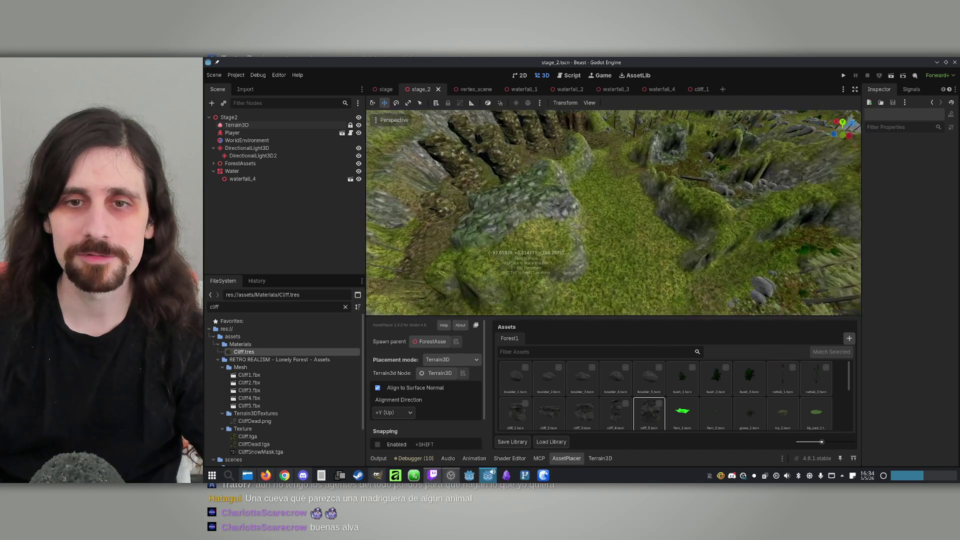
scroll(521, 237, down, 3)
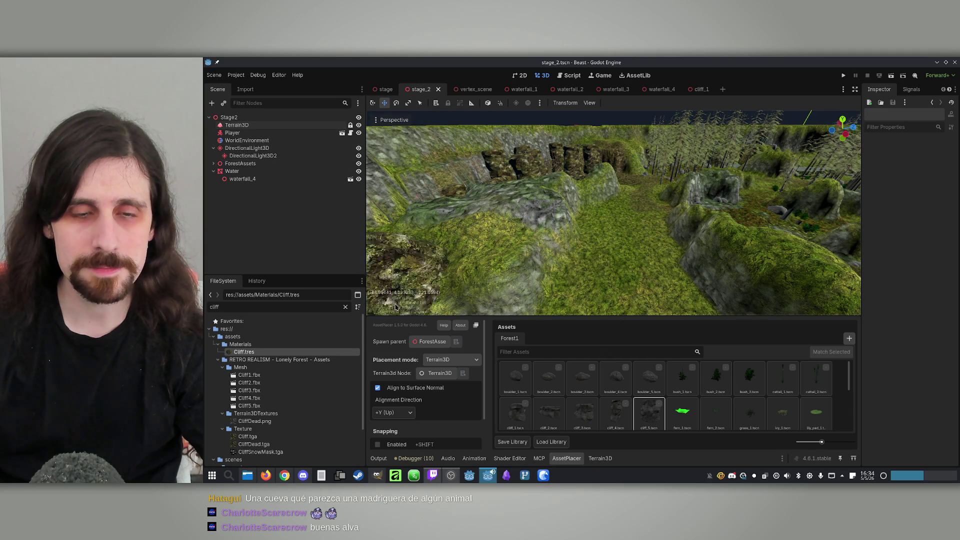
click(251, 128)
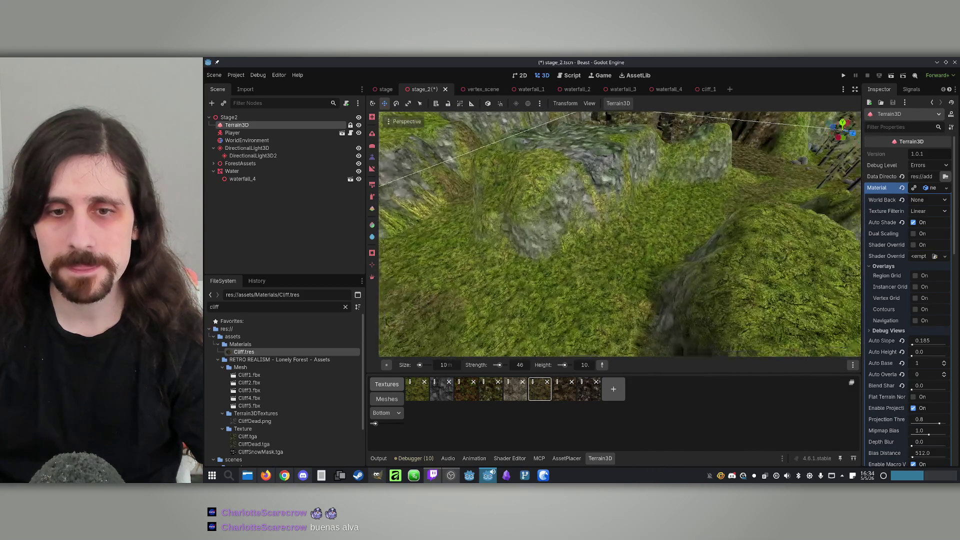
click(564, 457)
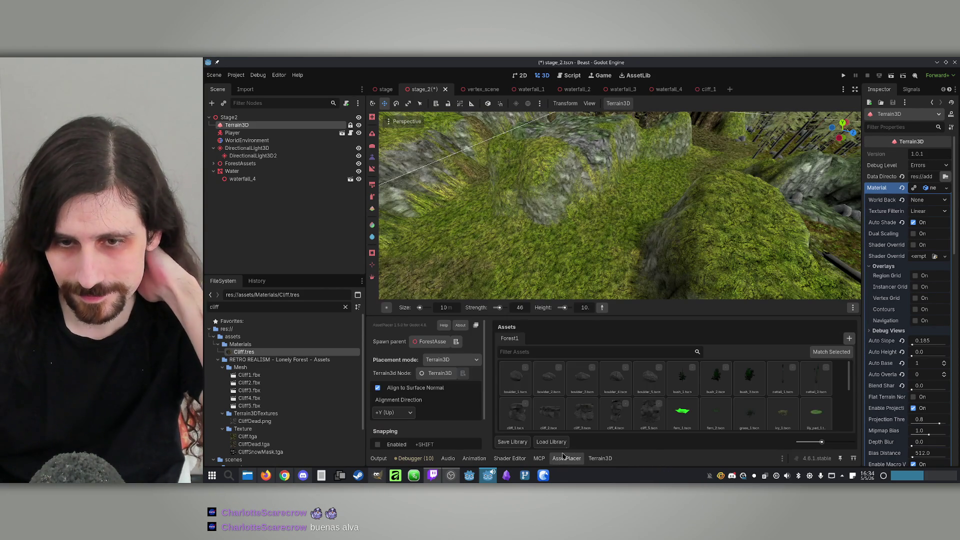
Place a cliff_5 rock on the terrain and select it.
click(649, 413)
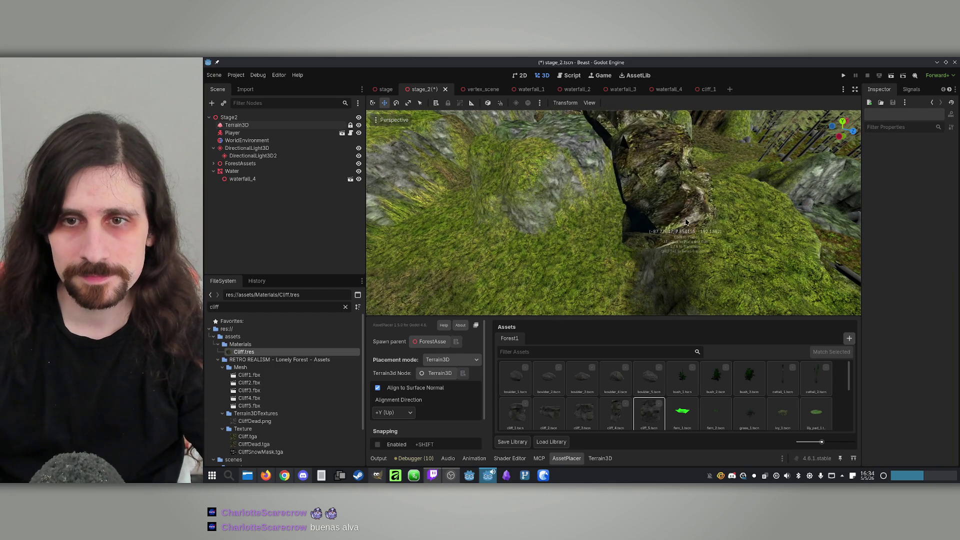
click(615, 225)
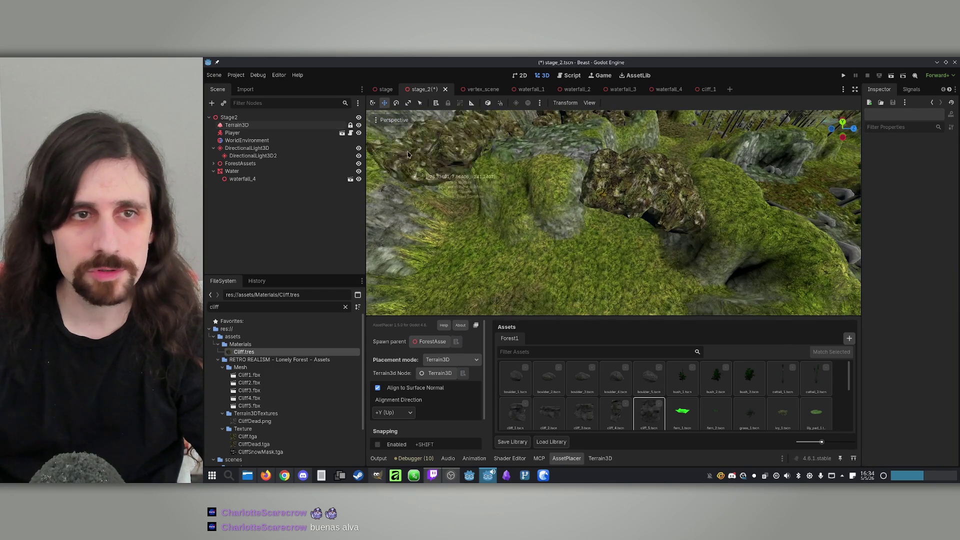
click(372, 104)
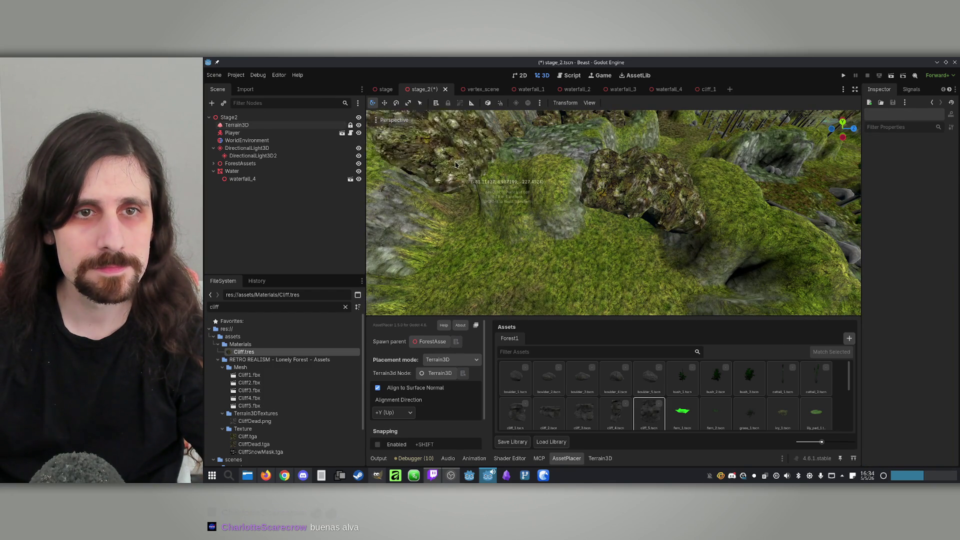
click(643, 194)
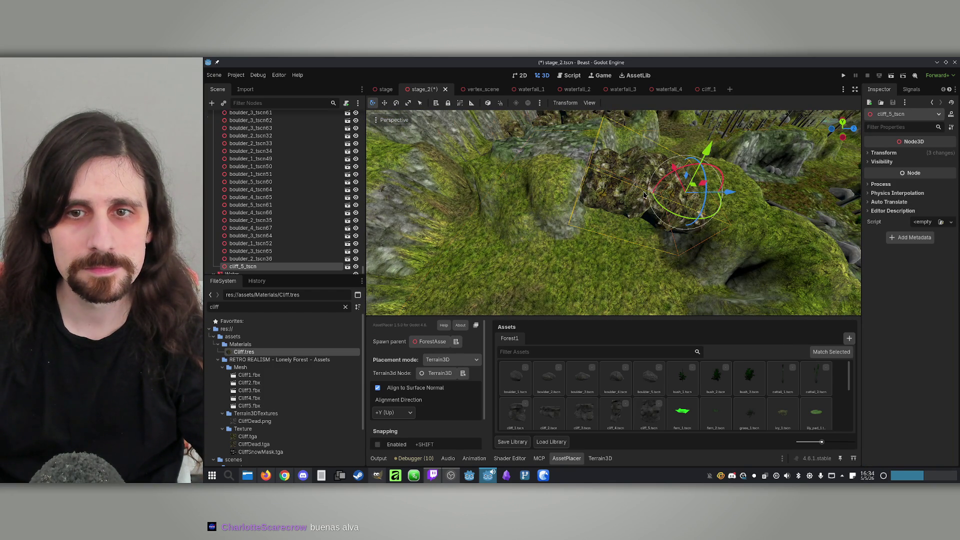
Move the cliff_5 rock into position with the Move tool.
mouse_move(642, 181)
mouse_down()
mouse_move(600, 200)
mouse_move(585, 190)
mouse_move(644, 161)
mouse_up()
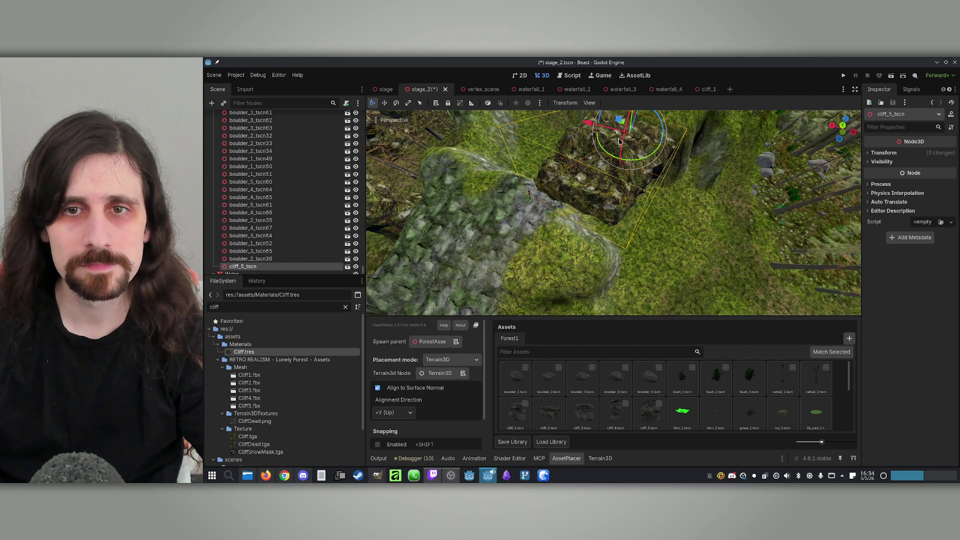
mouse_move(613, 163)
mouse_down()
mouse_move(564, 197)
mouse_move(494, 156)
mouse_up()
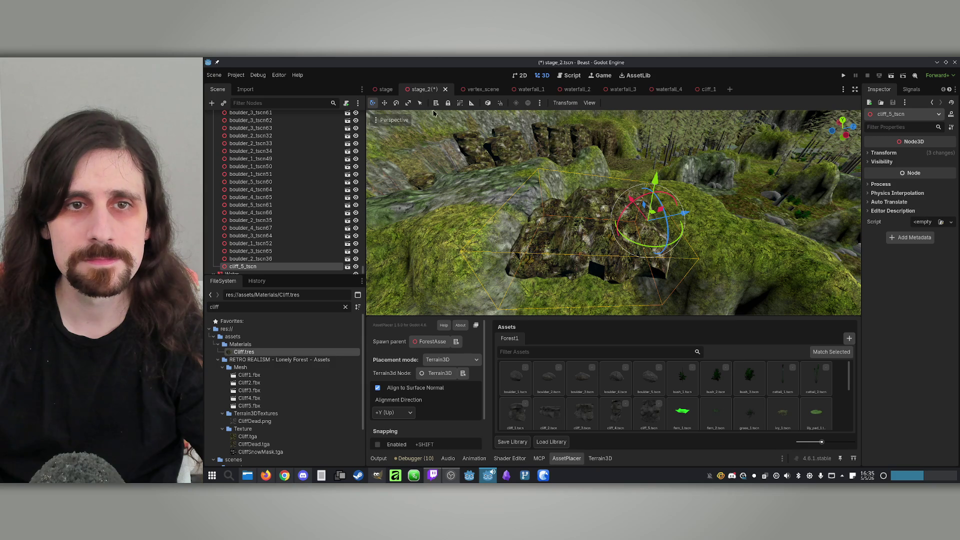
click(385, 102)
drag(500, 200, 550, 180)
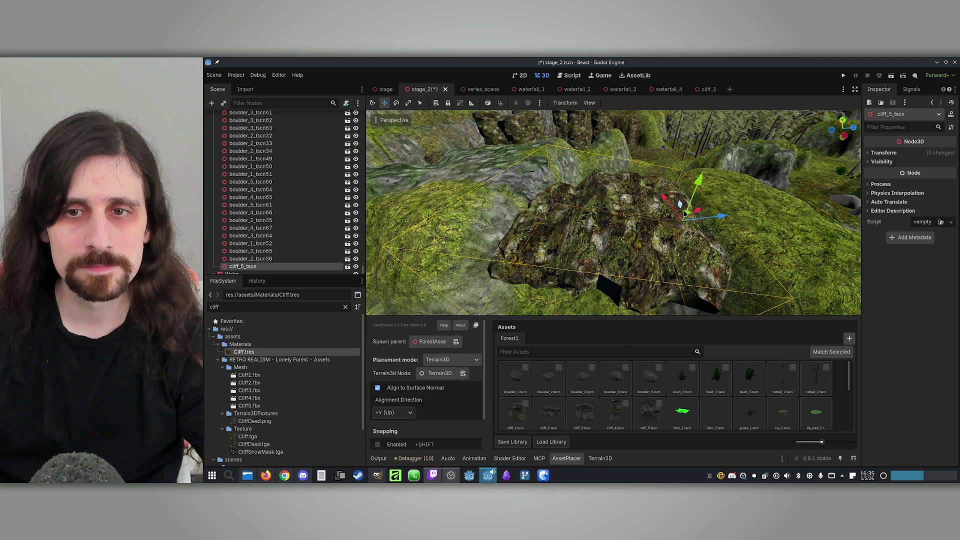
drag(705, 216, 565, 209)
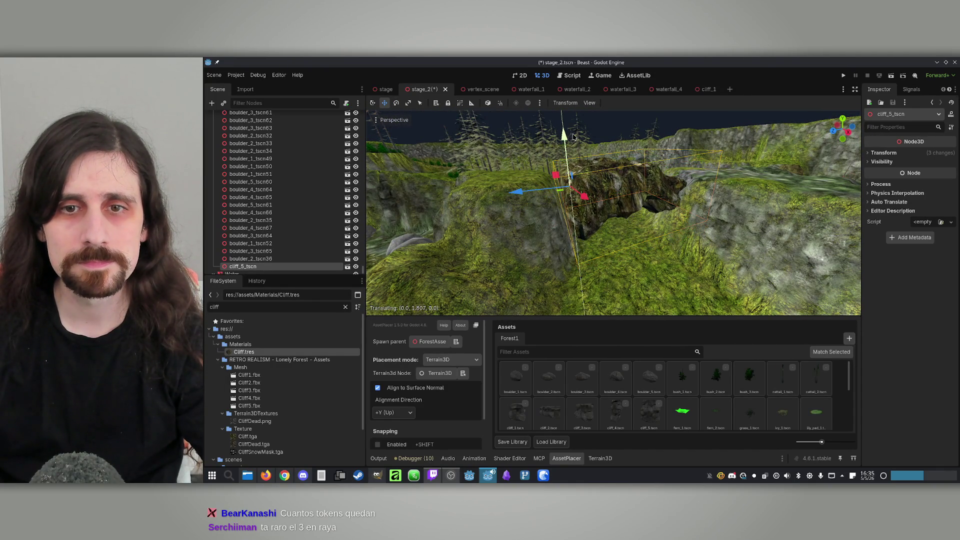
Duplicate the cliff rock and move the copy, cliff_5_tscn2, onto a nearby mound.
key(f)
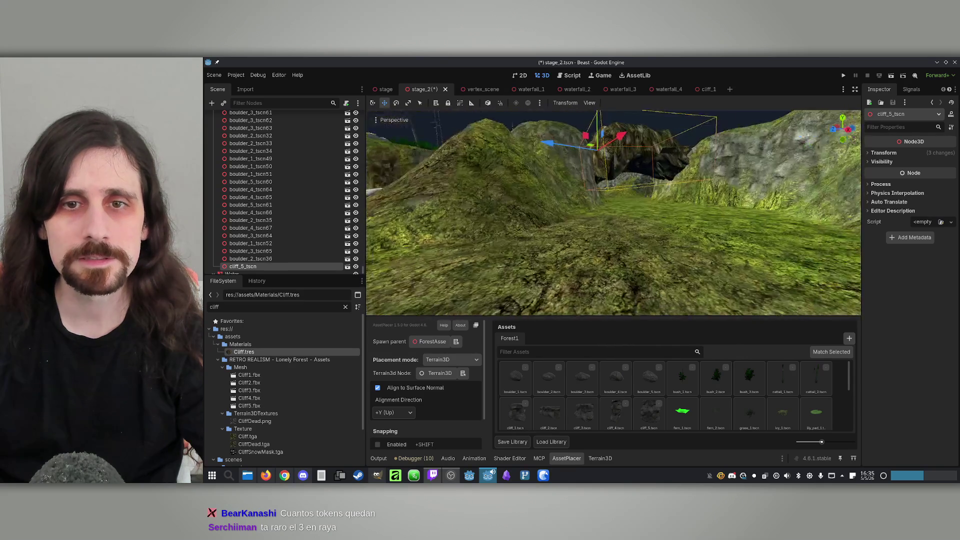
key(w)
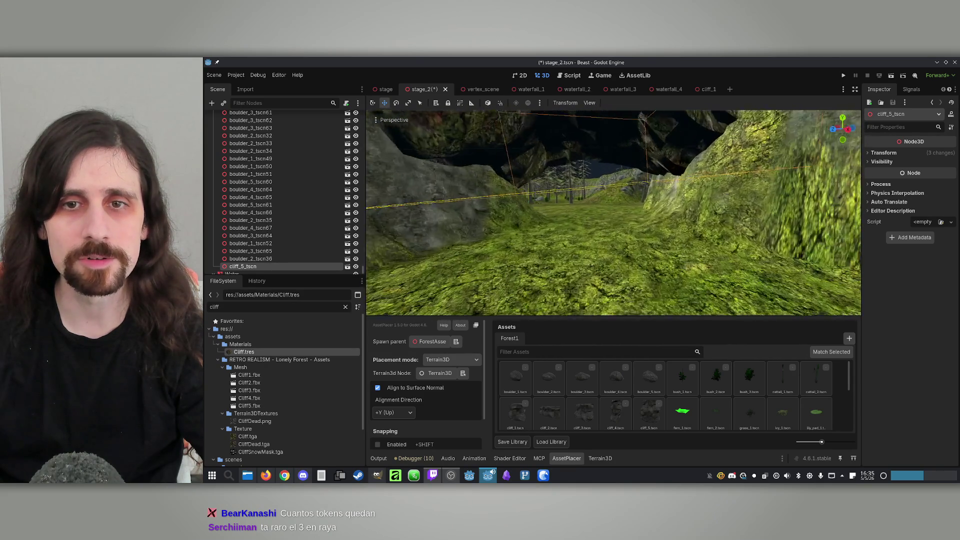
key(f)
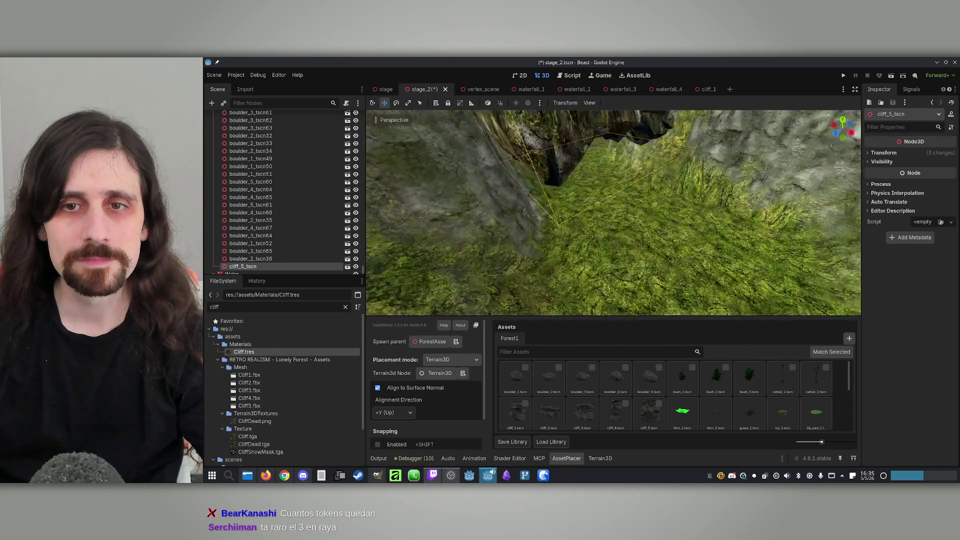
key(d)
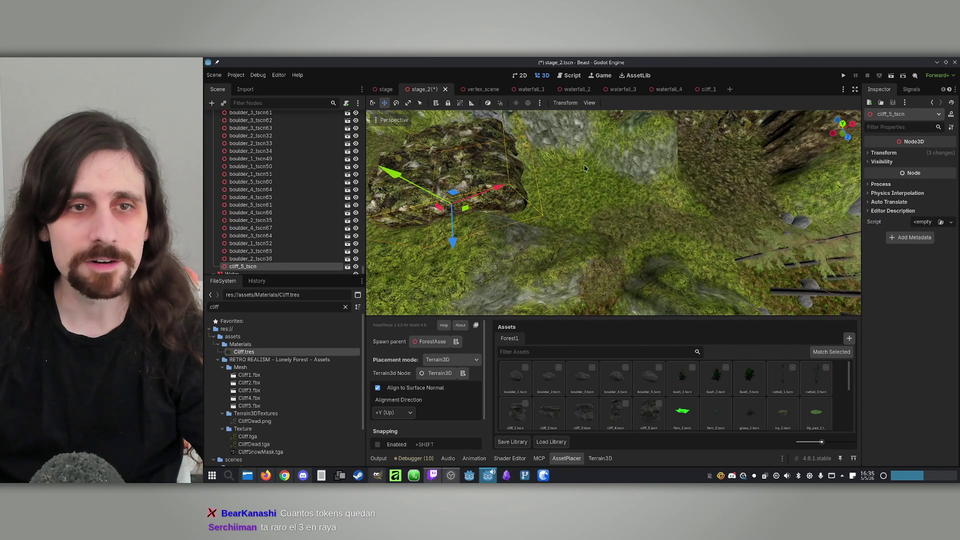
click(280, 265)
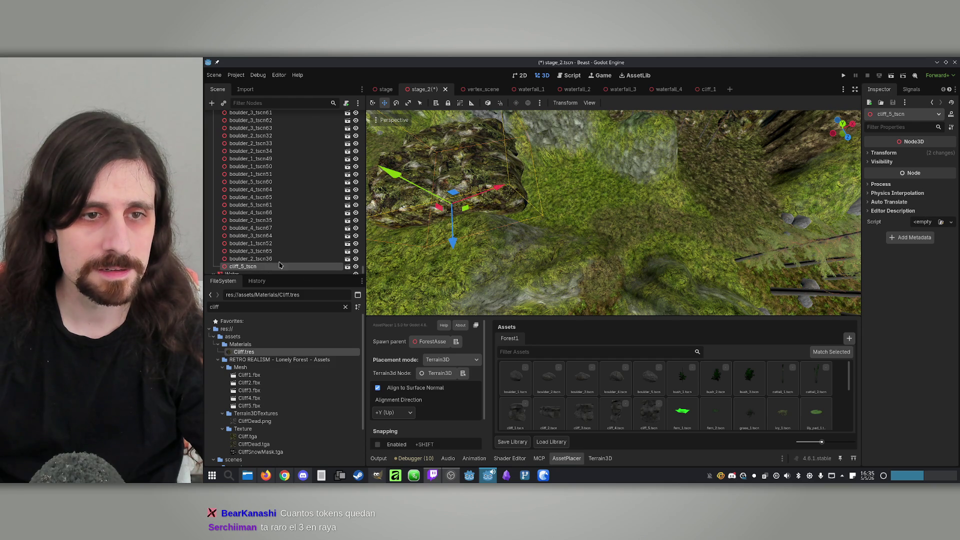
key(ctrl+z)
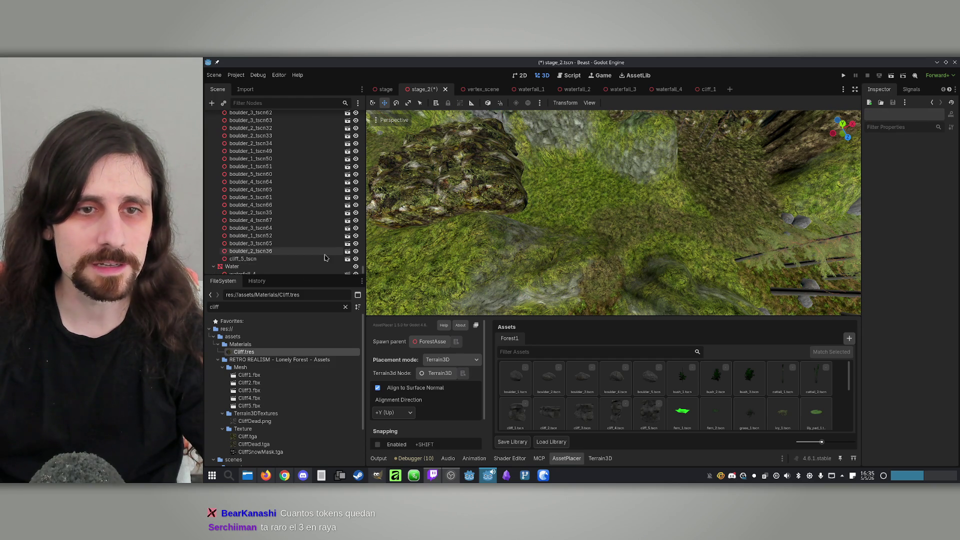
key(a)
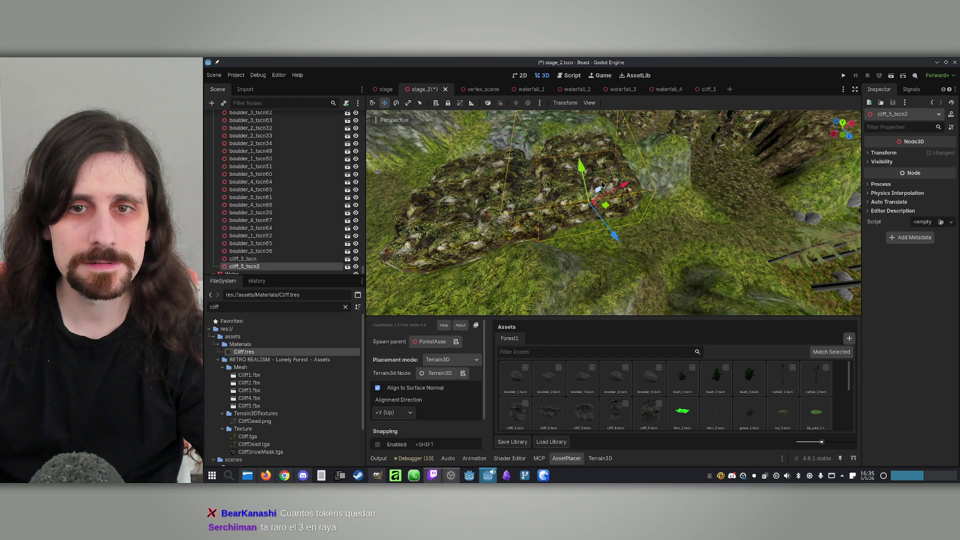
drag(620, 245, 620, 245)
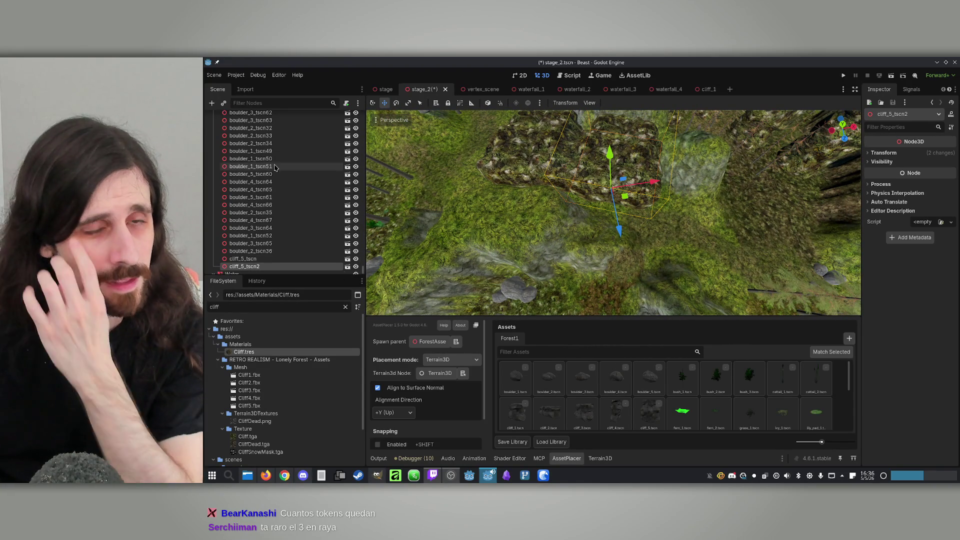
scroll(320, 178, up, 10)
scroll(320, 179, up, 10)
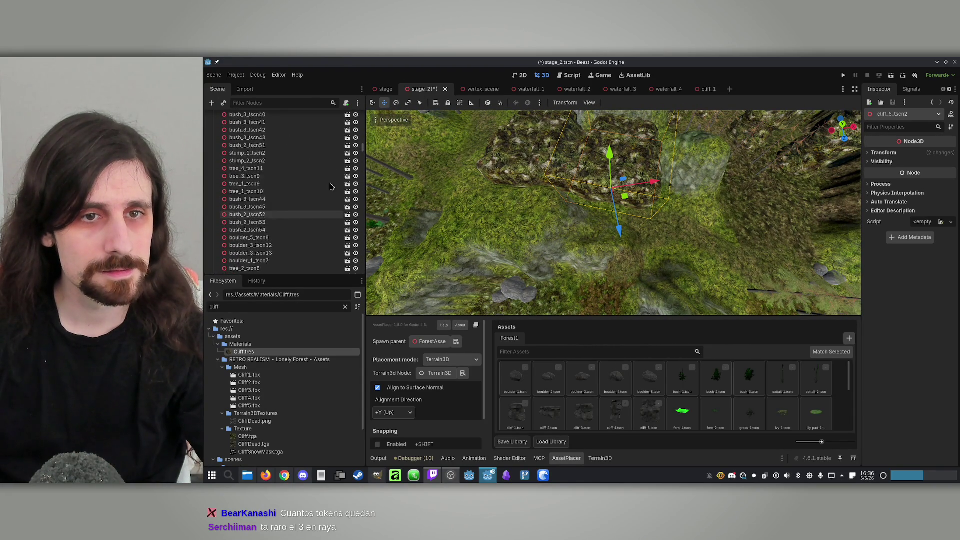
Collapse ForestAssets and select the Terrain3D node in the Scene tree.
click(214, 164)
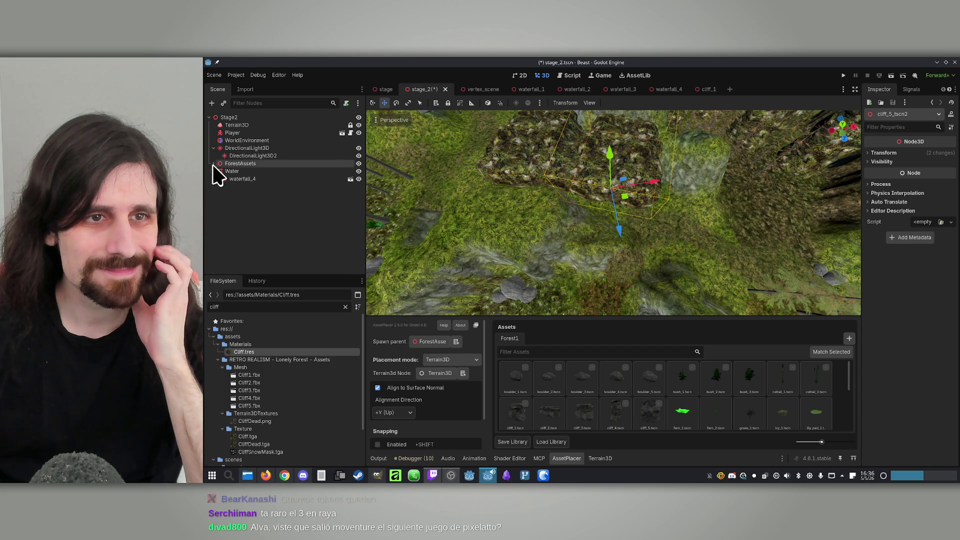
click(254, 131)
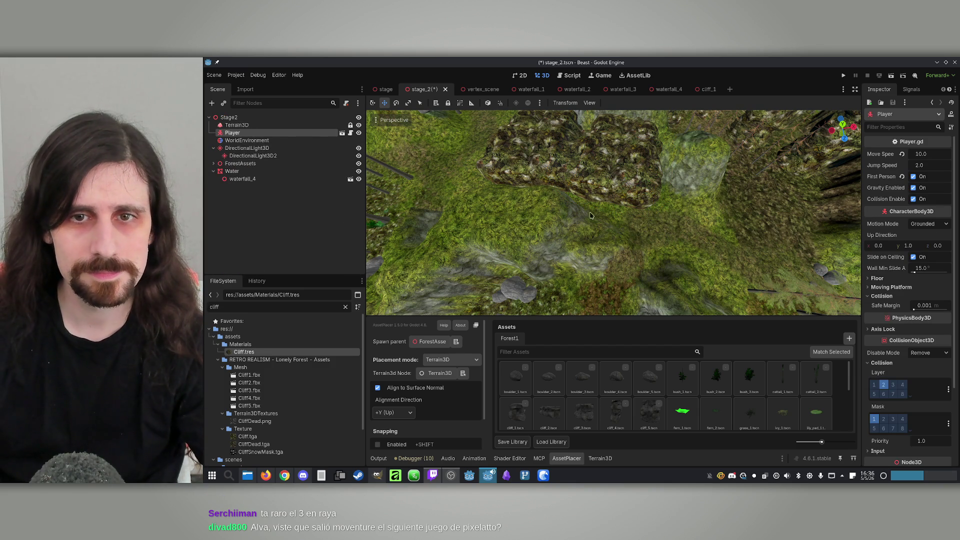
click(258, 126)
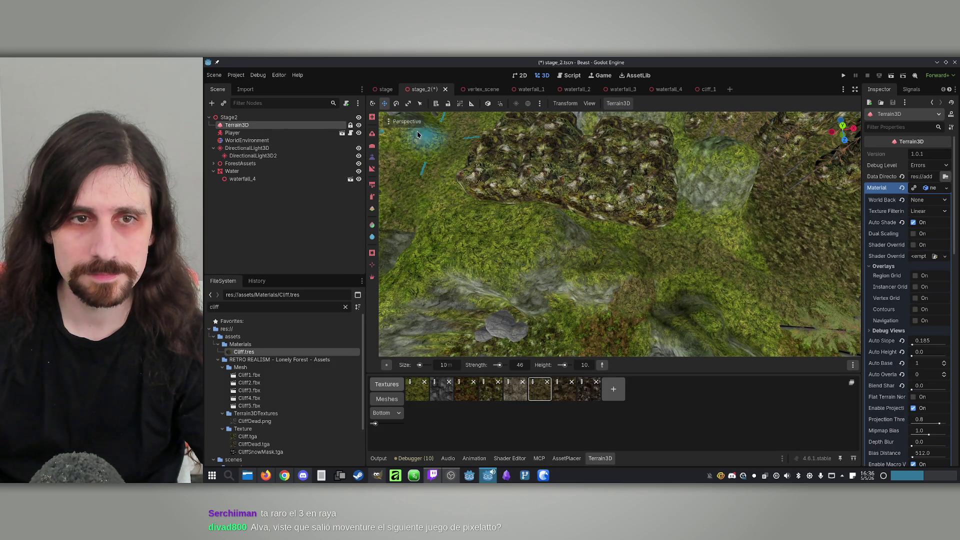
mouse_move(378, 170)
mouse_down()
mouse_move(576, 209)
mouse_move(555, 149)
mouse_up()
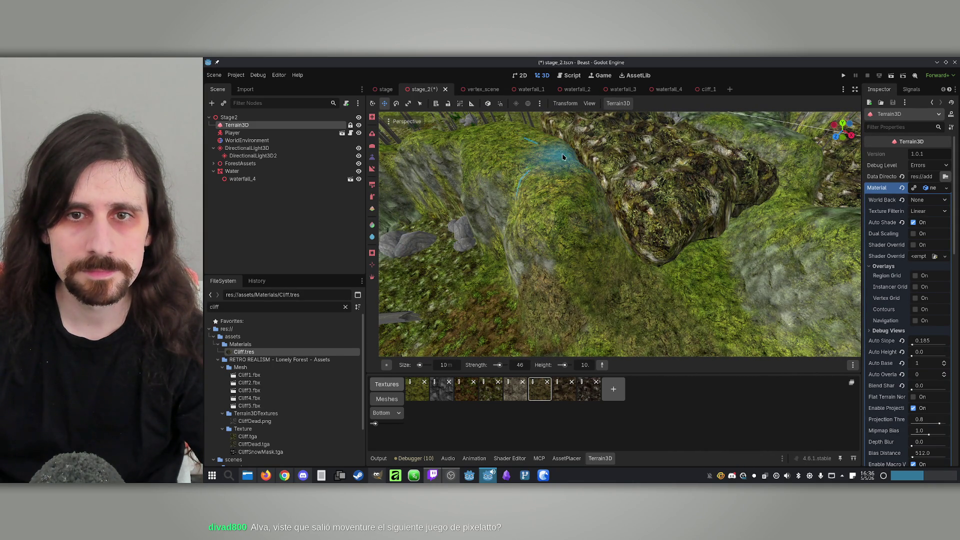
mouse_move(572, 174)
mouse_down()
mouse_move(595, 210)
mouse_move(624, 223)
mouse_up()
drag(592, 346, 592, 346)
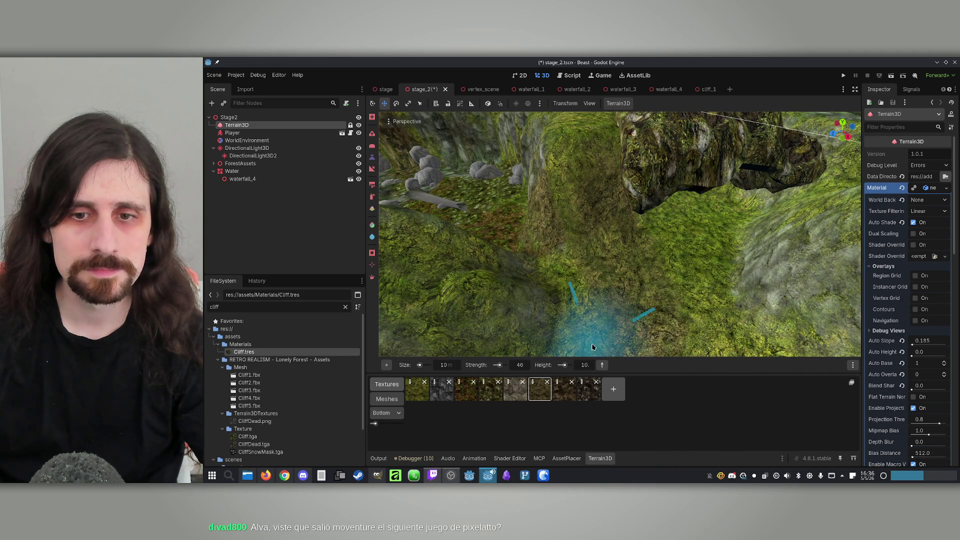
Set the Terrain3D brush height to 0.
click(586, 365)
text(0)
key(Return)
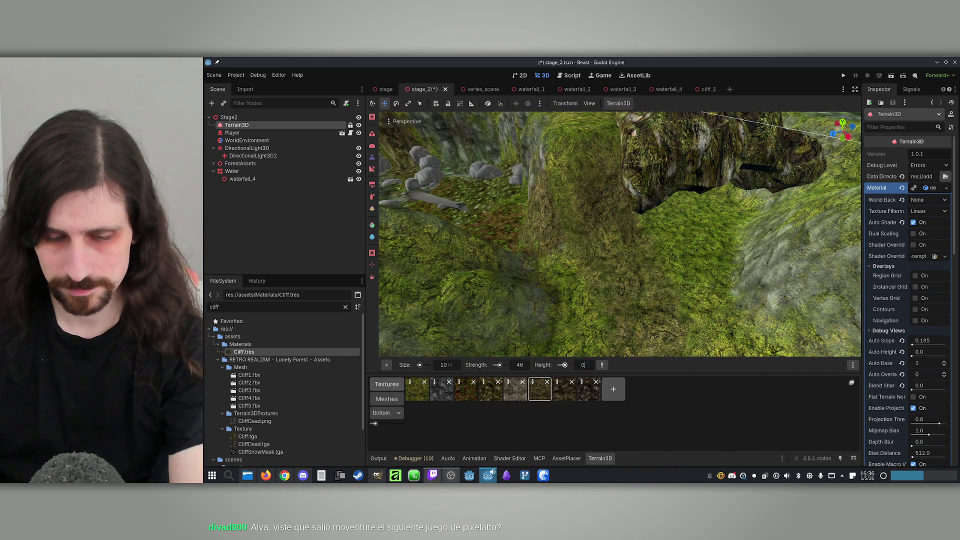
Set the brush size to 5 m and adjust the height to 10, then 5.
text(5)
key(Return)
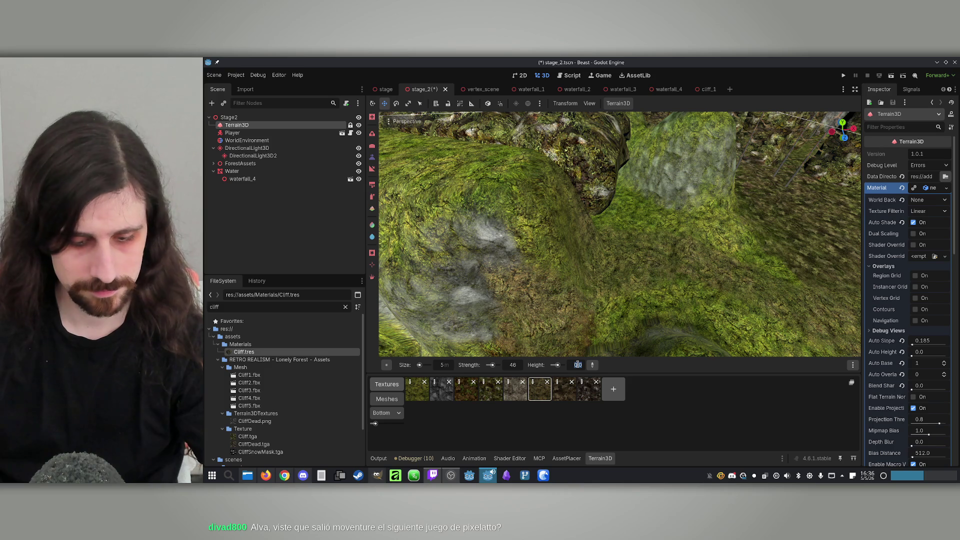
text(10)
key(Return)
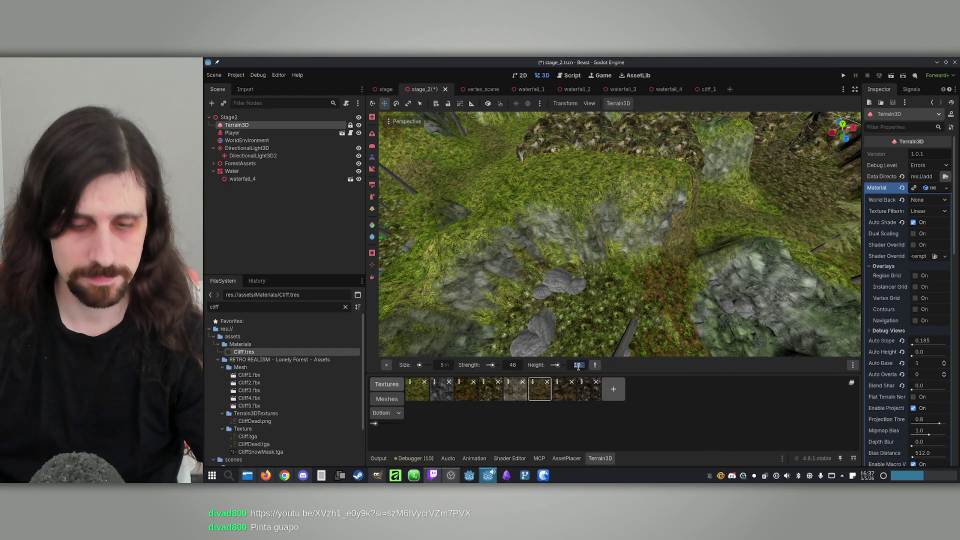
text(5)
key(Return)
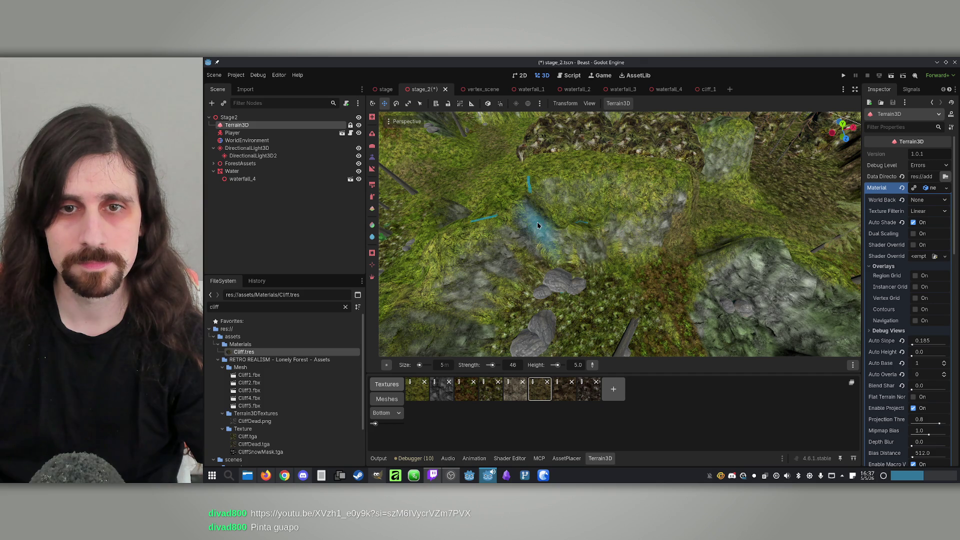
Choose the dark rocky texture for painting while viewing the mossy mound.
scroll(581, 232, up, 5)
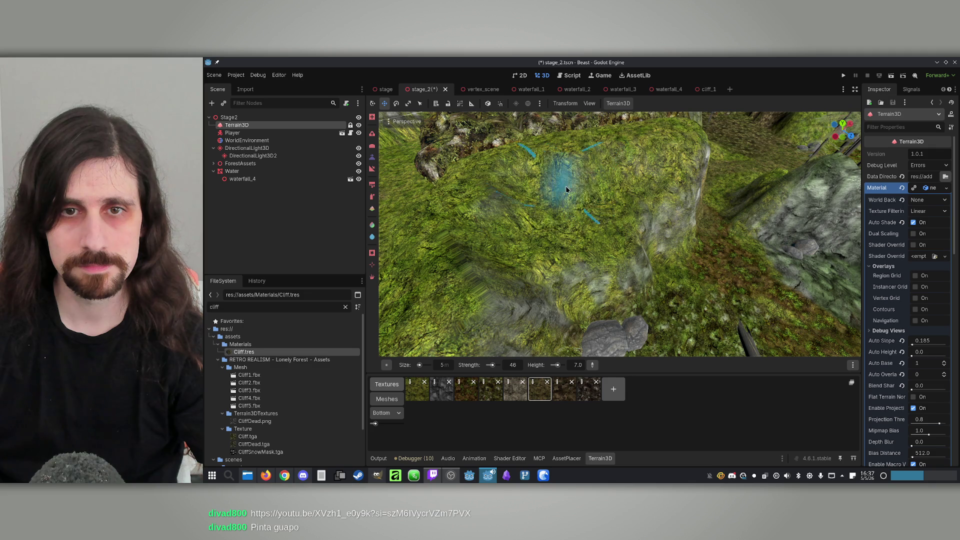
mouse_move(517, 235)
mouse_down()
mouse_move(589, 190)
mouse_move(388, 166)
mouse_up()
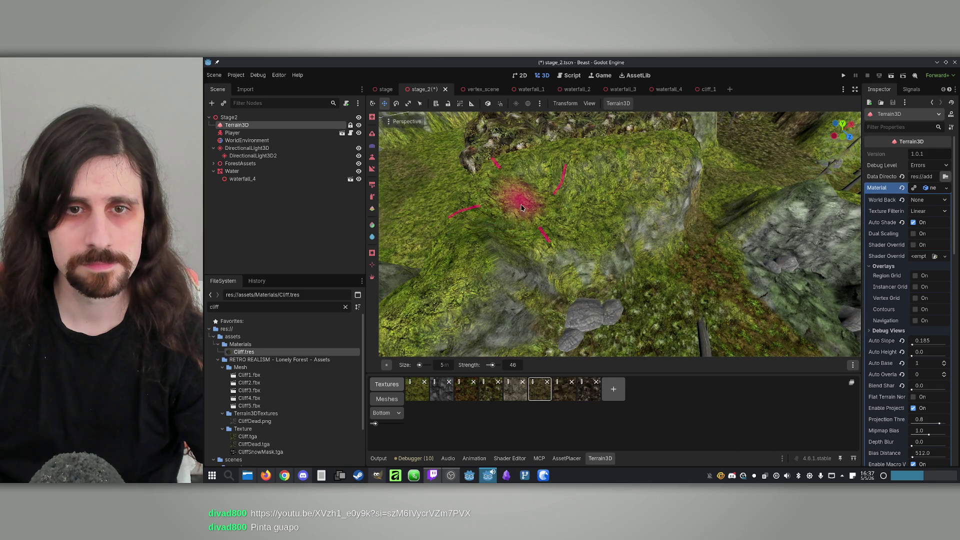
mouse_move(614, 180)
mouse_down()
mouse_move(685, 193)
mouse_move(493, 193)
mouse_move(651, 226)
mouse_up()
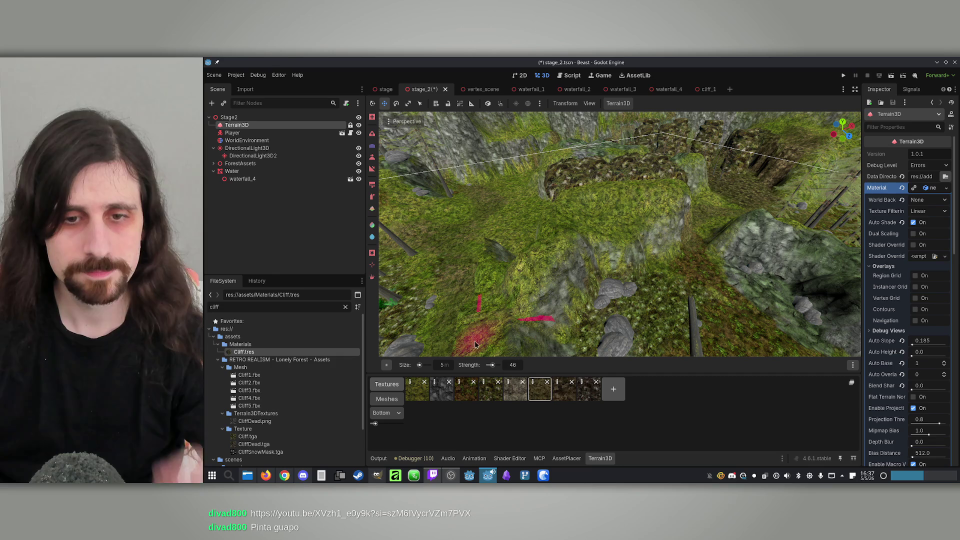
click(589, 393)
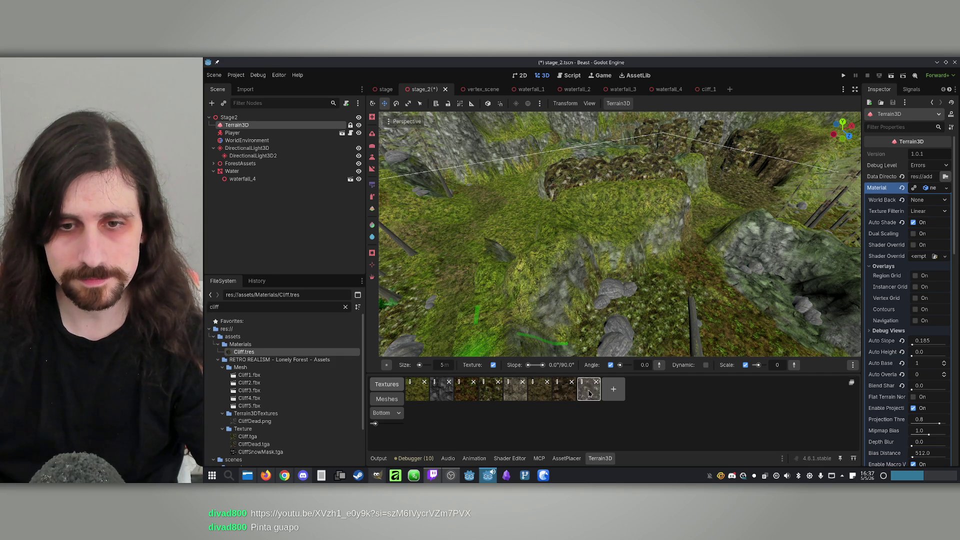
Paint the rocky texture over the mounds with a 10 m paint brush.
drag(595, 198, 579, 325)
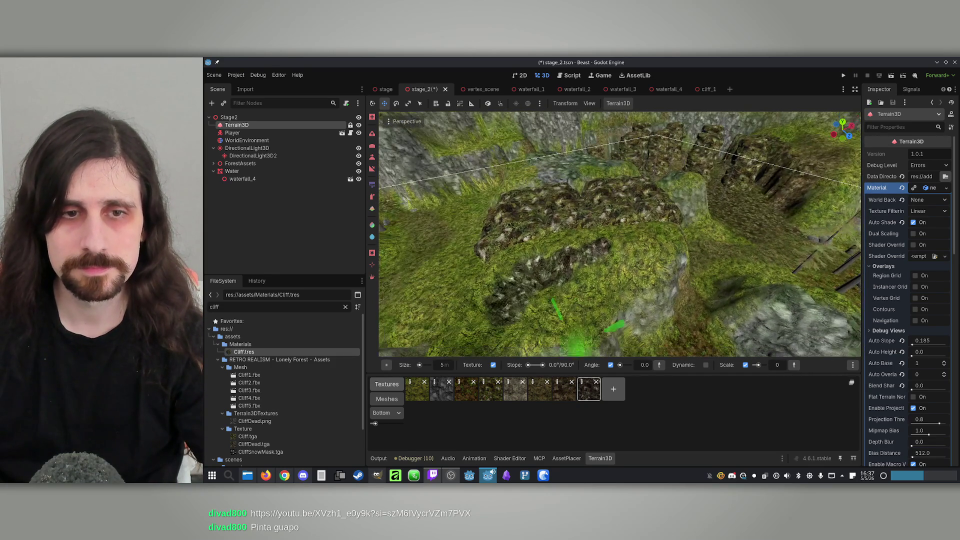
click(372, 209)
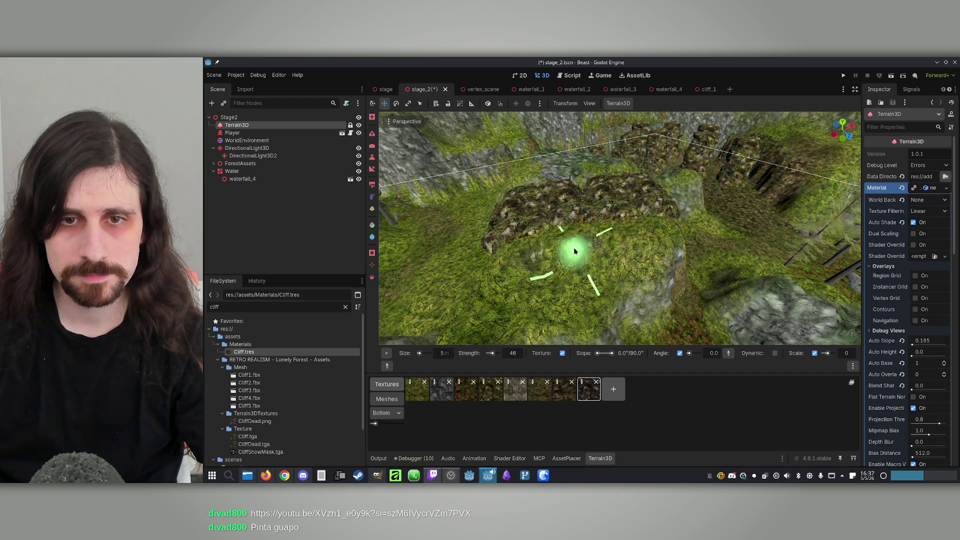
click(442, 352)
text(0)
key(Return)
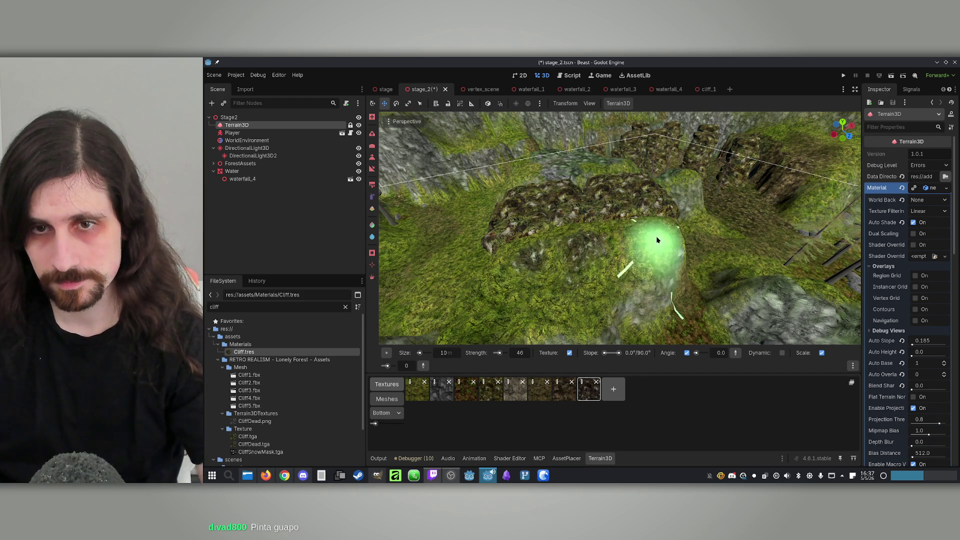
mouse_move(558, 232)
mouse_down()
mouse_move(526, 292)
mouse_move(621, 271)
mouse_move(600, 231)
mouse_move(521, 279)
mouse_move(609, 286)
mouse_move(555, 248)
mouse_move(535, 255)
mouse_move(568, 329)
mouse_up()
Paint moss across the cliff, its grey top and the canyon ground.
click(491, 393)
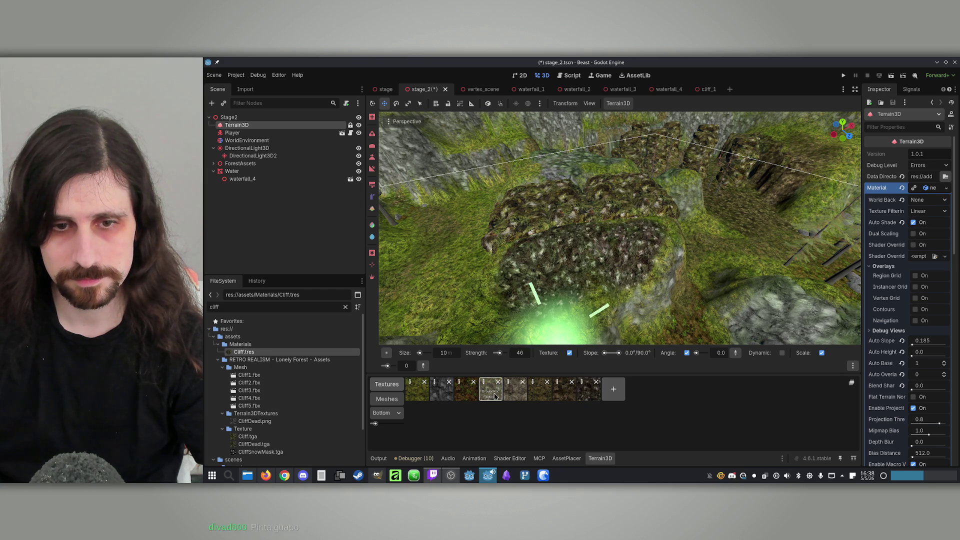
mouse_move(553, 259)
mouse_down()
mouse_move(525, 253)
mouse_move(643, 225)
mouse_move(610, 268)
mouse_move(529, 309)
mouse_move(682, 232)
mouse_move(583, 253)
mouse_up()
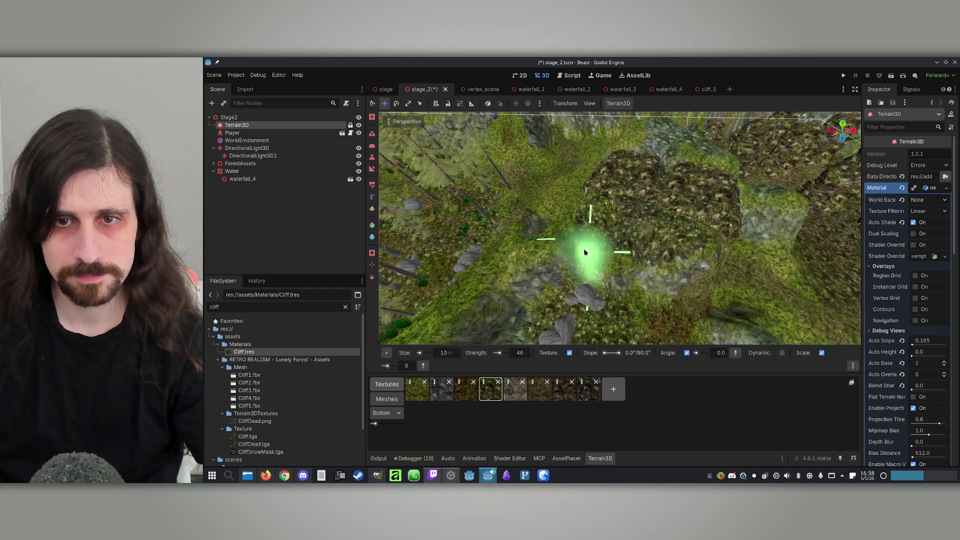
mouse_move(646, 223)
mouse_down()
mouse_move(621, 300)
mouse_move(635, 189)
mouse_move(647, 191)
mouse_up()
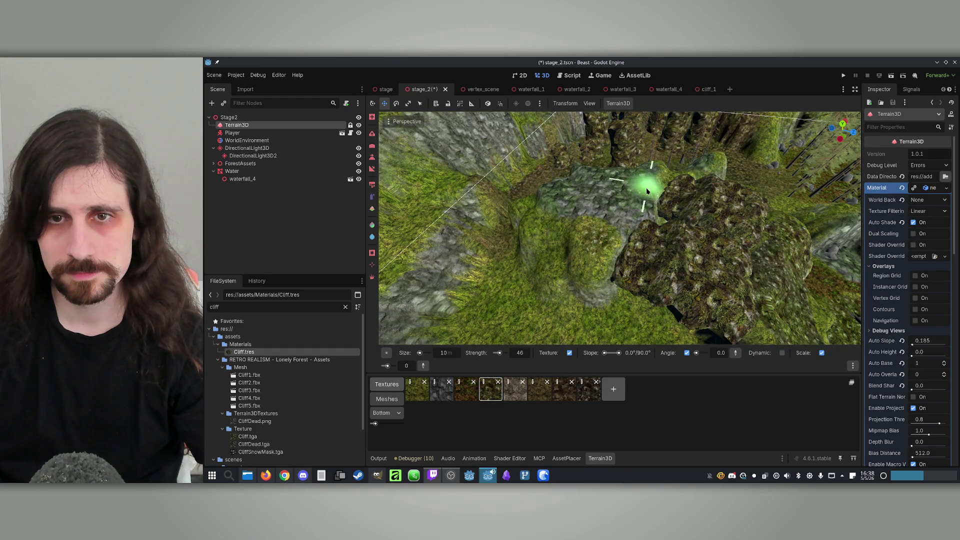
mouse_move(615, 222)
mouse_down()
mouse_move(643, 172)
mouse_move(568, 220)
mouse_move(538, 228)
mouse_move(604, 254)
mouse_move(603, 272)
mouse_move(629, 210)
mouse_up()
key(w)
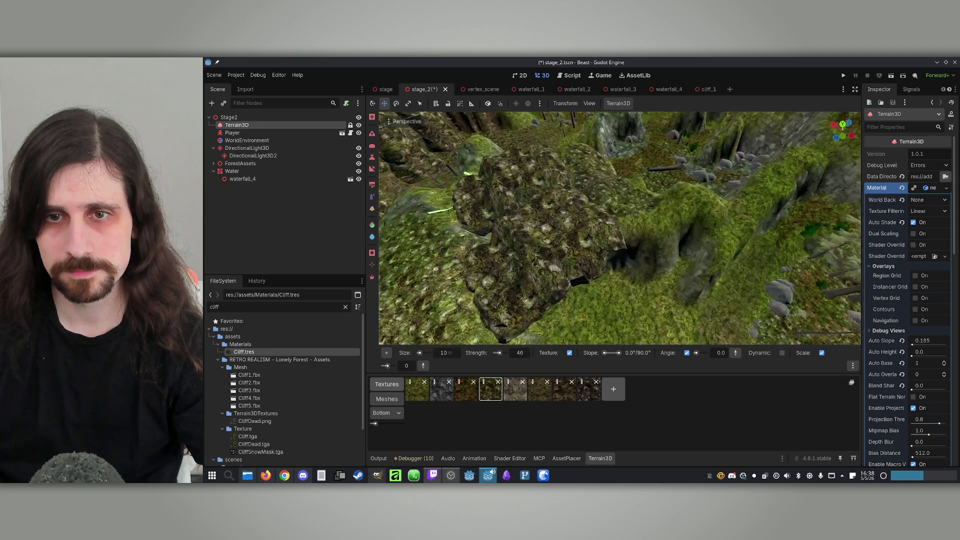
key(w)
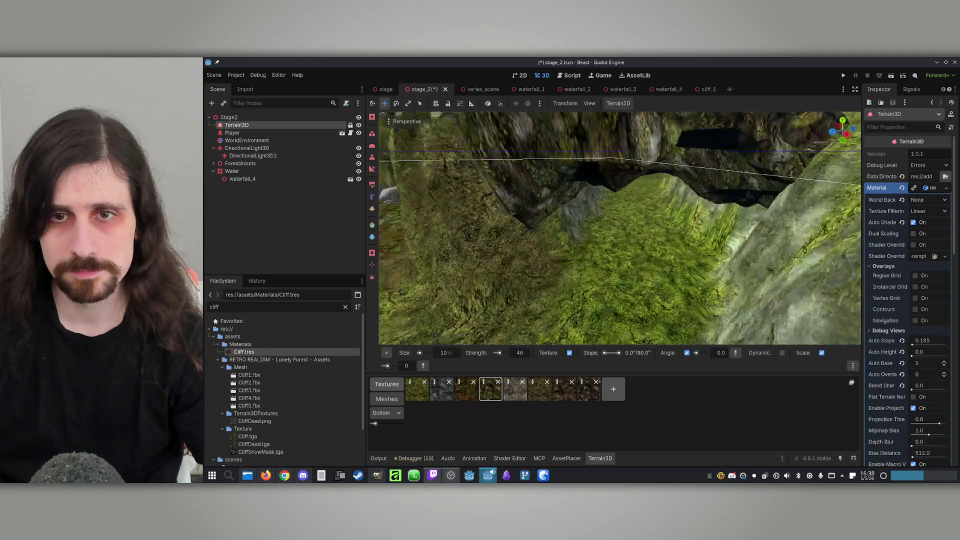
mouse_move(602, 214)
mouse_down()
mouse_move(580, 280)
mouse_move(604, 199)
mouse_move(639, 229)
mouse_move(620, 223)
mouse_up()
Fly down the canyon path under the rock overhang and reselect texture painting.
key(w)
key(w)
key(w)
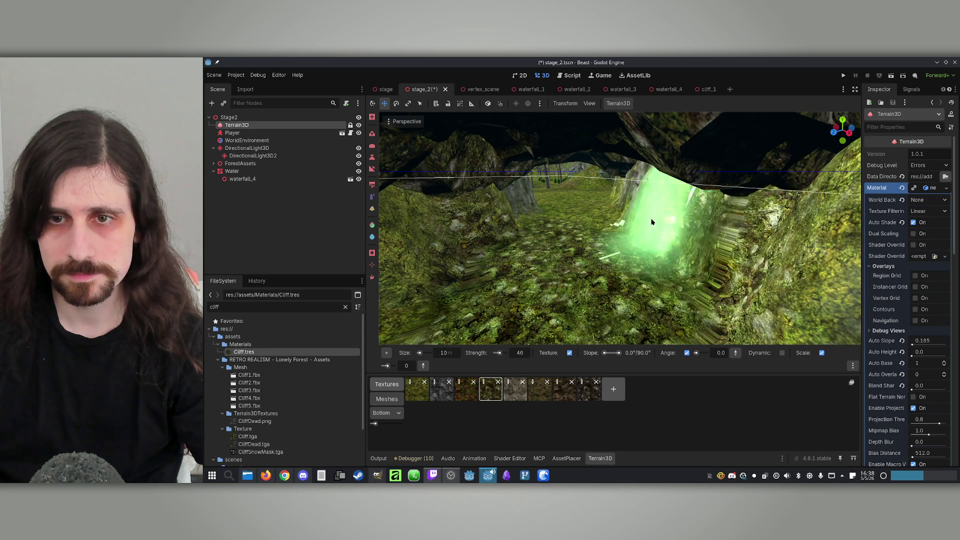
key(w)
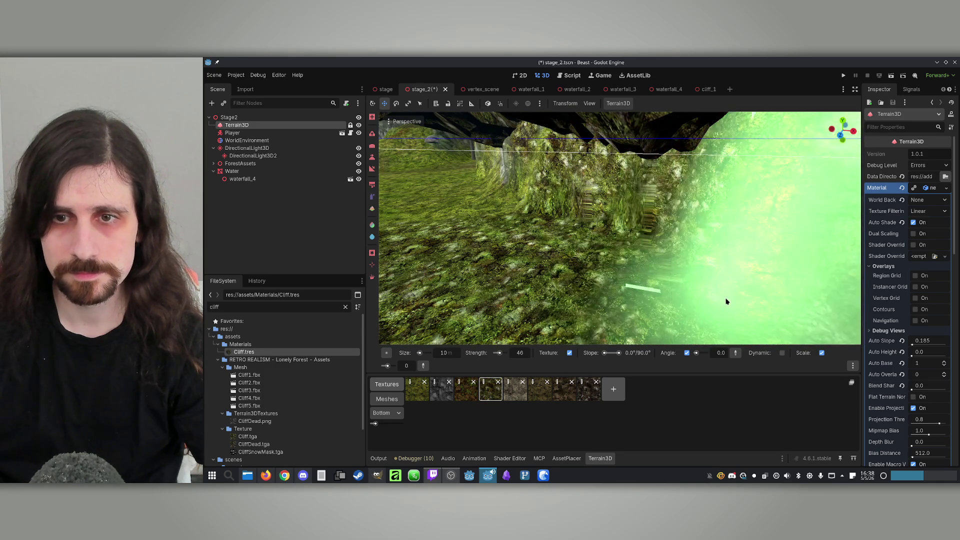
key(w)
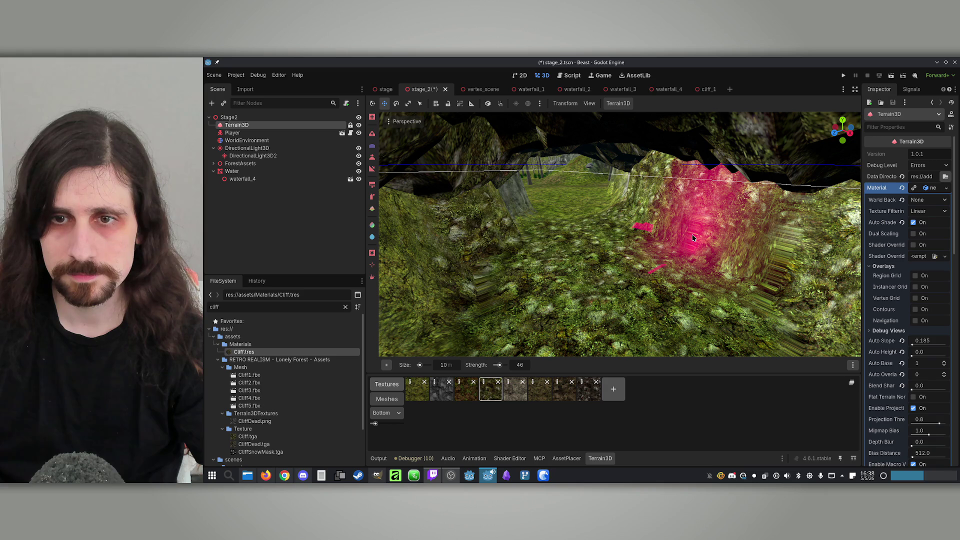
key(w)
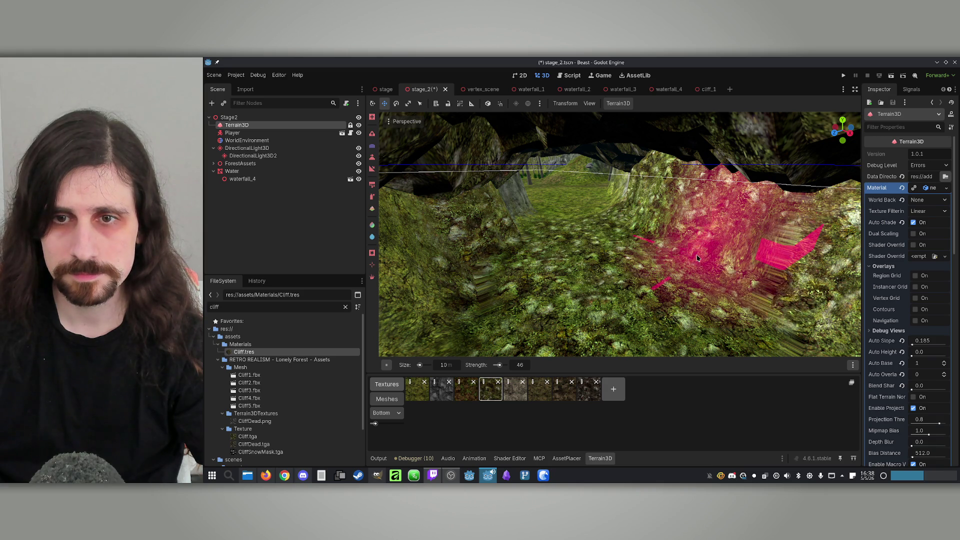
key(w)
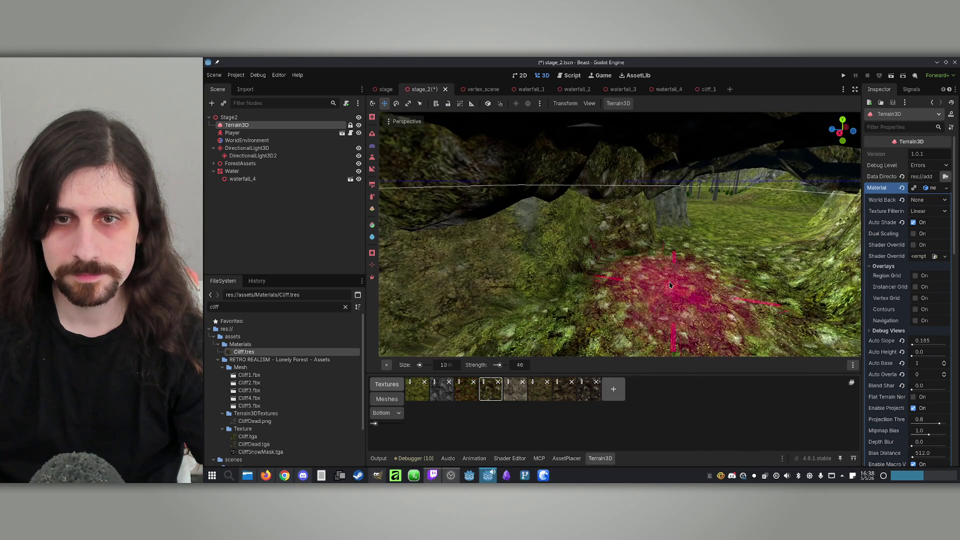
key(w)
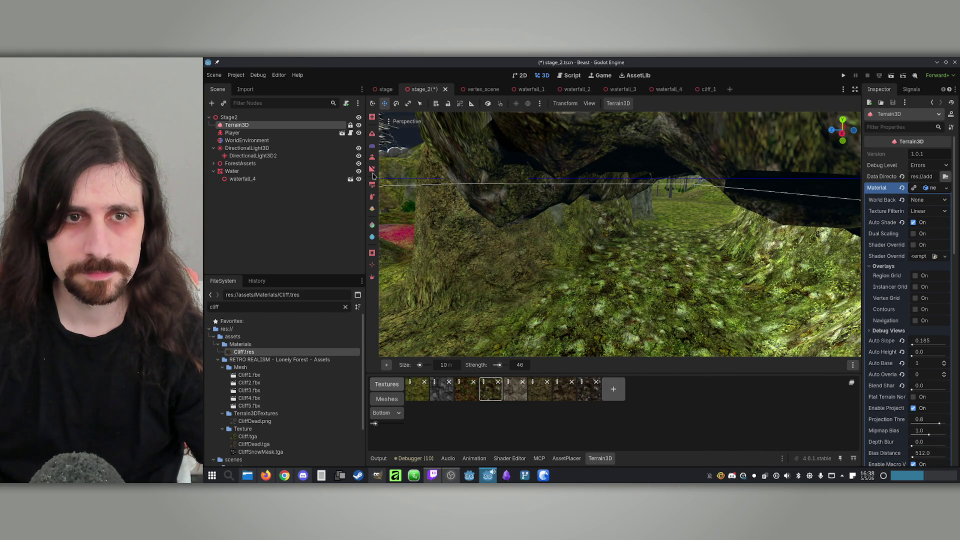
click(372, 197)
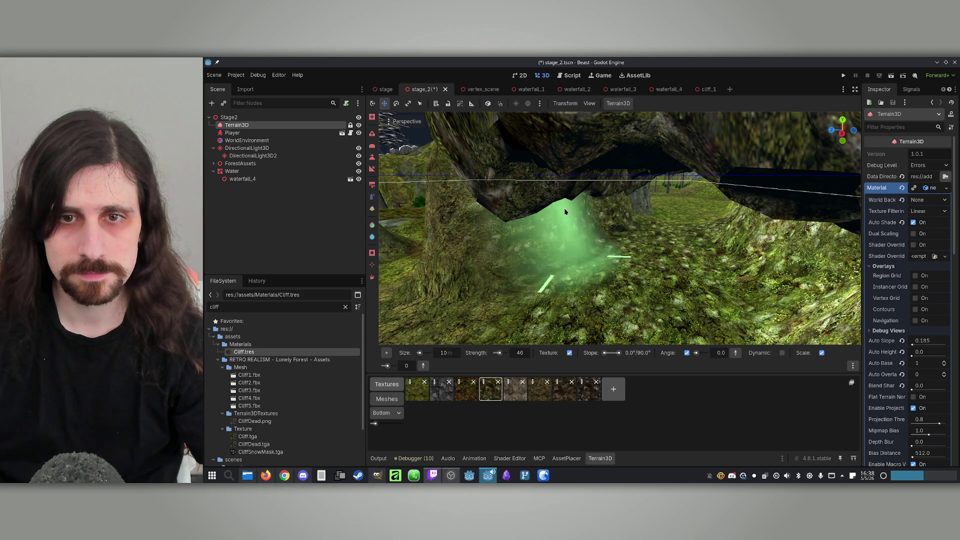
Fly the camera through the cave and rocky passage down to the valley.
key(w)
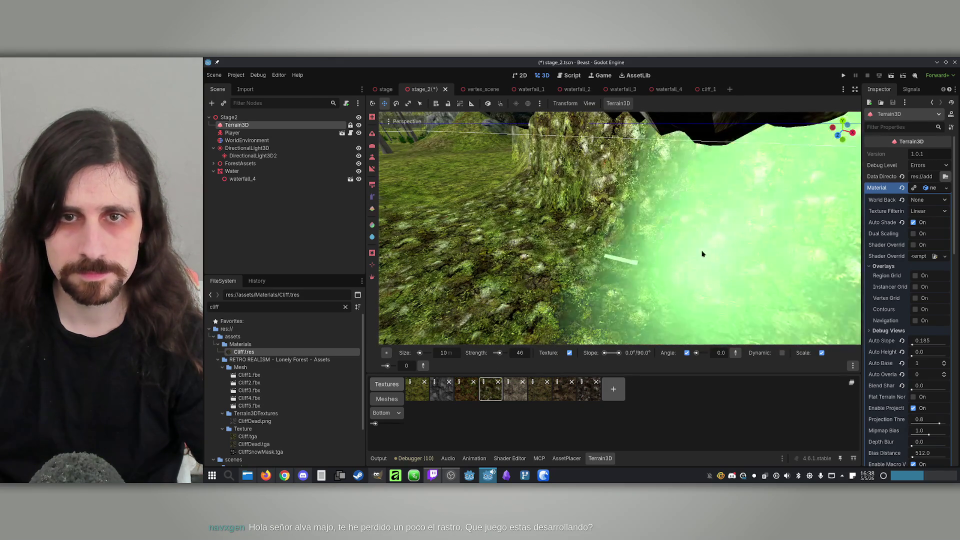
key(s)
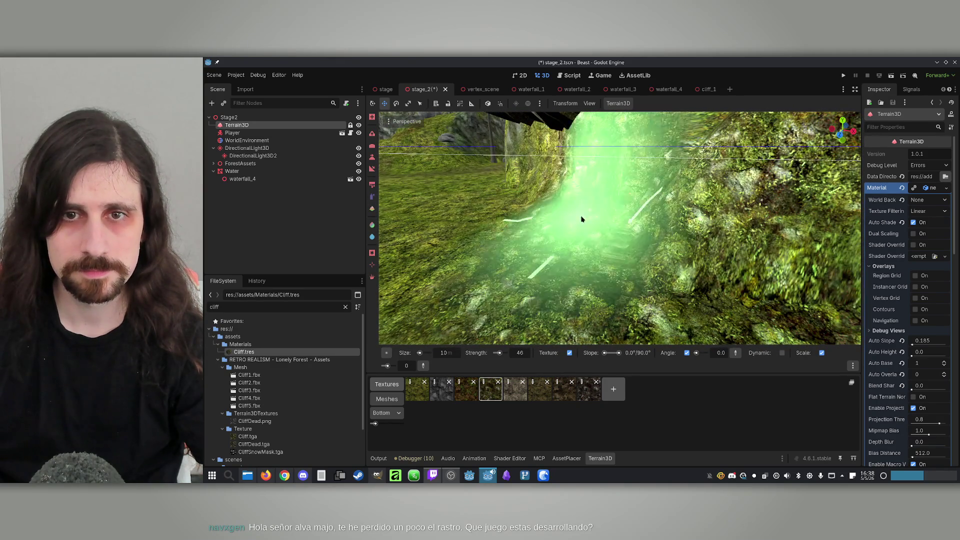
key(w)
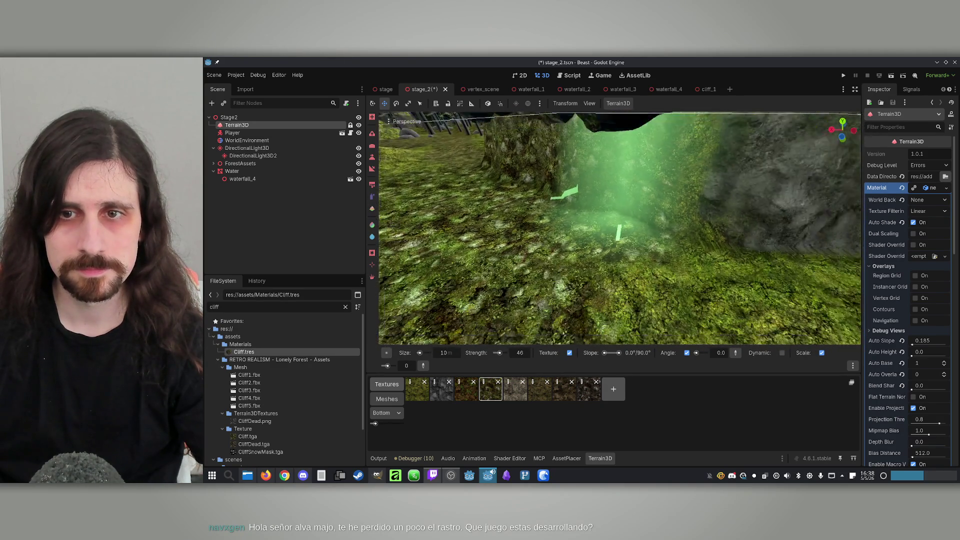
key(w)
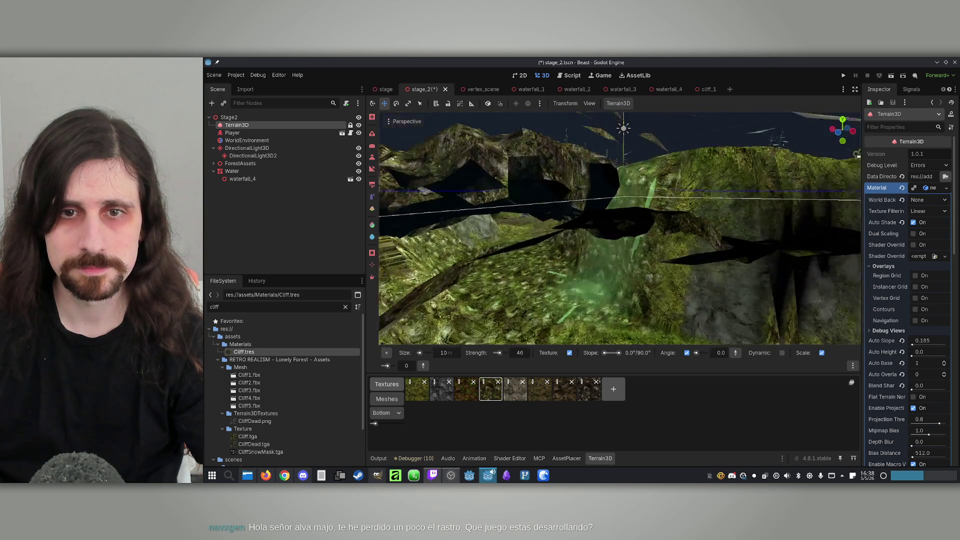
key(w)
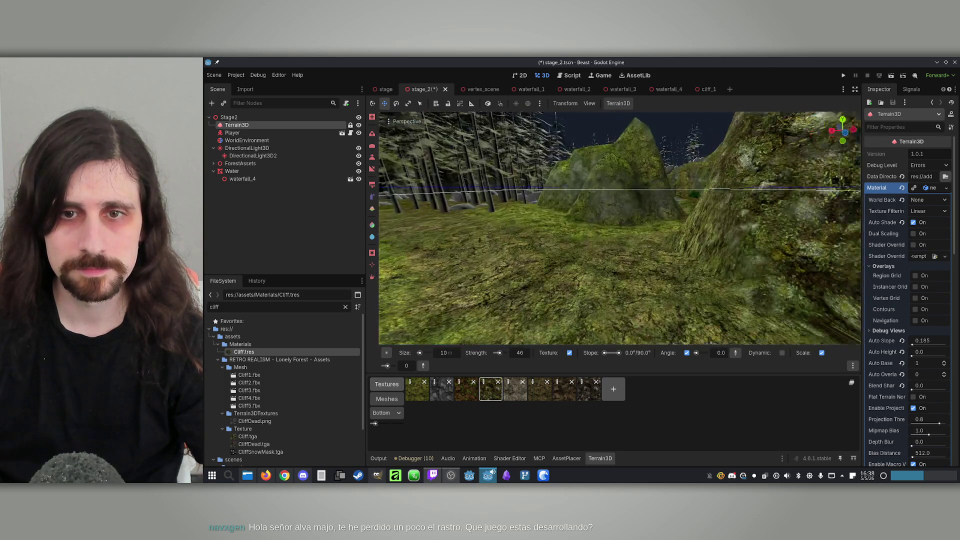
key(w)
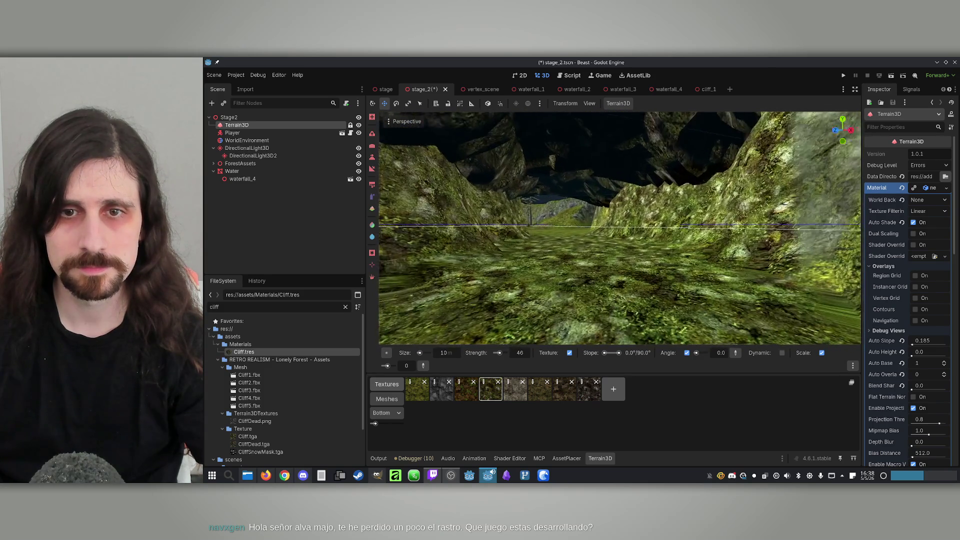
key(w)
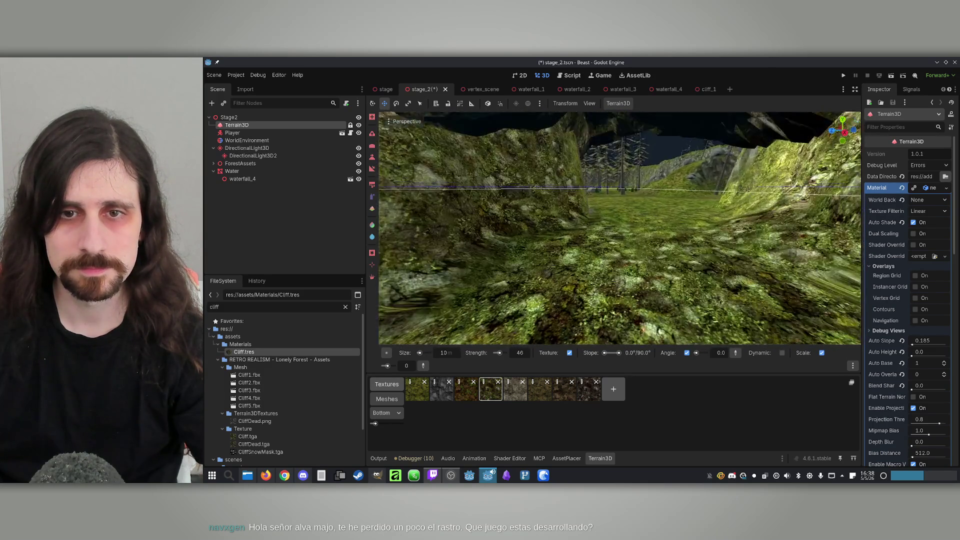
key(w)
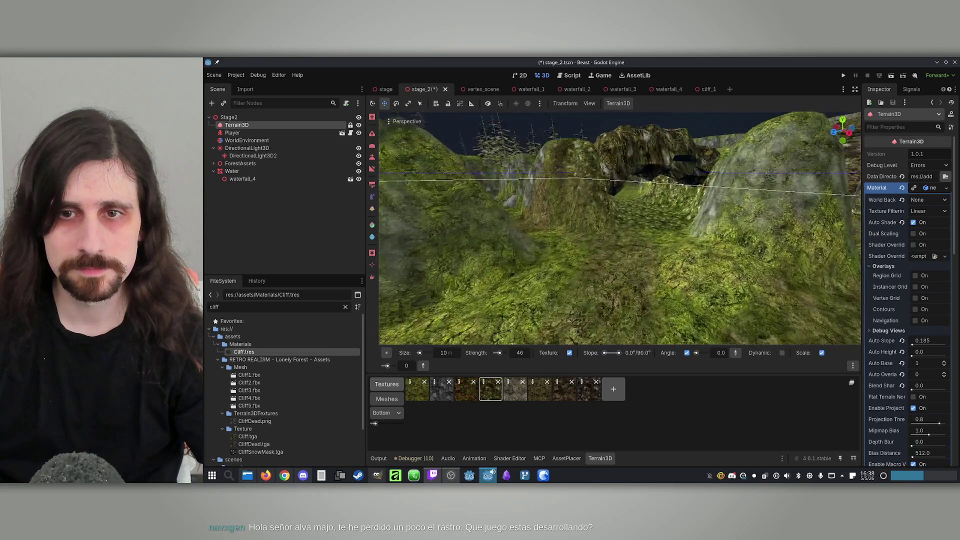
key(w)
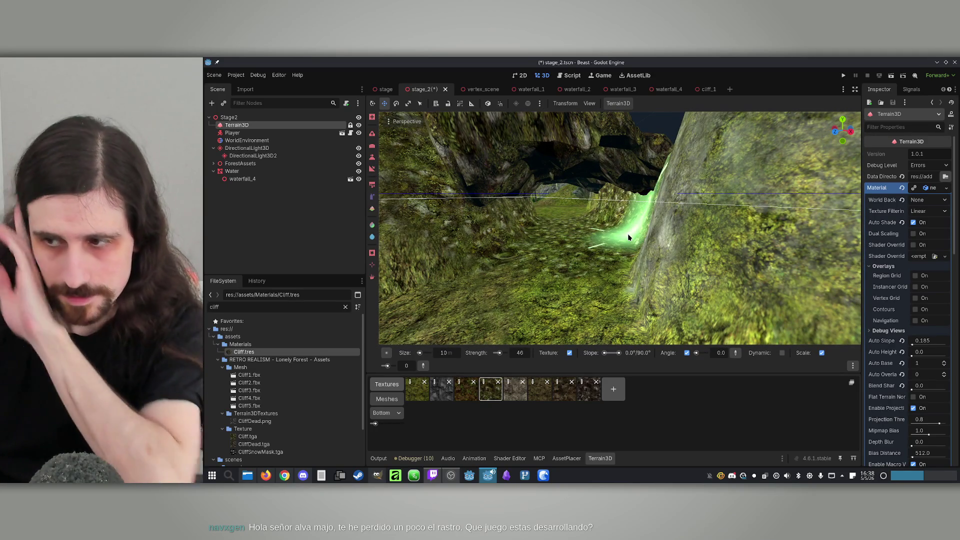
key(w)
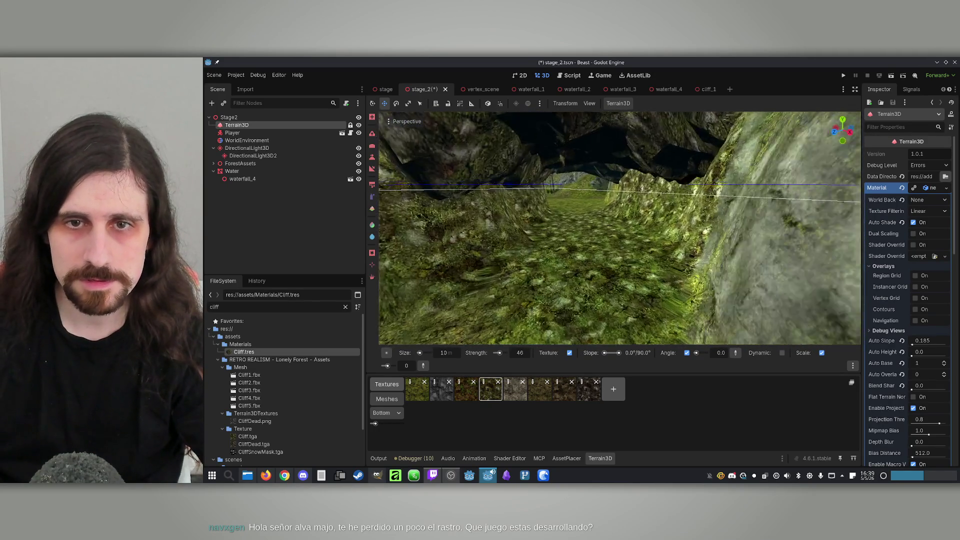
key(w)
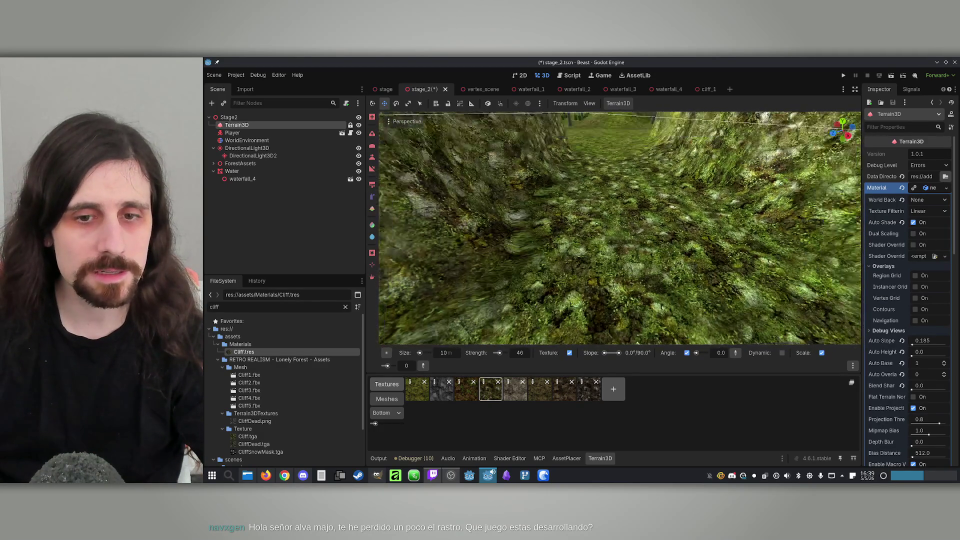
Place a cliff_1 rock from the AssetPlacer library onto the terrain.
click(565, 457)
scroll(663, 406, down, 4)
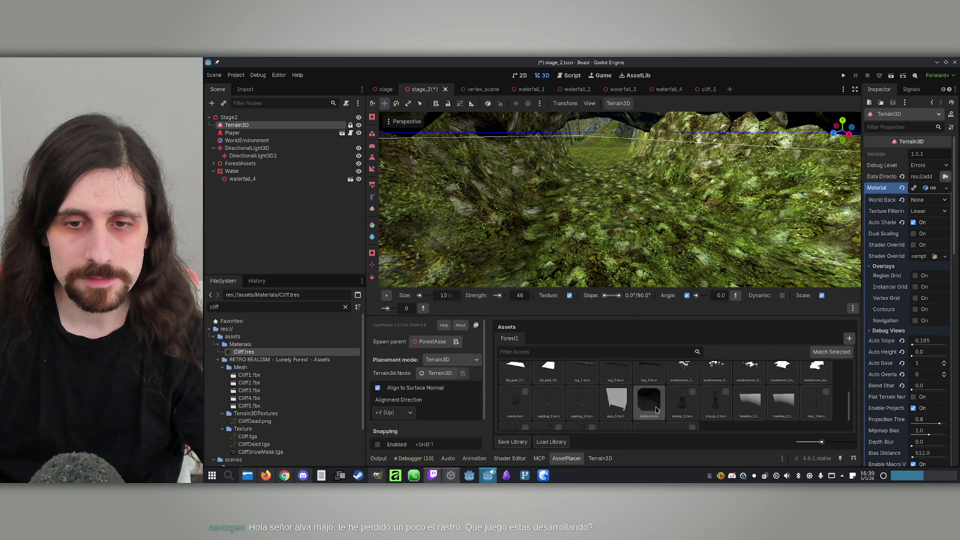
scroll(645, 407, up, 3)
click(525, 410)
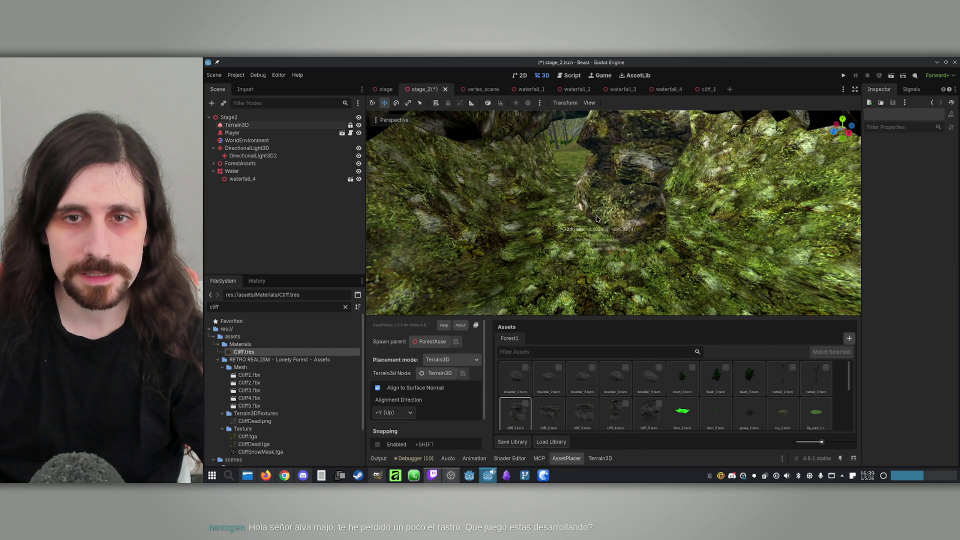
drag(596, 219, 595, 156)
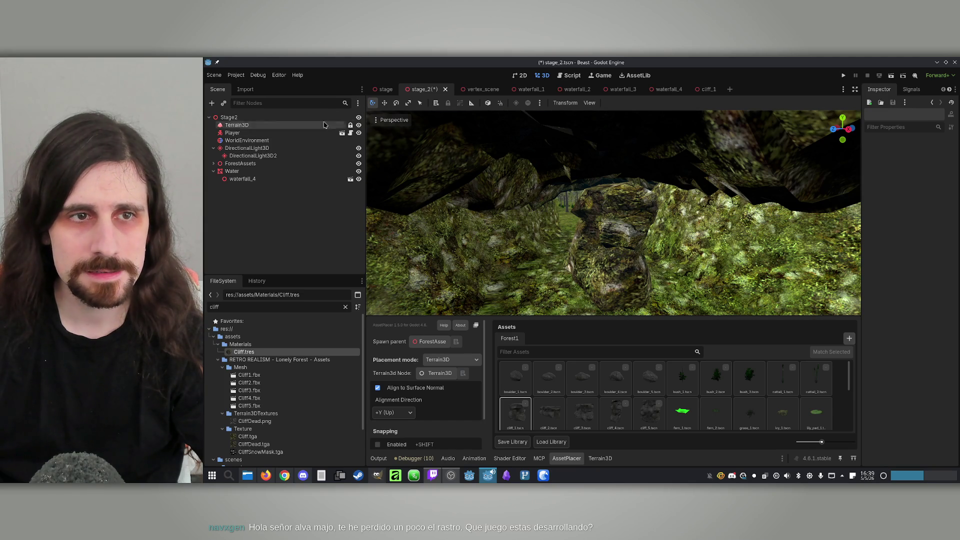
click(248, 118)
click(617, 275)
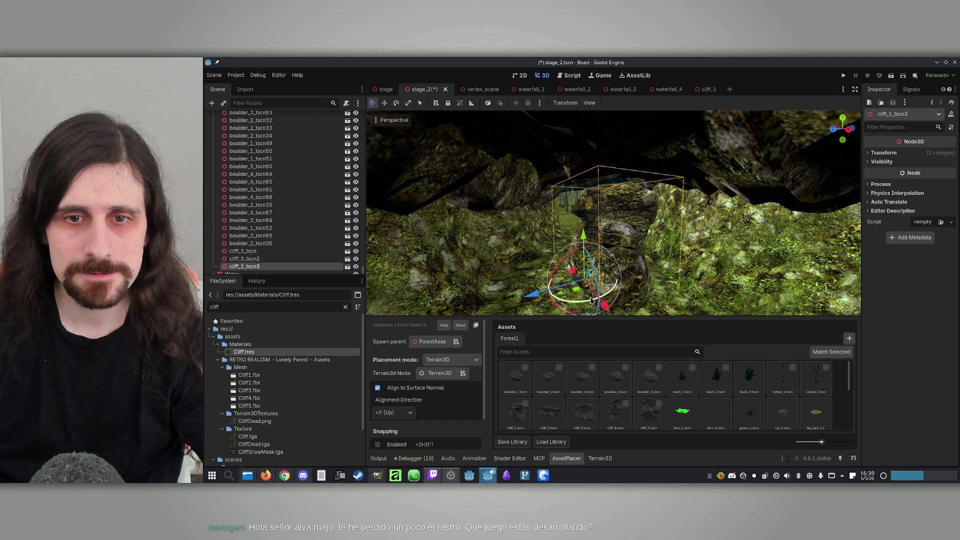
drag(582, 306, 611, 287)
Rotate the cliff_1_tscn3 rock, then delete it and confirm.
key(r)
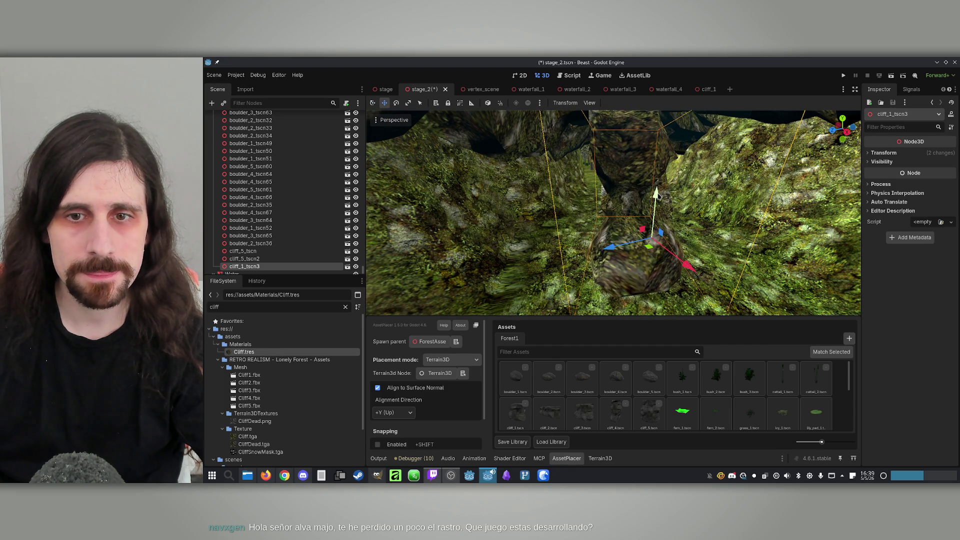
mouse_move(613, 213)
mouse_down()
mouse_move(680, 146)
mouse_move(700, 139)
mouse_move(720, 163)
mouse_up()
double_click(245, 266)
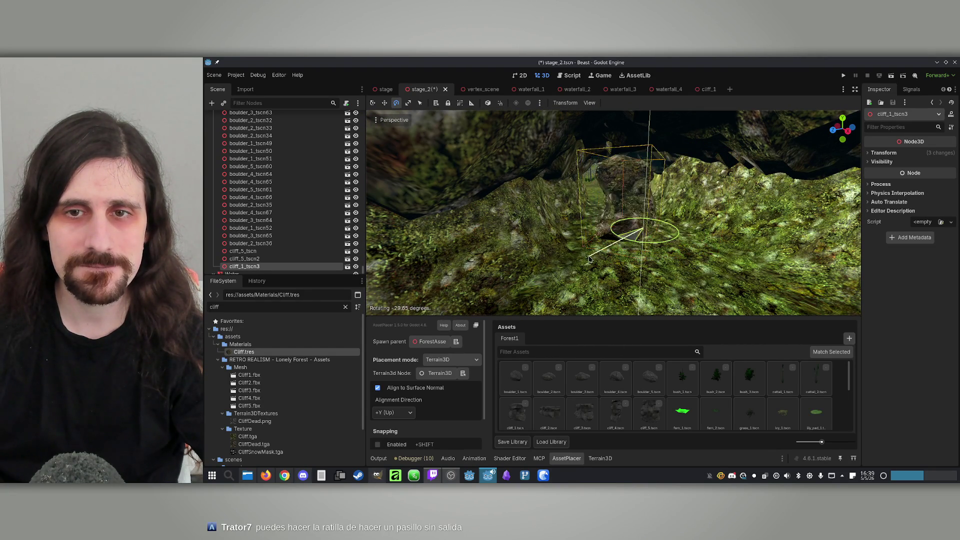
key(Delete)
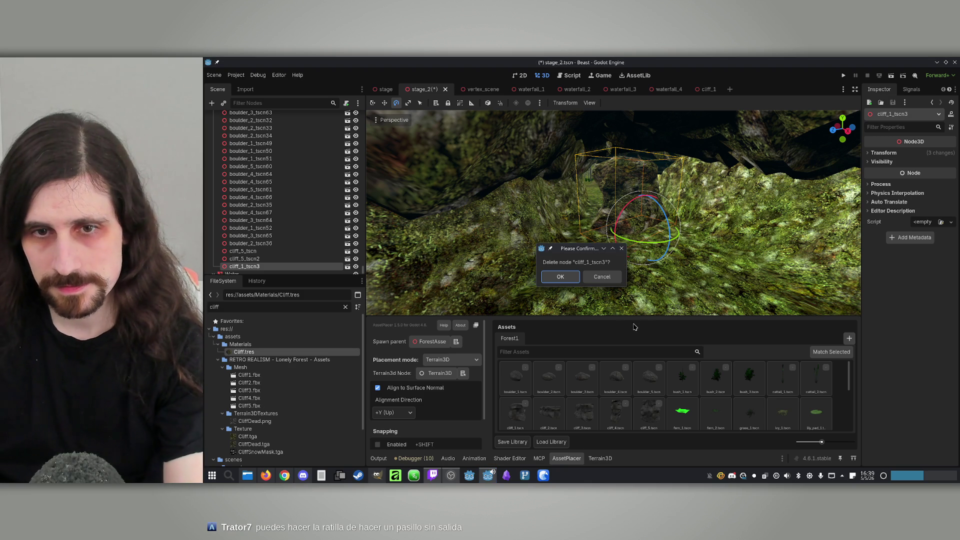
key(Return)
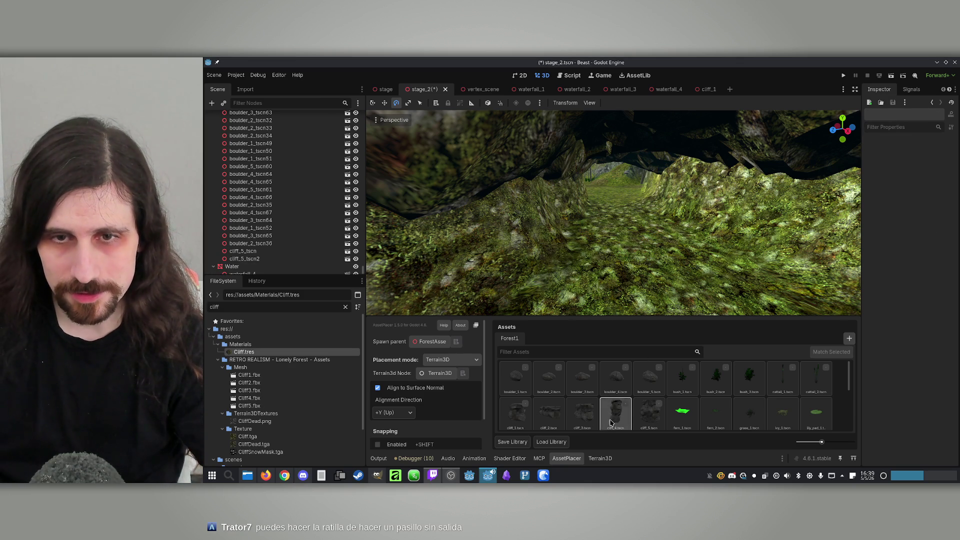
Place a cliff_4 rock on the canyon terrain and select the new cliff_4_tscn8.
click(610, 423)
click(626, 253)
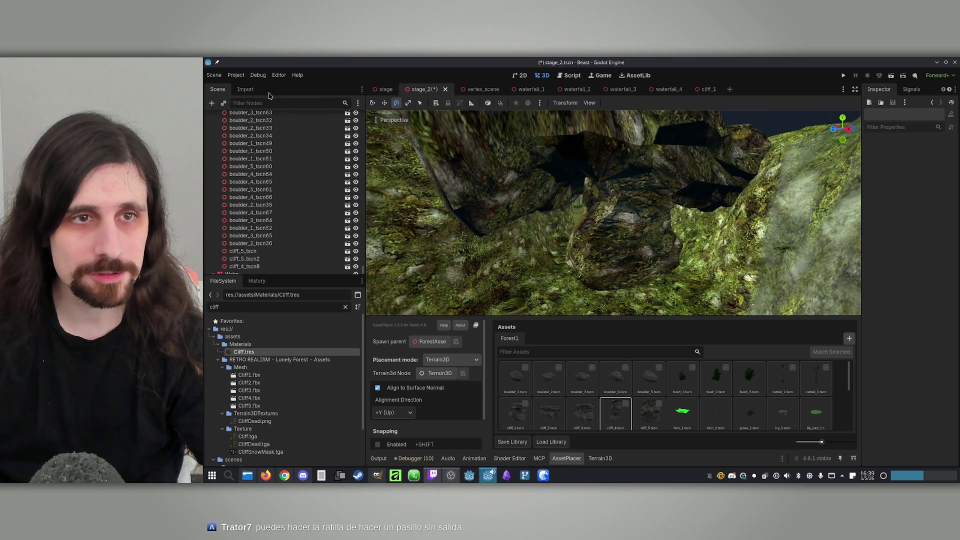
click(372, 103)
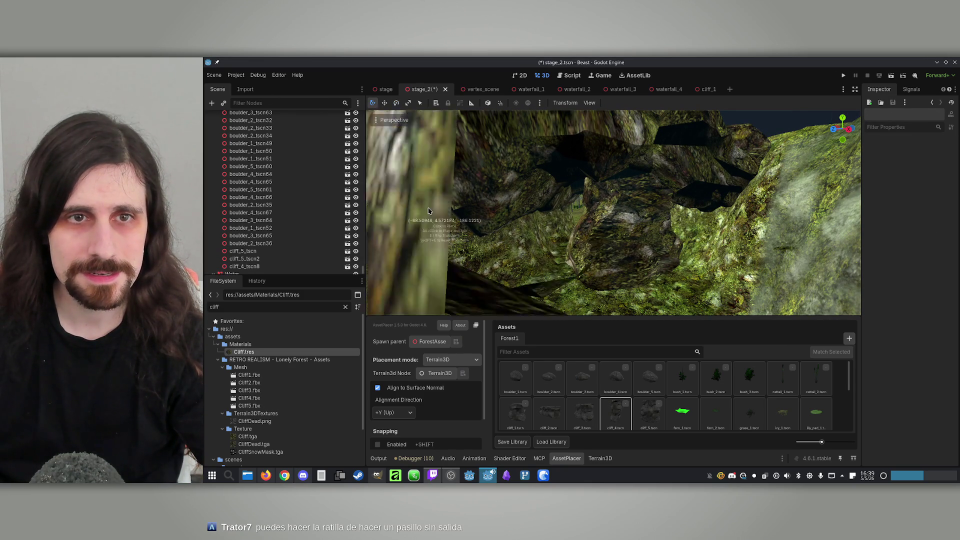
scroll(284, 158, up, 10)
scroll(283, 158, up, 10)
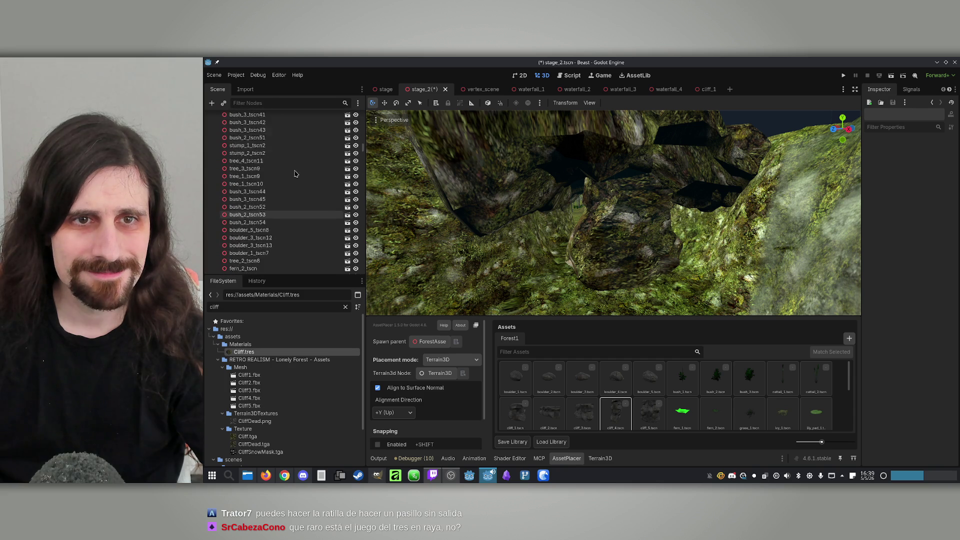
click(627, 215)
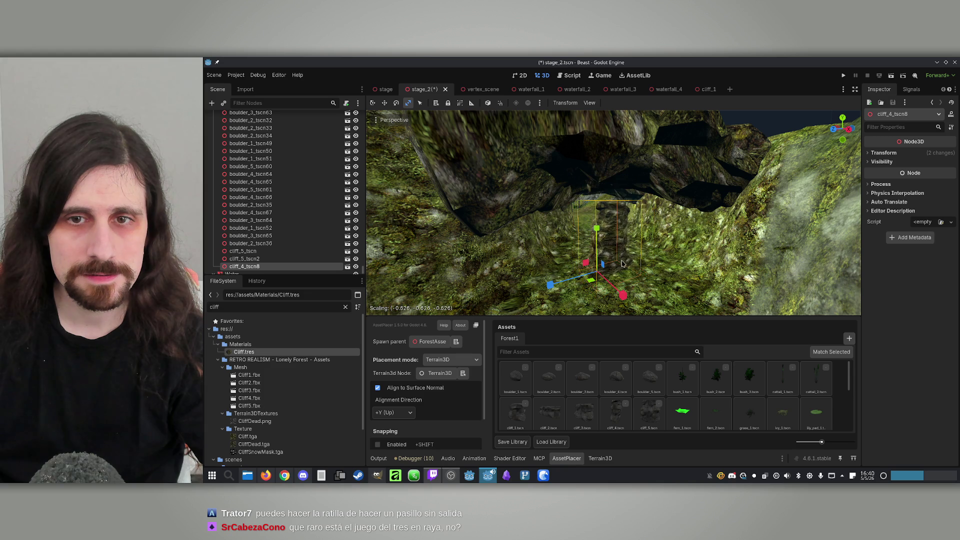
mouse_move(628, 260)
mouse_down()
mouse_move(396, 139)
mouse_move(593, 233)
mouse_move(550, 220)
mouse_move(520, 200)
mouse_move(599, 215)
mouse_move(590, 210)
mouse_move(570, 240)
mouse_move(624, 261)
mouse_up()
Duplicate the cliff_4 rock as cliff_4_tscn9 to form a rock arch.
click(385, 104)
key(ctrl+d)
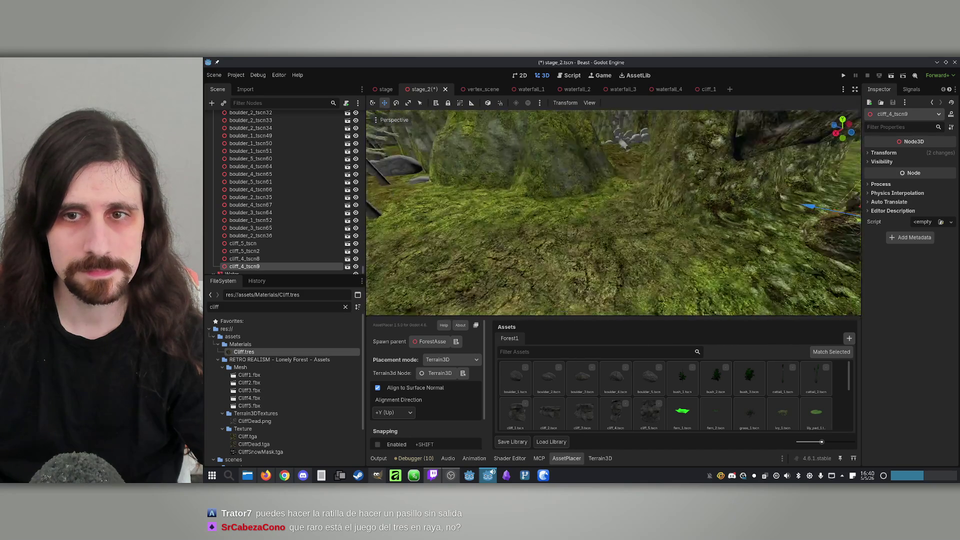
click(611, 189)
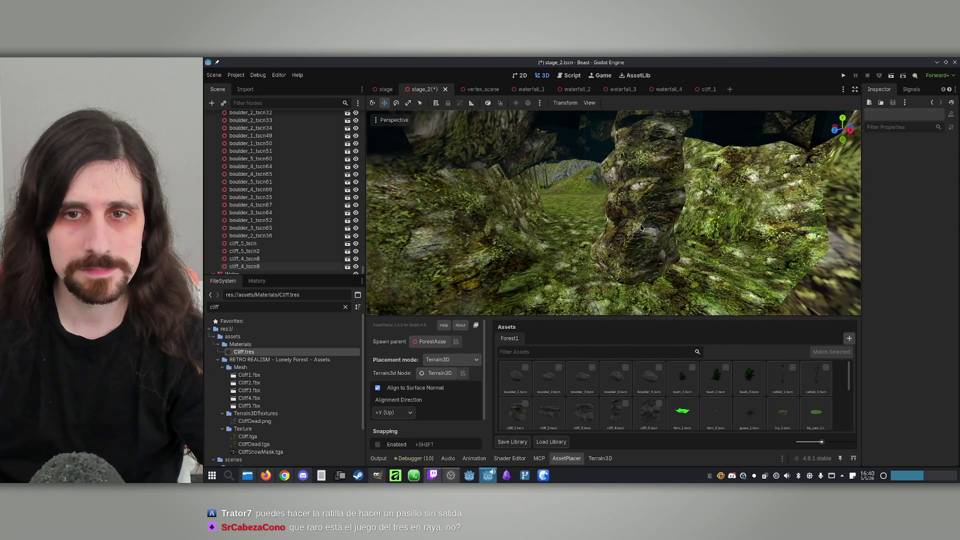
click(640, 227)
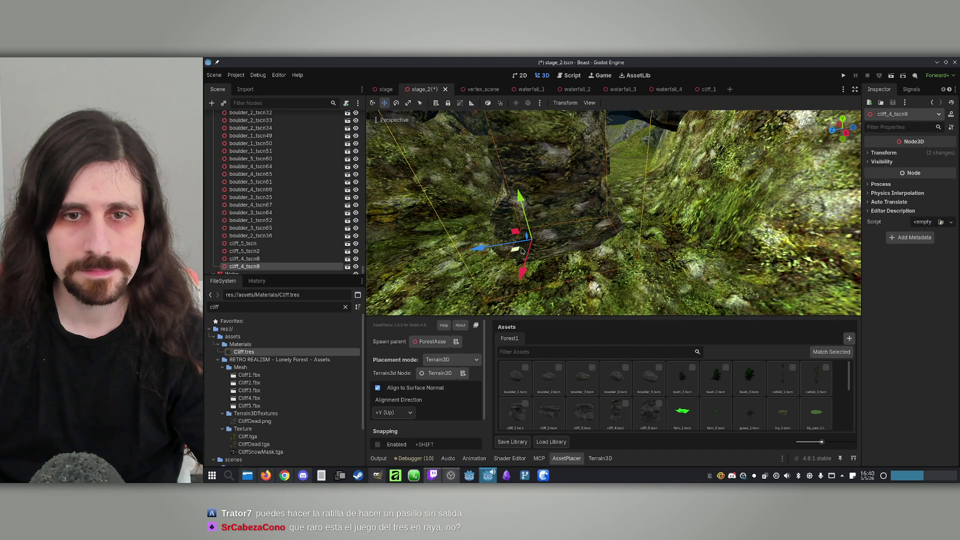
scroll(619, 236, up, 3)
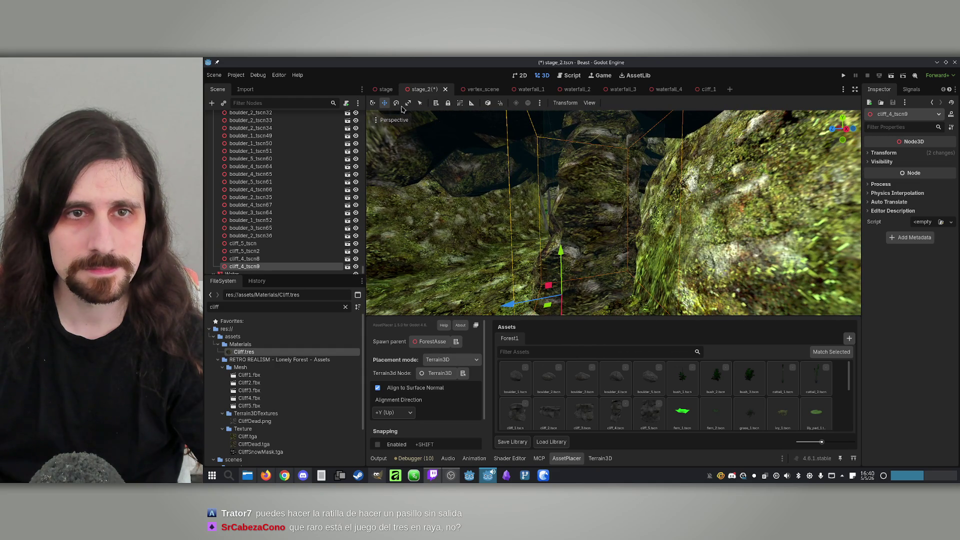
drag(402, 114, 442, 146)
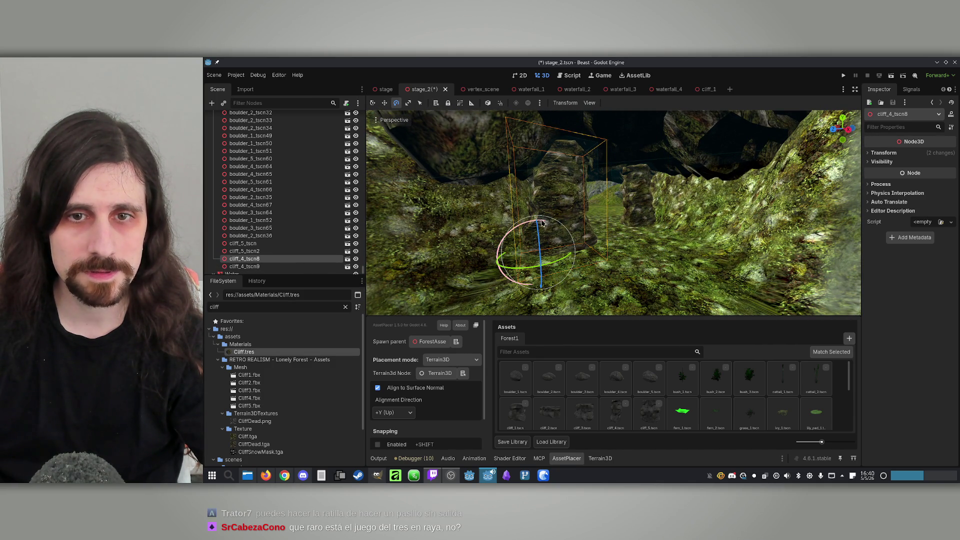
drag(552, 224, 450, 245)
Place another cliff_4 rock in the gap between the cliffs near the forest opening.
click(620, 178)
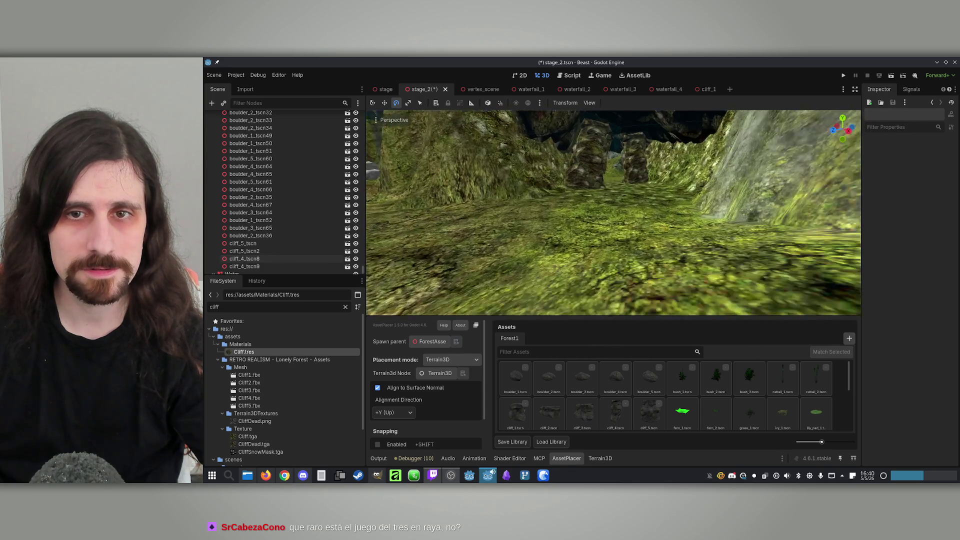
drag(613, 213, 490, 215)
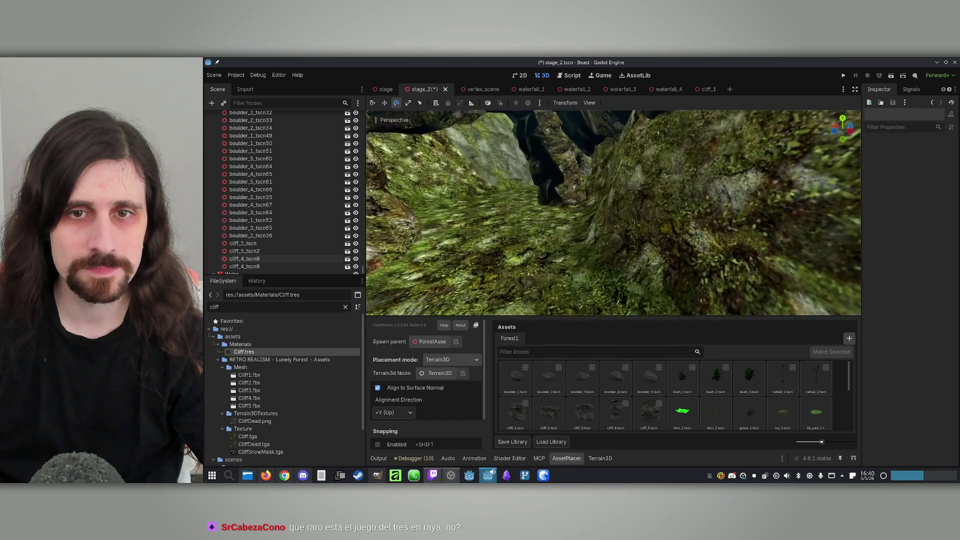
key(w)
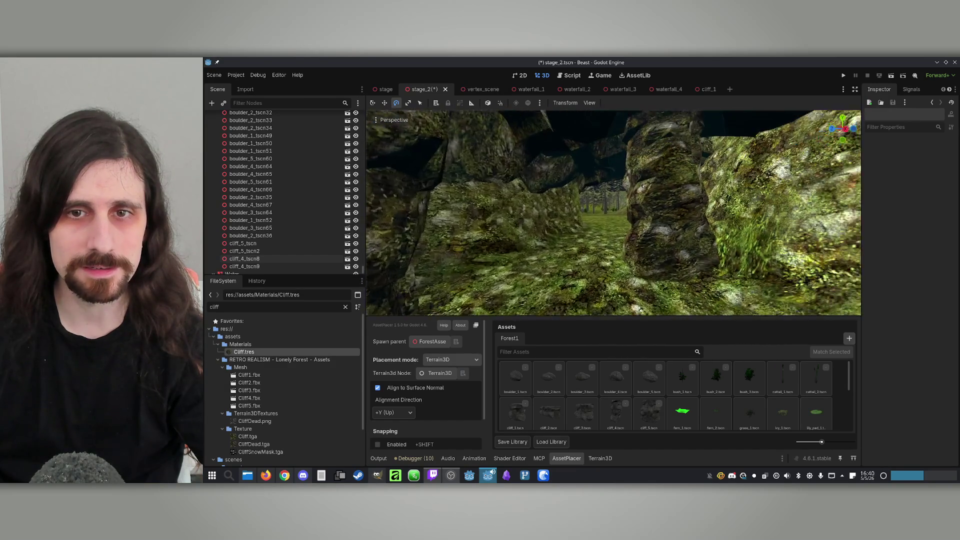
click(513, 229)
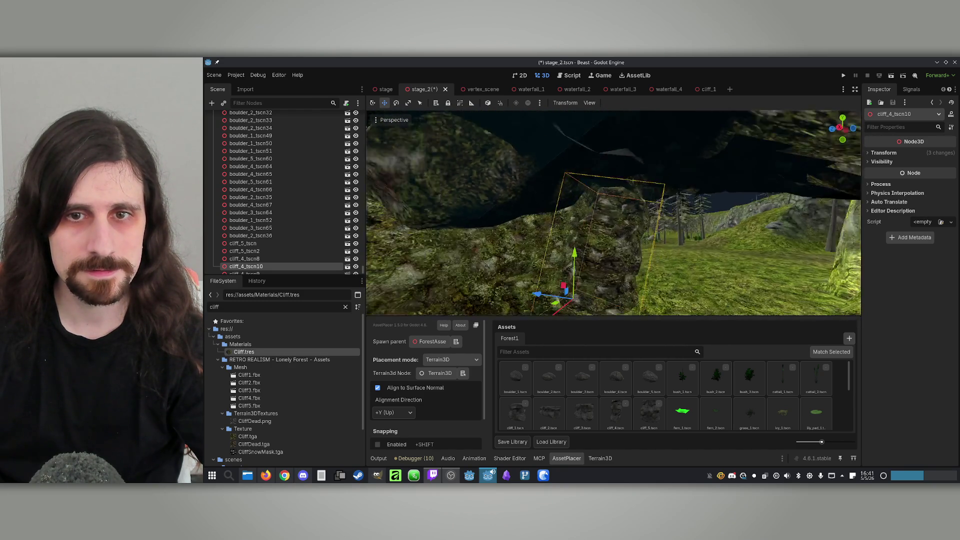
key(s)
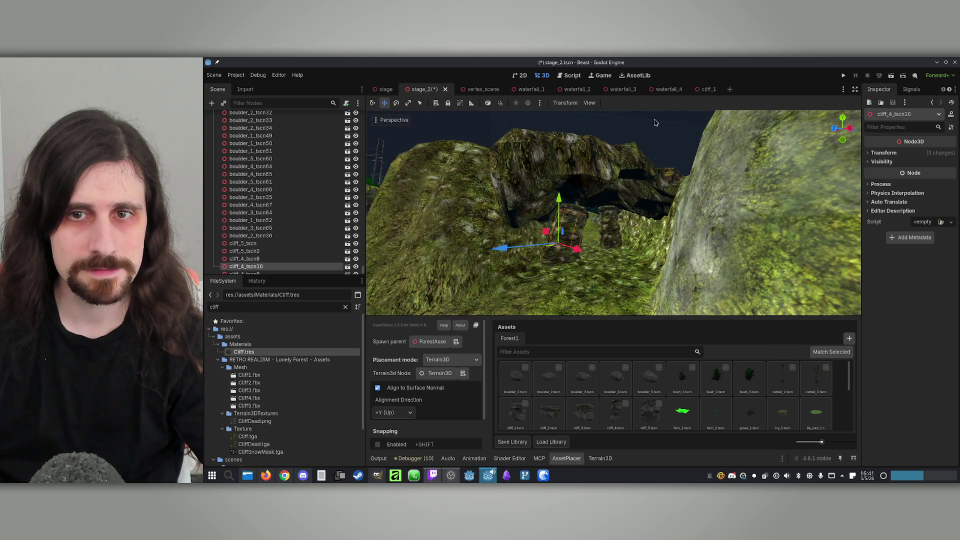
click(655, 122)
key(w)
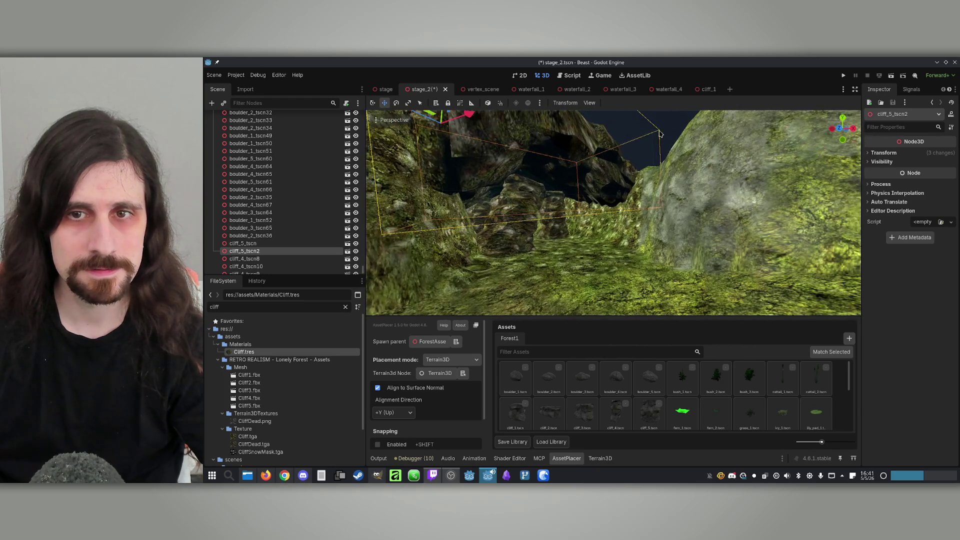
click(664, 139)
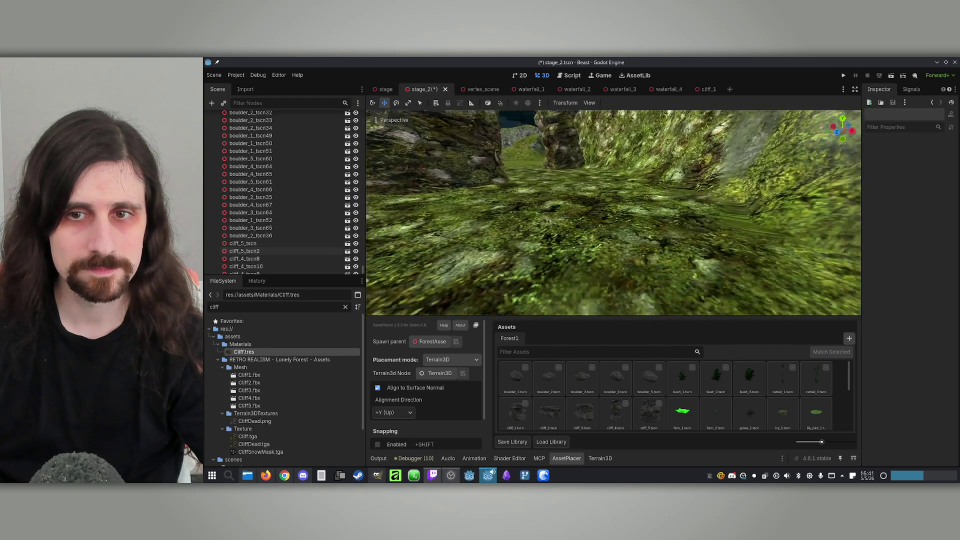
key(s)
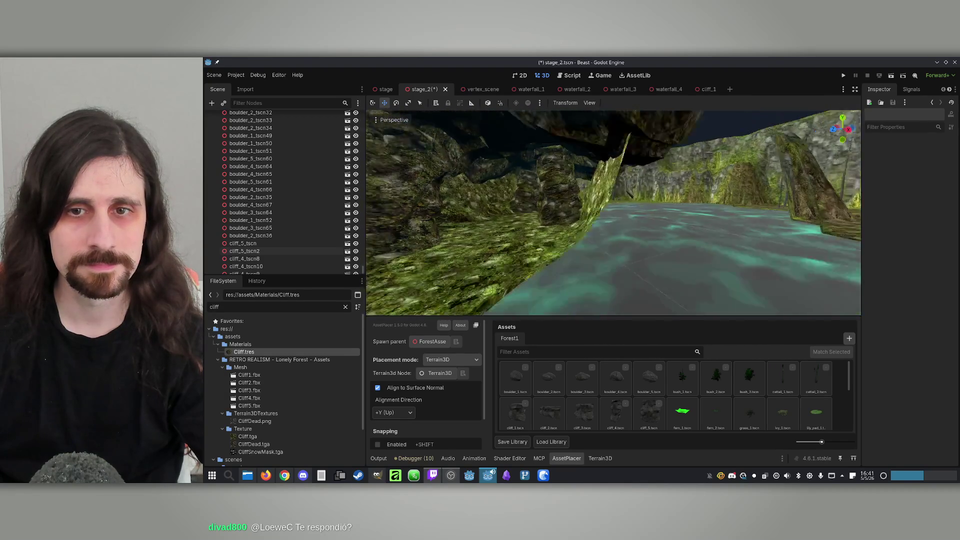
key(w)
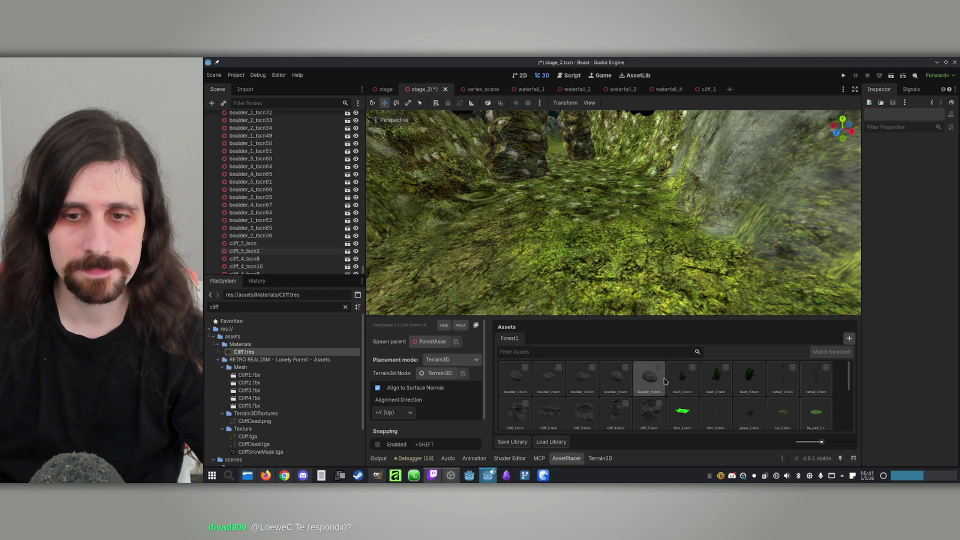
click(654, 412)
key(s)
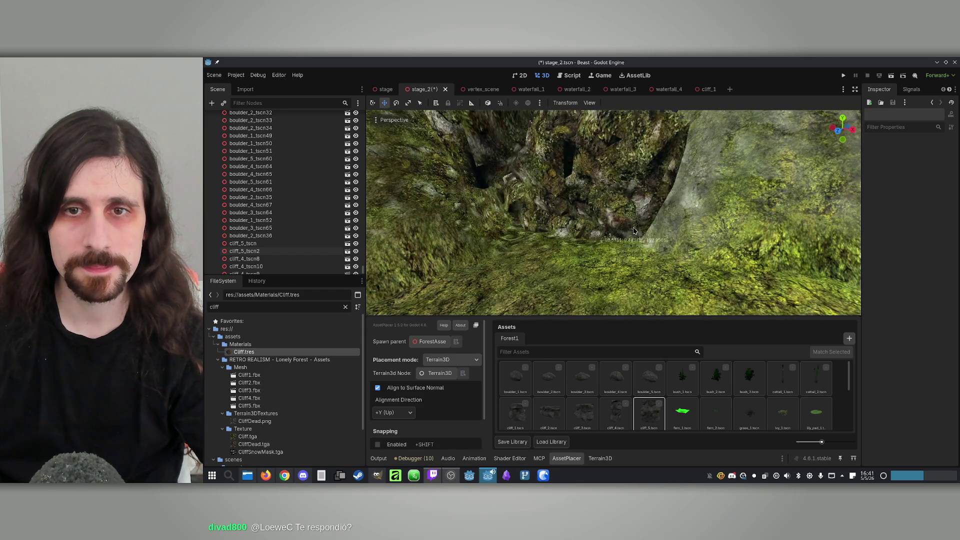
click(618, 413)
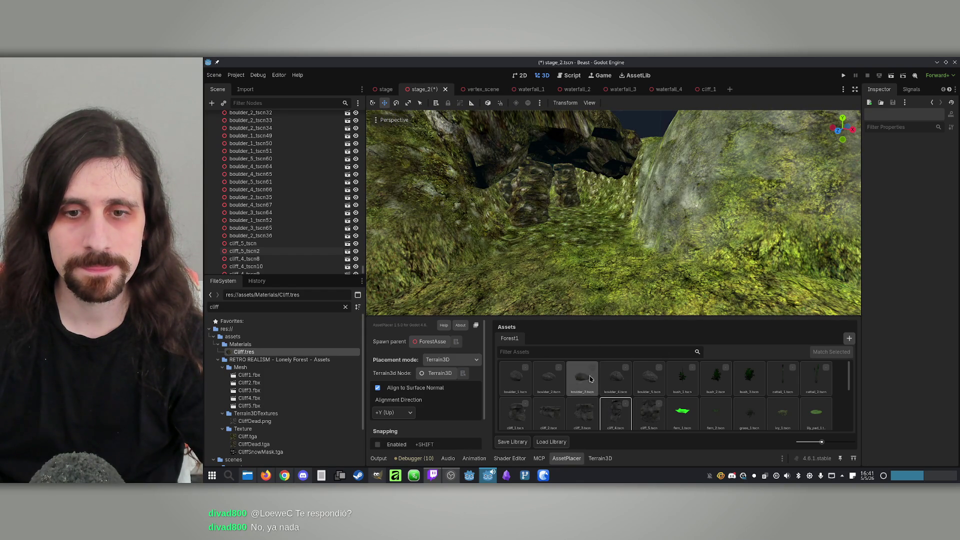
click(549, 412)
click(515, 413)
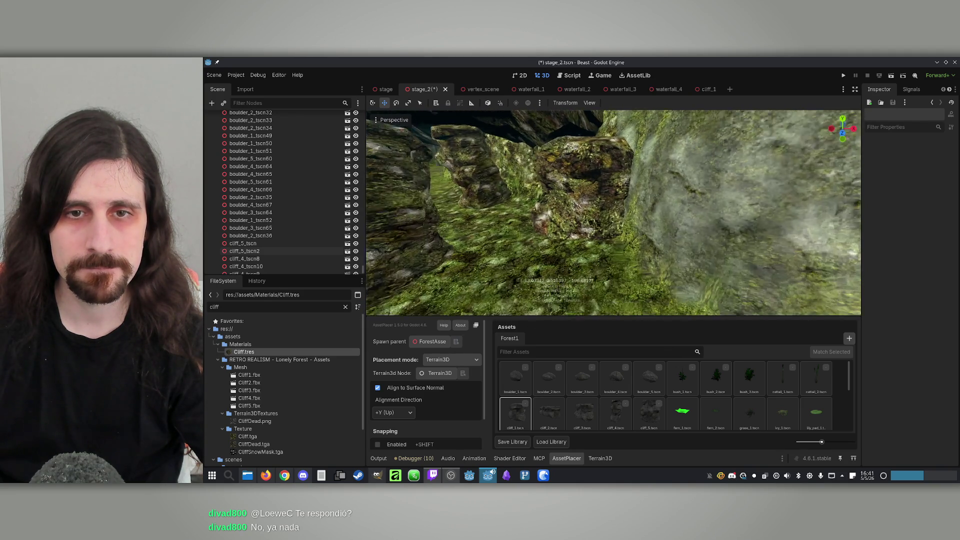
click(372, 102)
scroll(239, 147, up, 10)
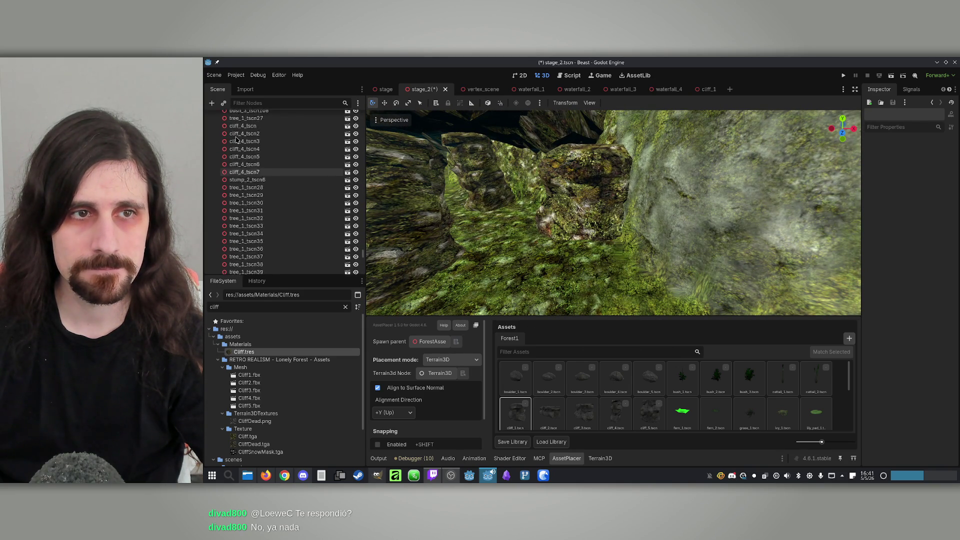
click(239, 145)
click(596, 248)
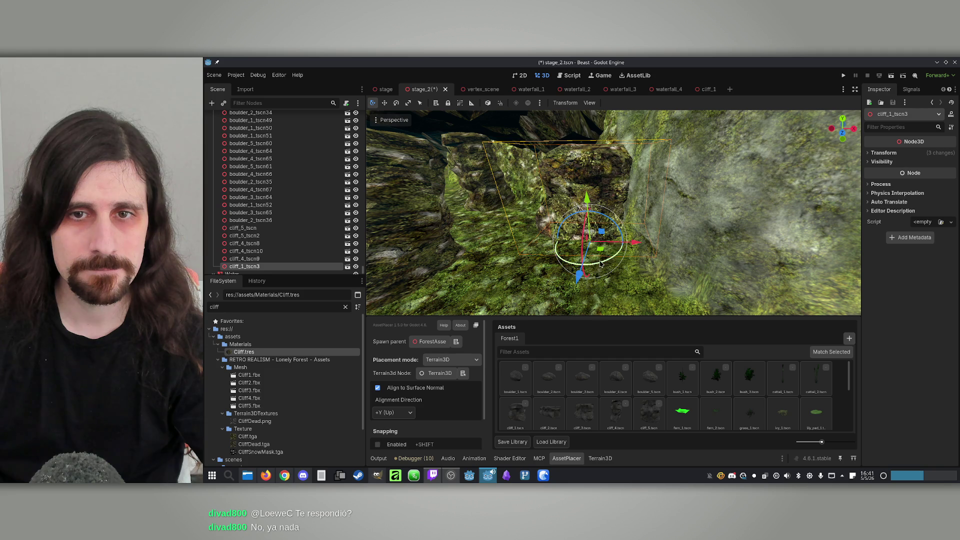
drag(583, 268, 679, 254)
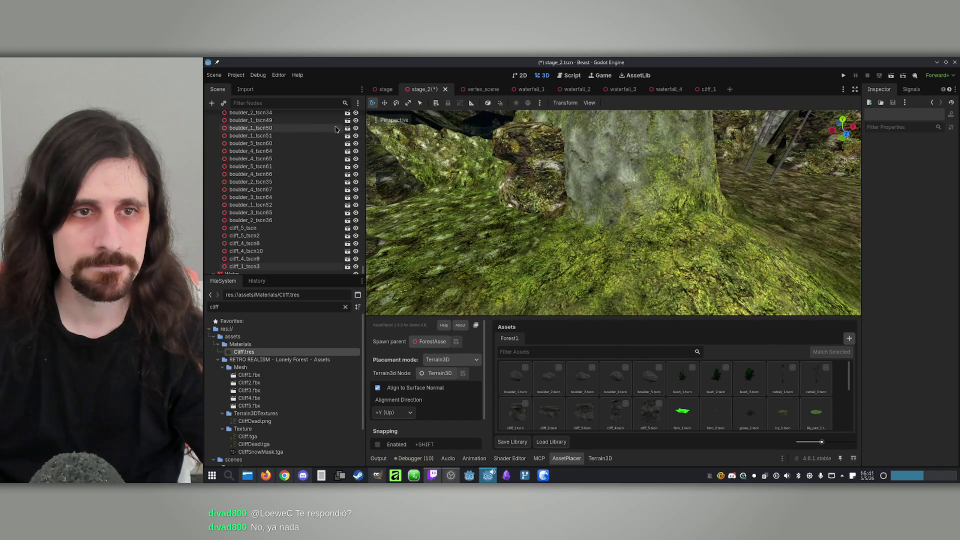
scroll(306, 153, down, 10)
scroll(303, 158, up, 10)
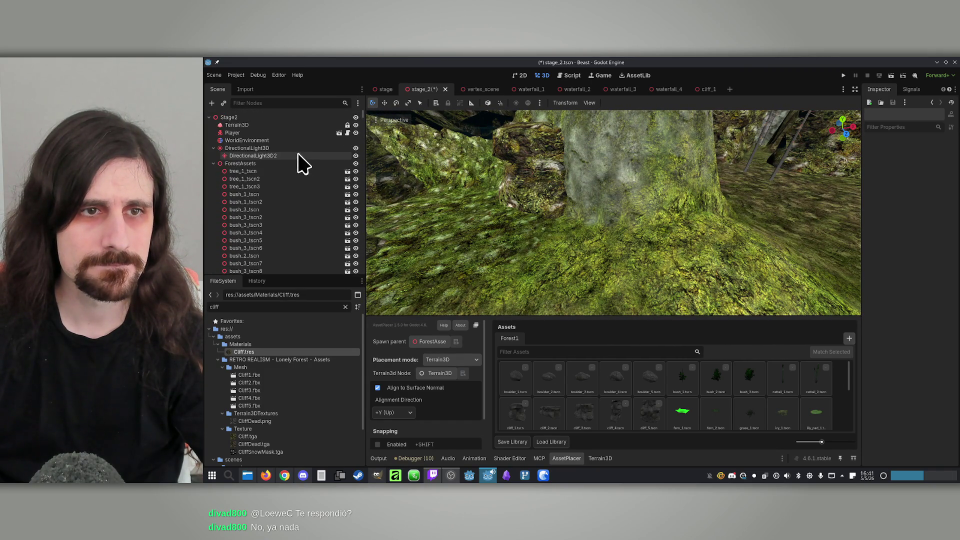
Collapse ForestAssets, select Terrain3D, save stage_2, then select the Stage2 root node.
click(214, 171)
click(237, 125)
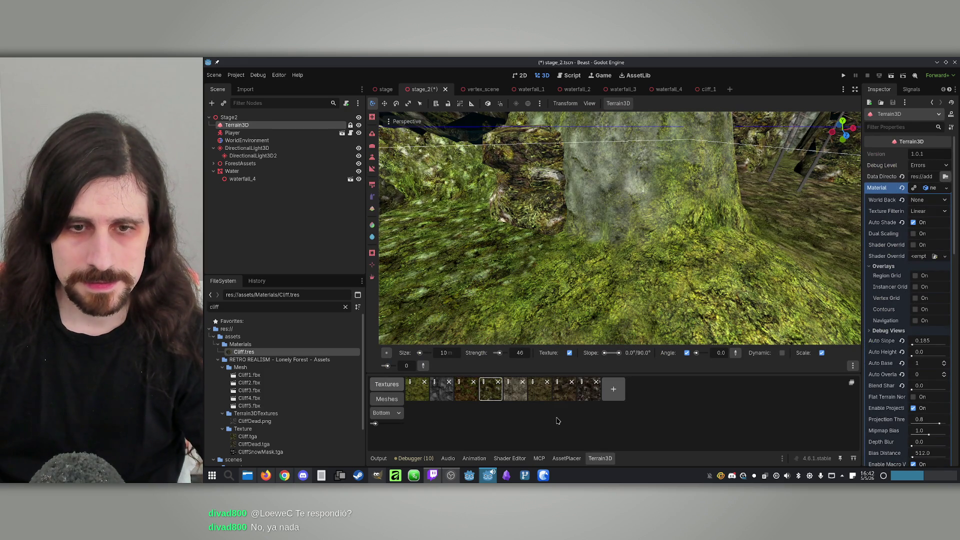
scroll(587, 220, down, 6)
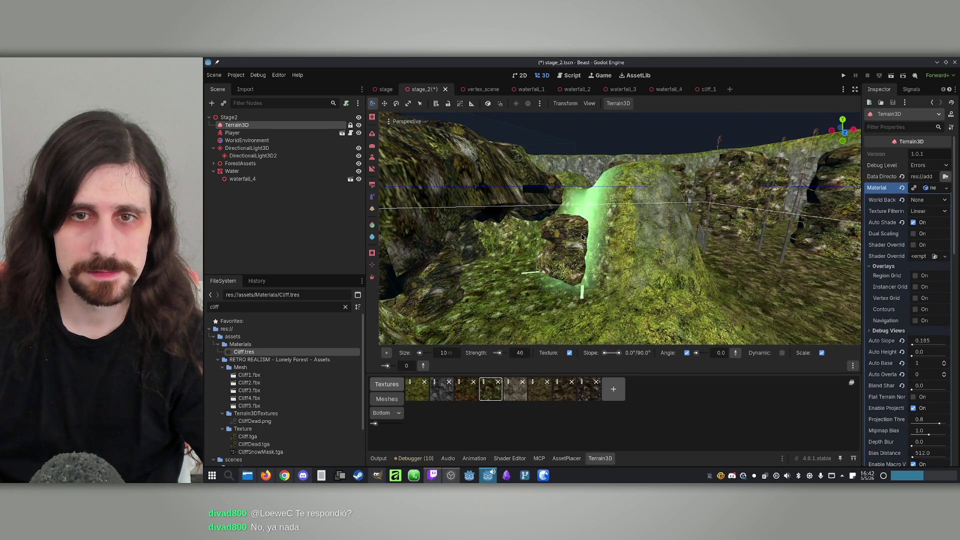
key(ctrl+s)
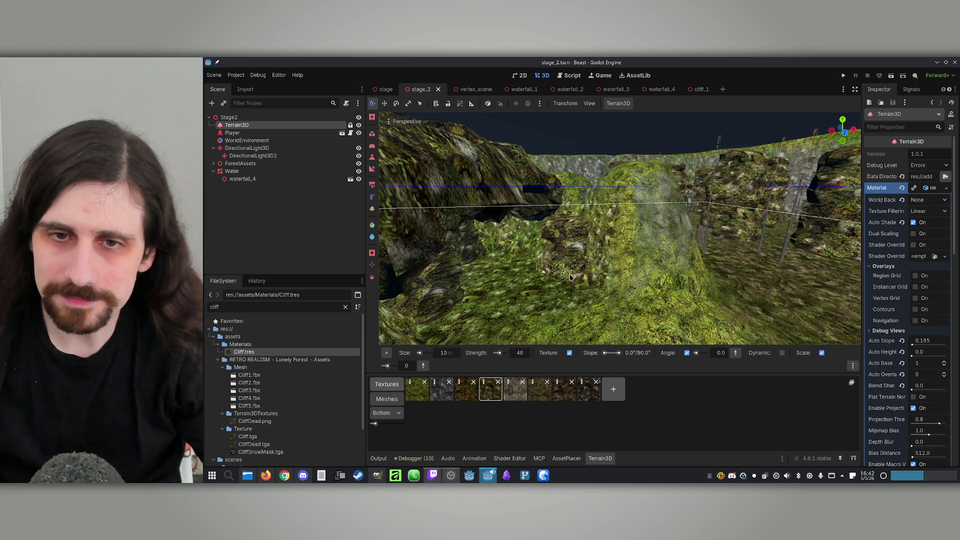
scroll(607, 224, down, 6)
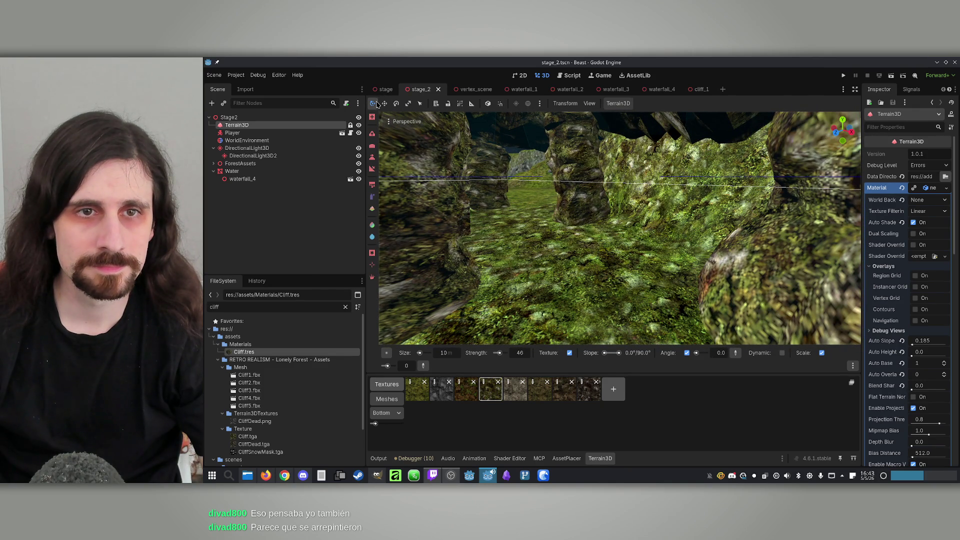
click(229, 117)
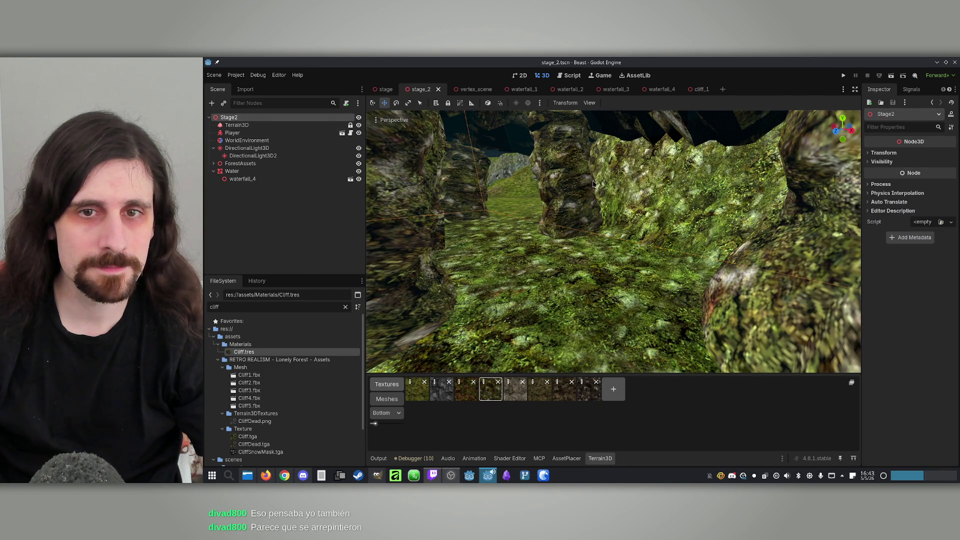
Duplicate cliff_4_tscn9, shrink it to about half size, stand it upright and slide it into place.
click(593, 183)
key(f)
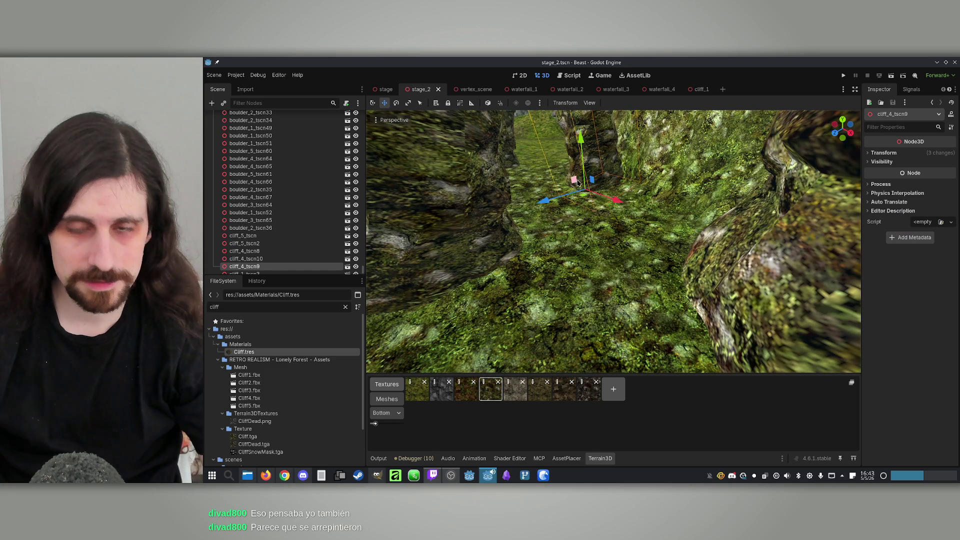
key(ctrl+d)
drag(586, 198, 585, 247)
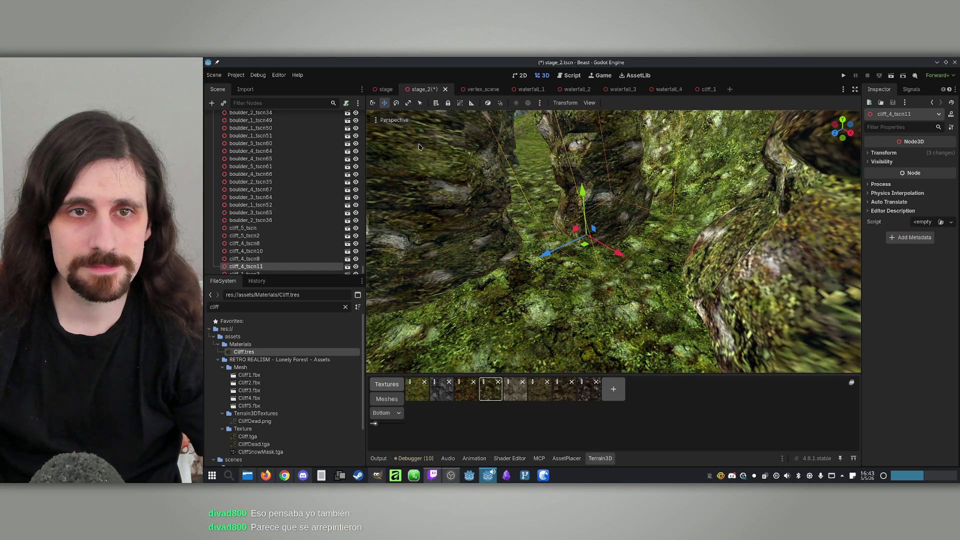
click(408, 104)
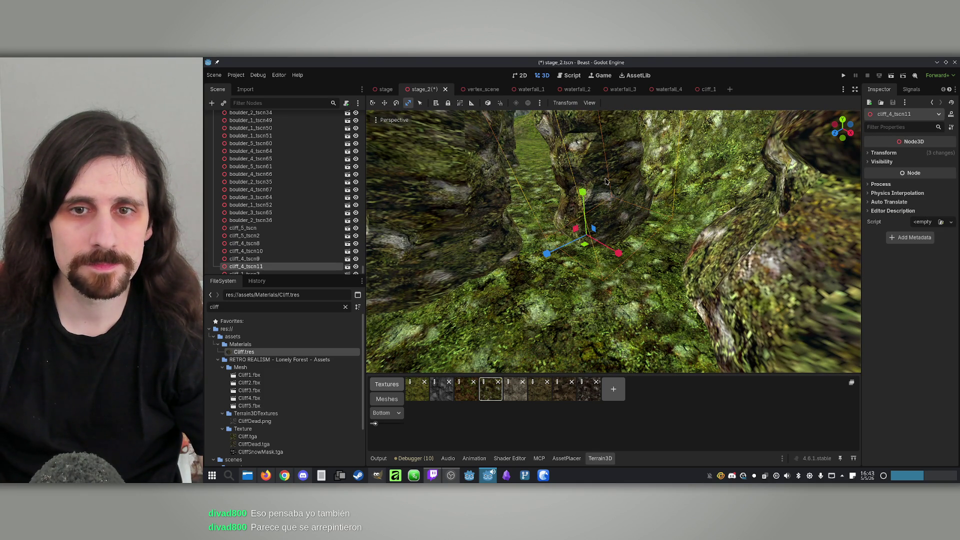
mouse_move(620, 168)
mouse_down()
mouse_move(602, 201)
mouse_move(543, 172)
mouse_up()
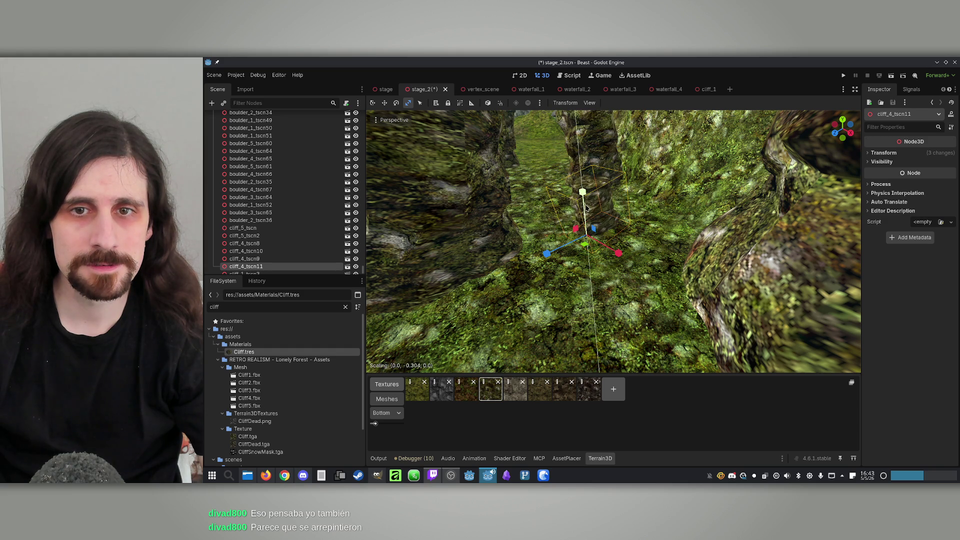
click(383, 104)
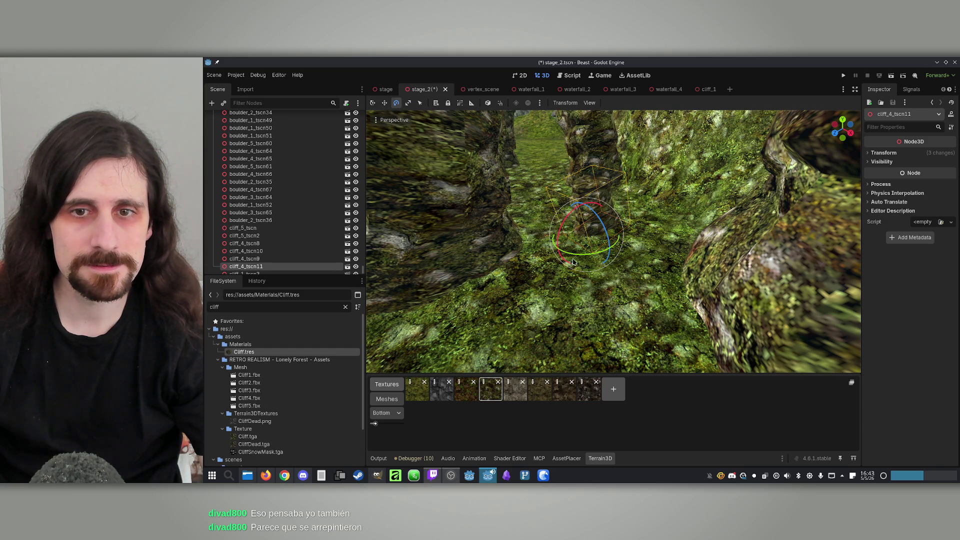
drag(577, 214, 574, 211)
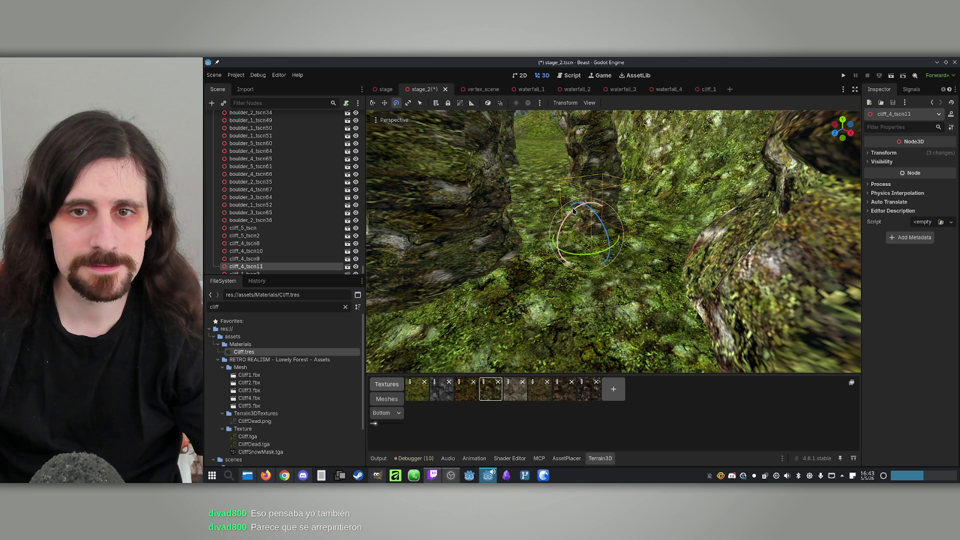
drag(590, 257, 570, 250)
click(384, 103)
mouse_move(585, 253)
mouse_down()
mouse_move(605, 264)
mouse_move(564, 205)
mouse_up()
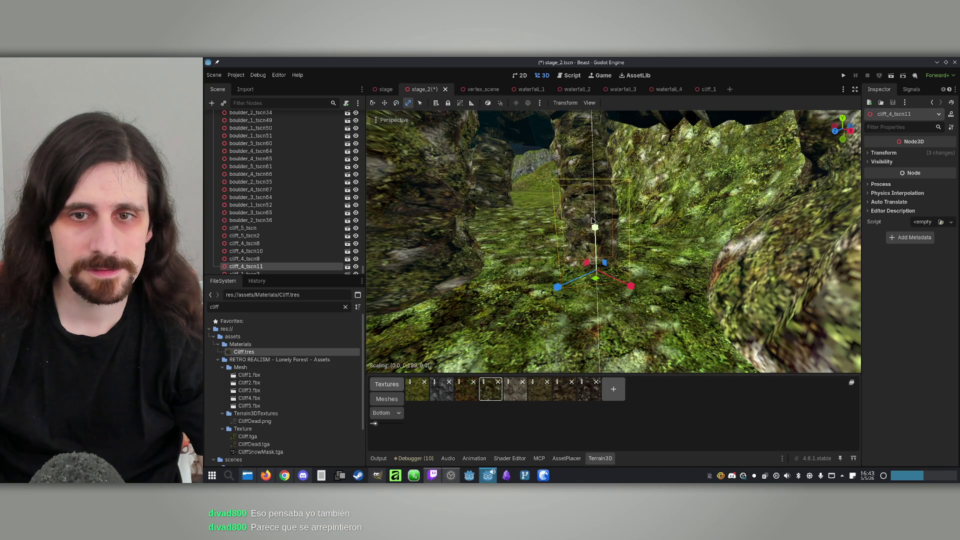
Fly through the rock arch to the new pillar cliff_4_tscn11 and duplicate it.
drag(613, 242, 575, 223)
key(w)
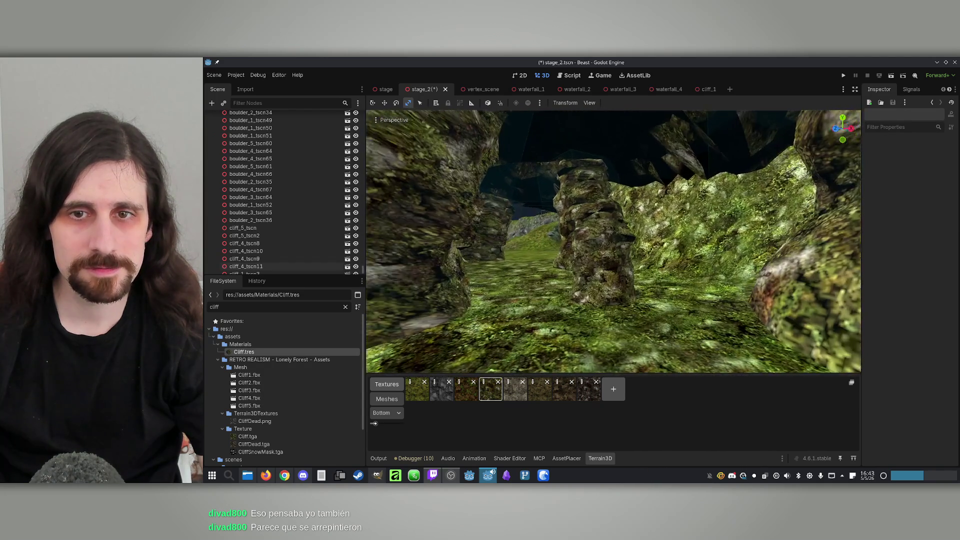
key(w)
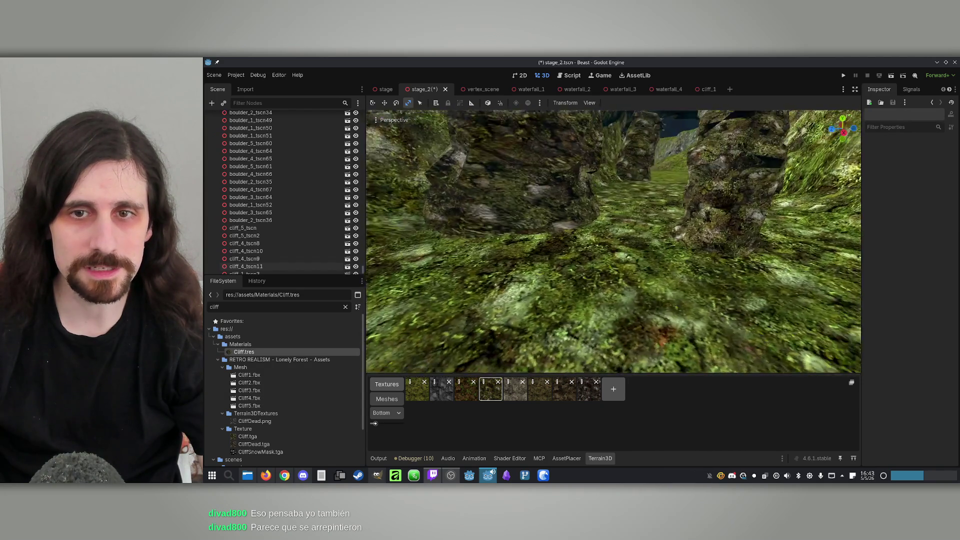
key(w)
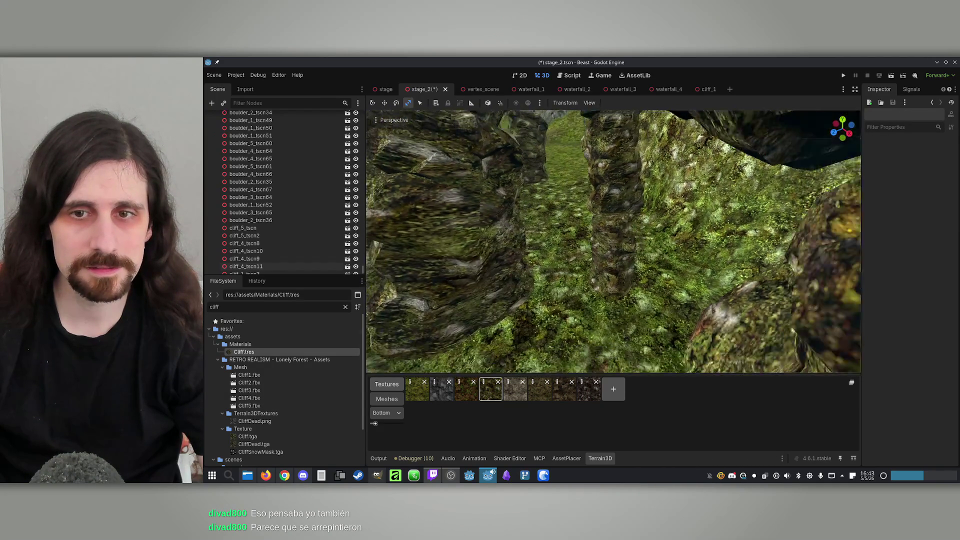
key(w)
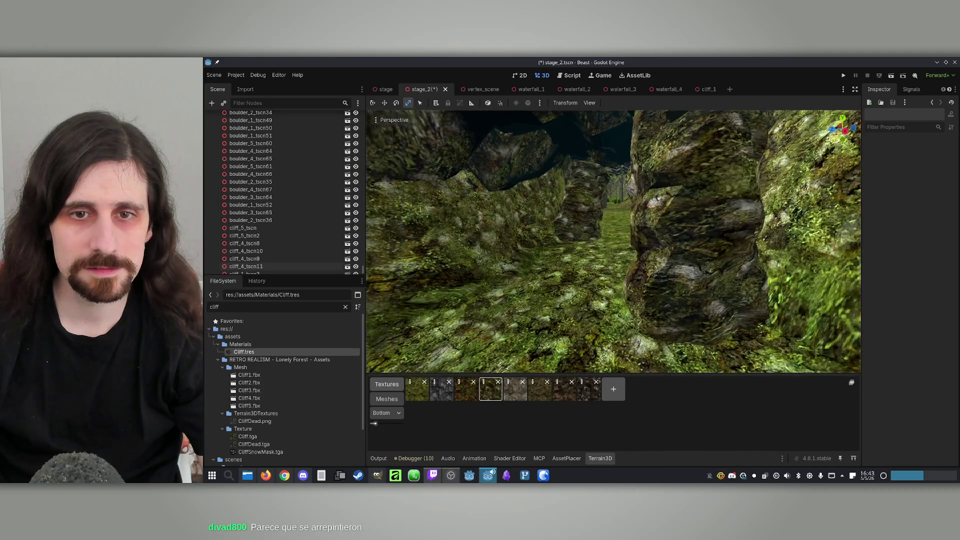
key(w)
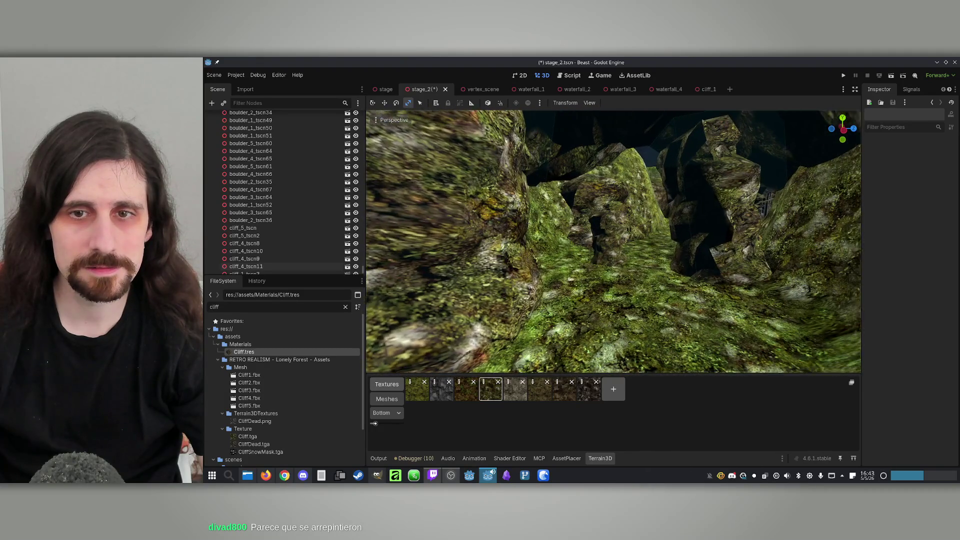
key(w)
click(617, 194)
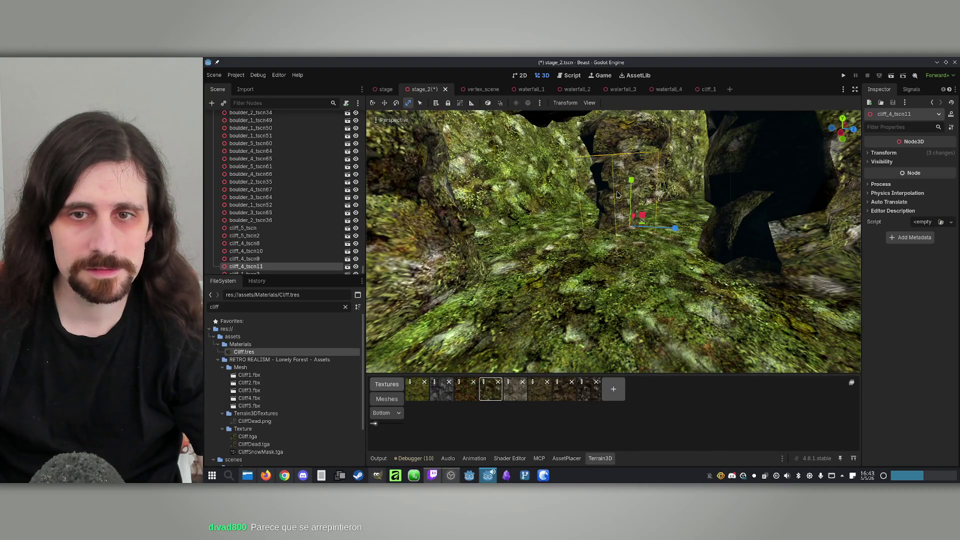
key(w)
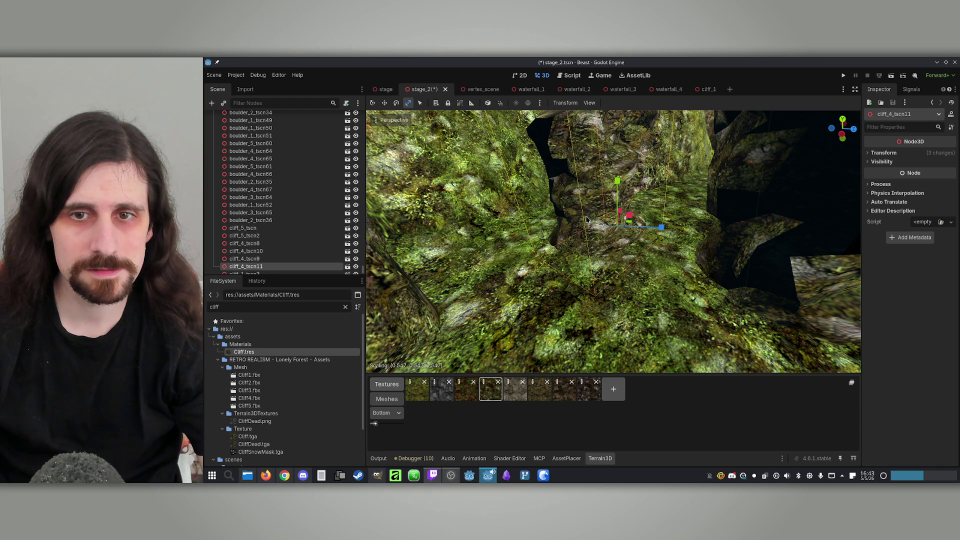
key(w)
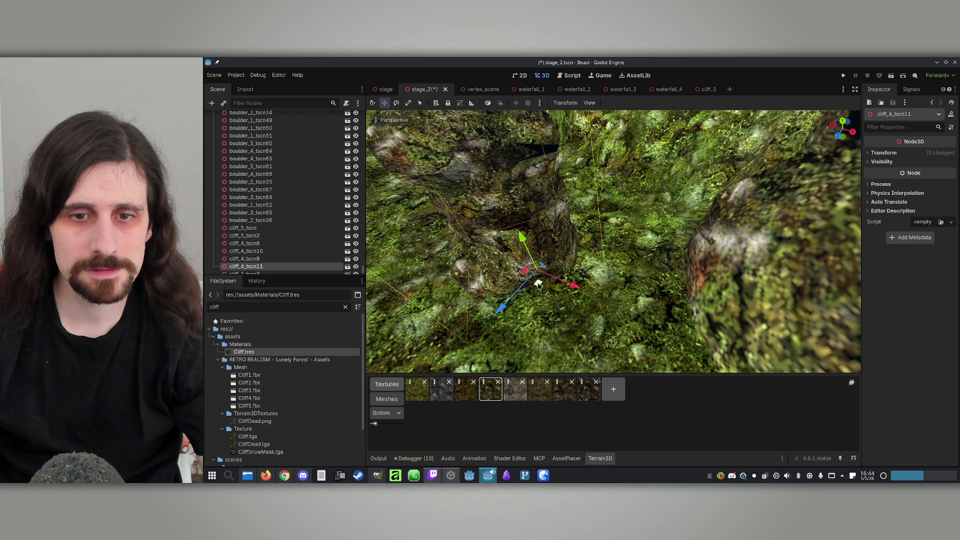
key(ctrl+d)
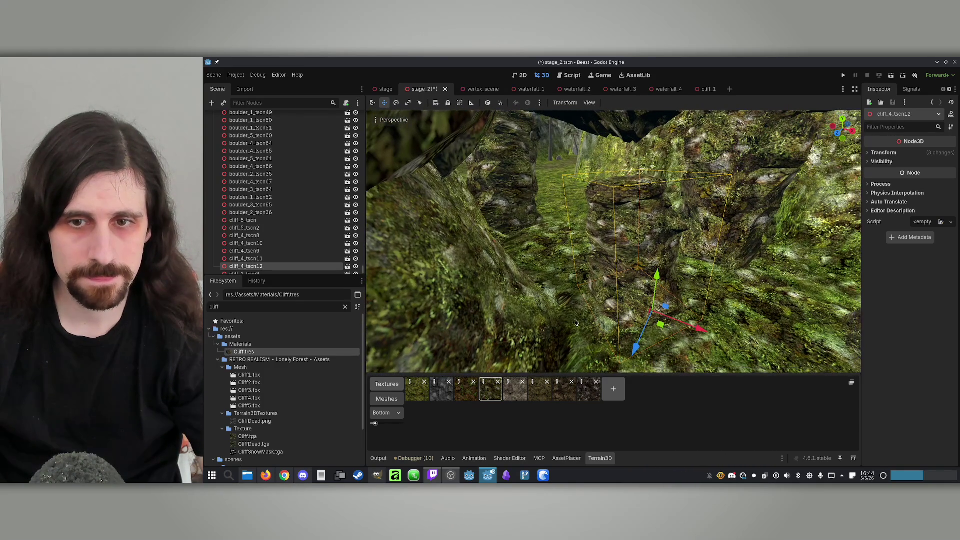
drag(649, 326, 619, 292)
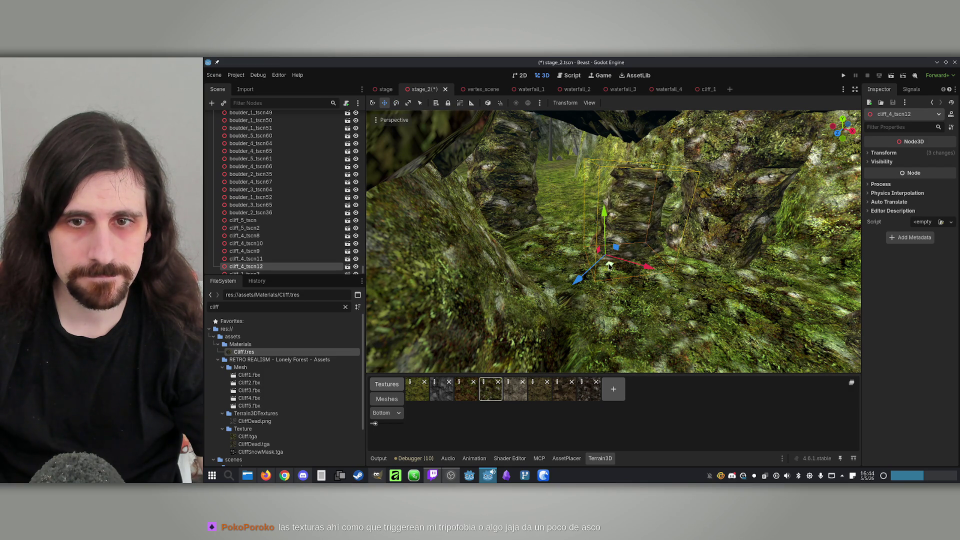
drag(569, 266, 599, 188)
click(599, 188)
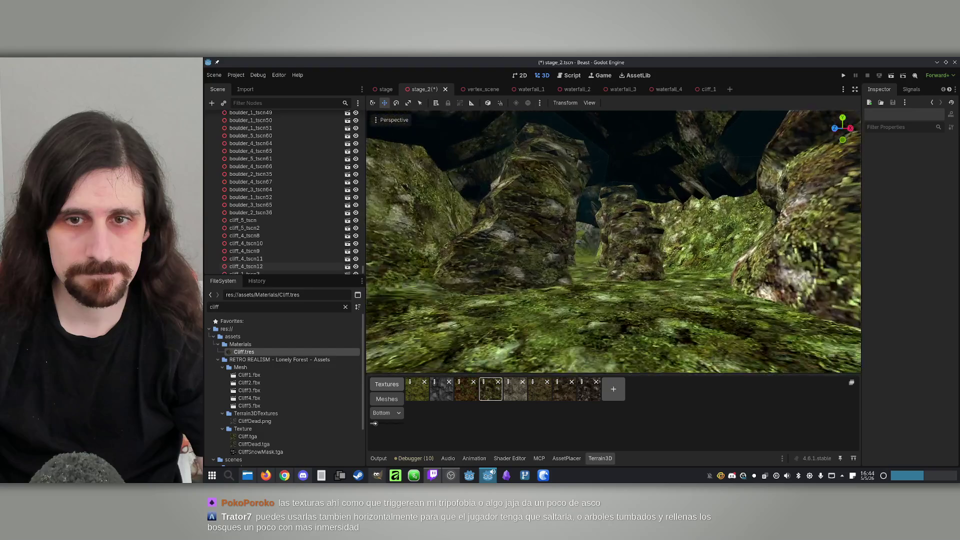
key(w)
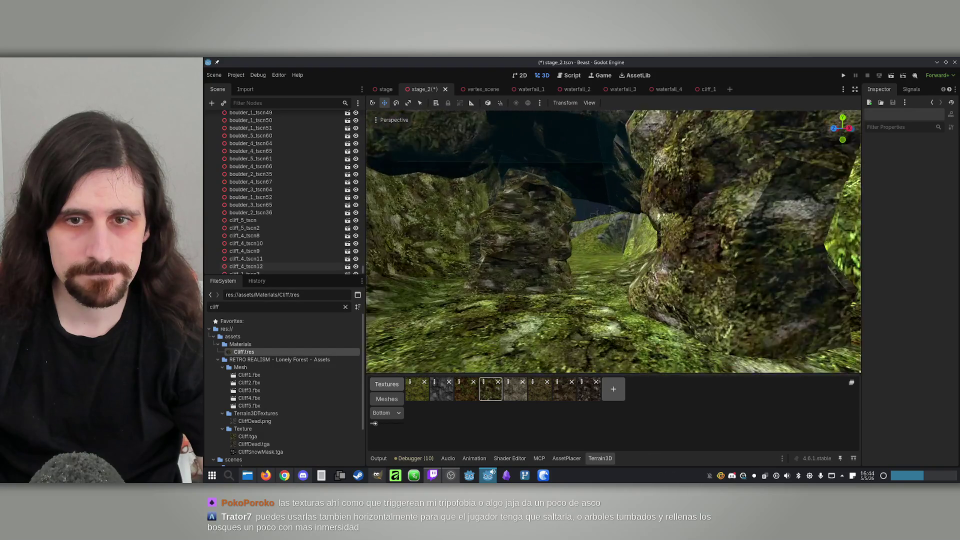
key(e)
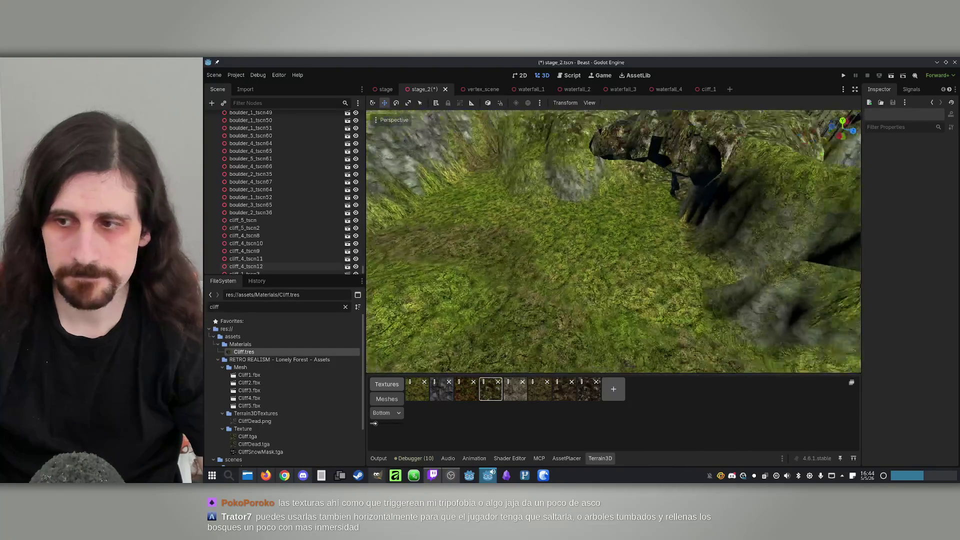
key(w)
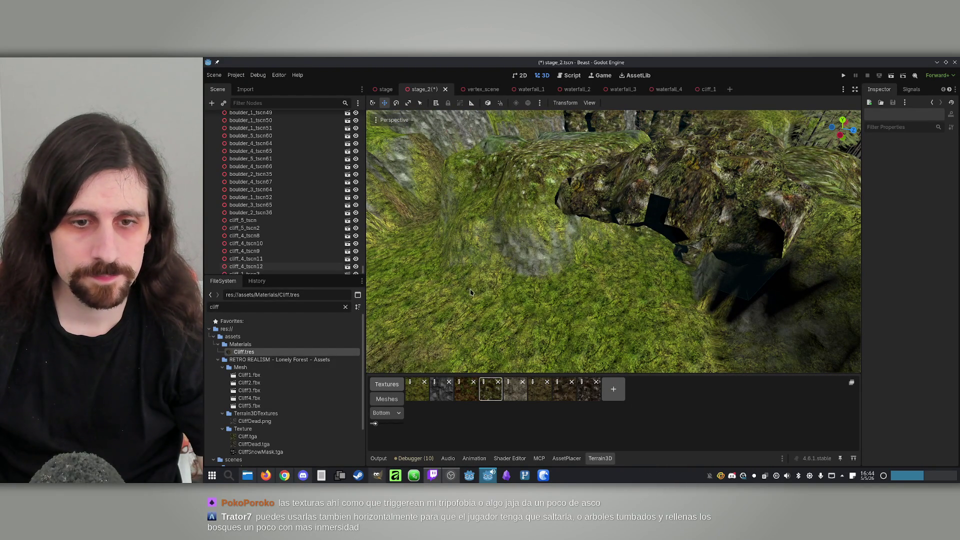
scroll(329, 169, up, 15)
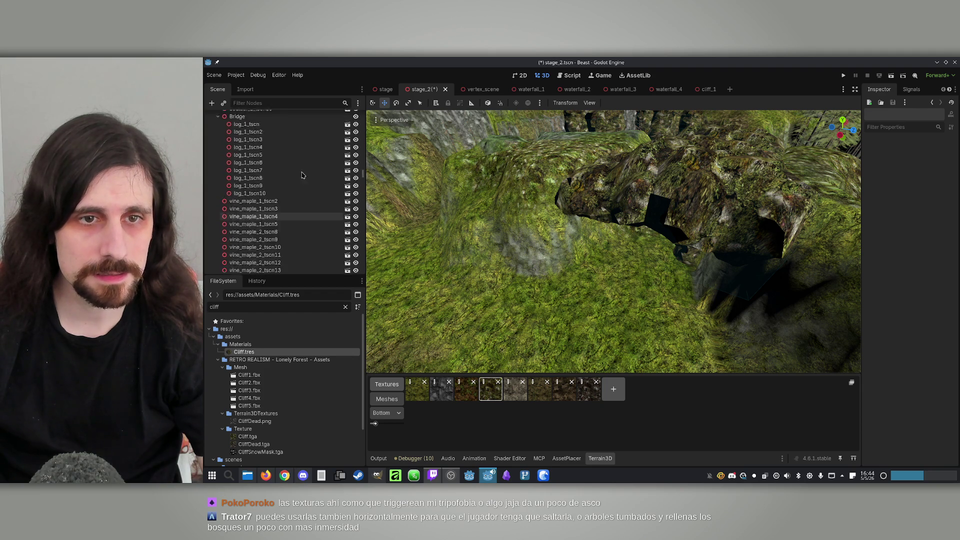
Collapse ForestAssets, select Terrain3D, look over the cave's grassy floor and save stage_2.
click(213, 164)
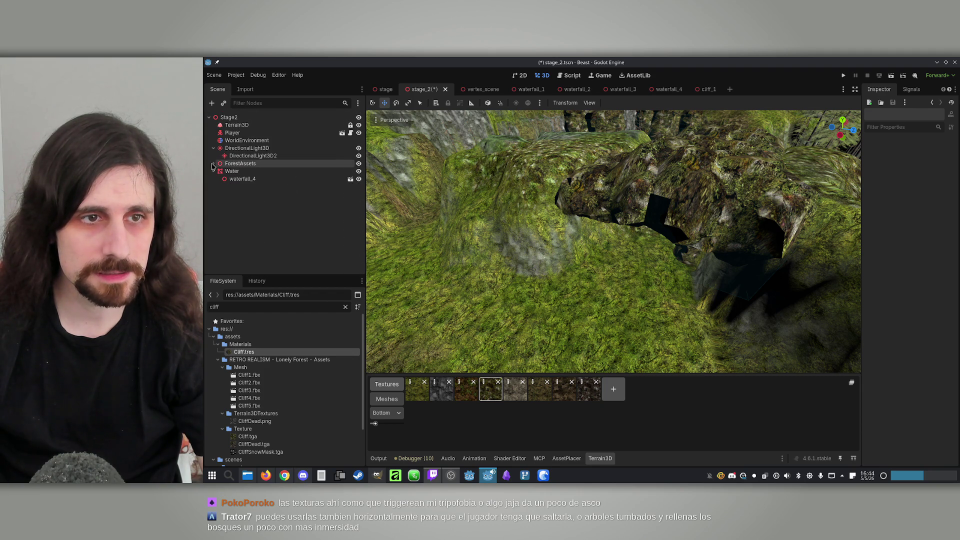
click(264, 126)
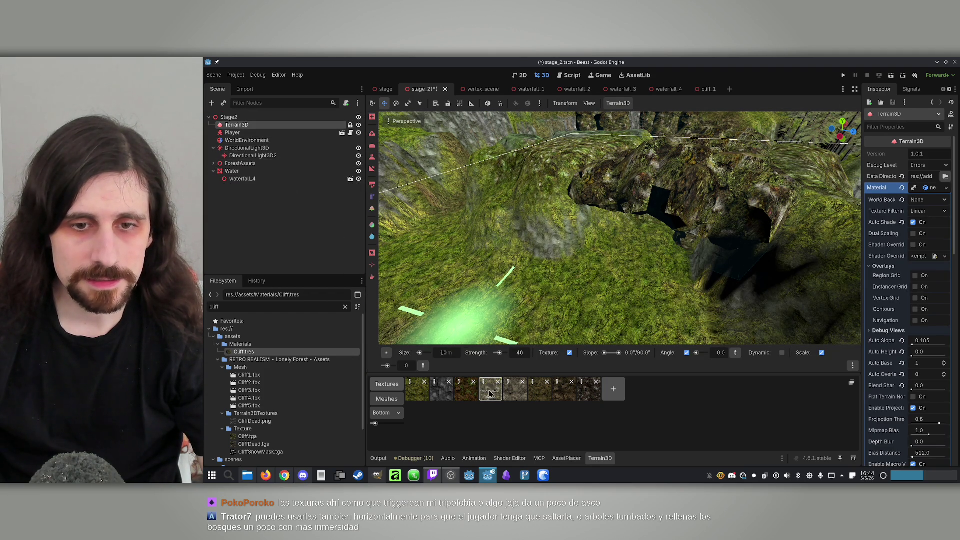
mouse_move(620, 213)
mouse_down()
mouse_move(628, 230)
mouse_move(590, 275)
mouse_move(606, 247)
mouse_up()
drag(707, 228, 570, 250)
drag(700, 210, 653, 240)
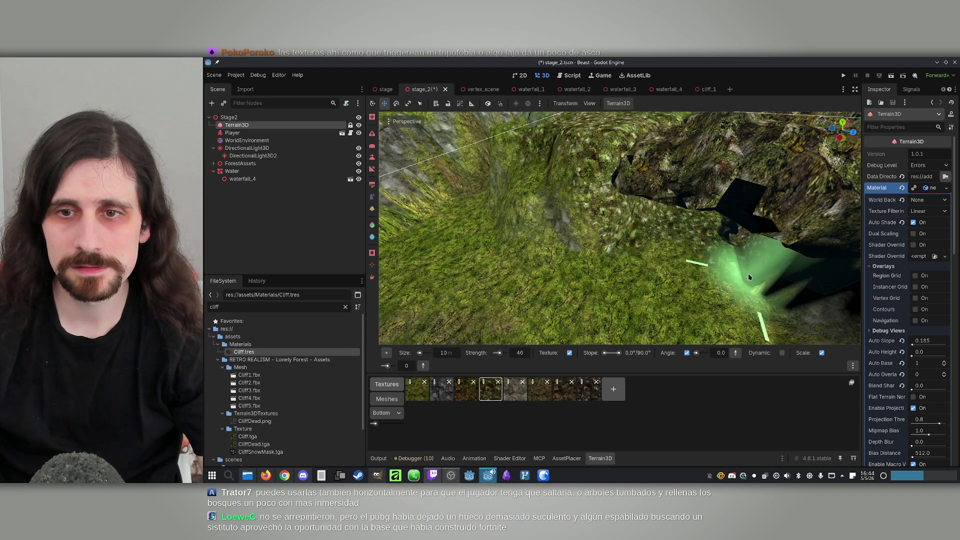
mouse_move(697, 286)
mouse_down()
mouse_move(550, 195)
mouse_move(610, 253)
mouse_up()
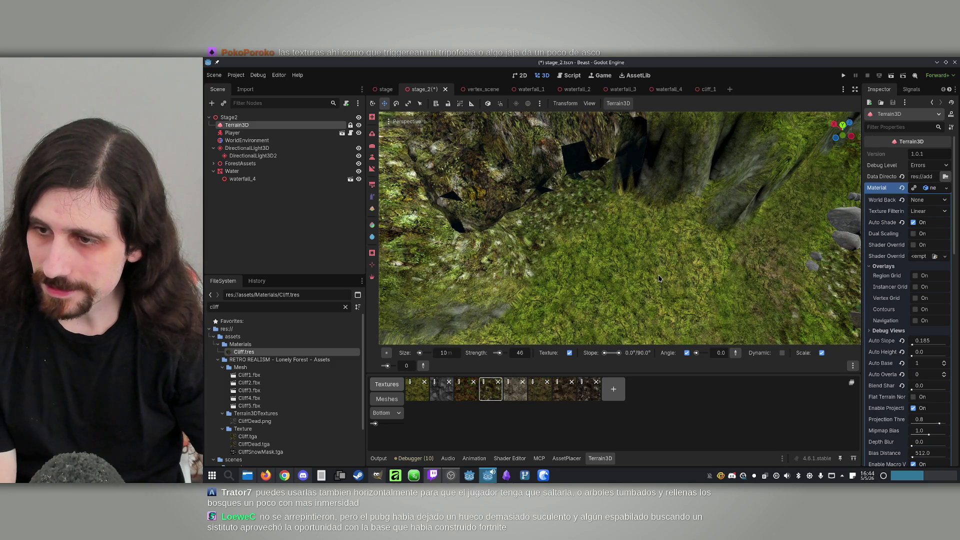
key(ctrl+s)
mouse_move(557, 208)
mouse_down()
mouse_move(600, 300)
mouse_move(630, 269)
mouse_move(620, 280)
mouse_move(600, 260)
mouse_move(525, 243)
mouse_up()
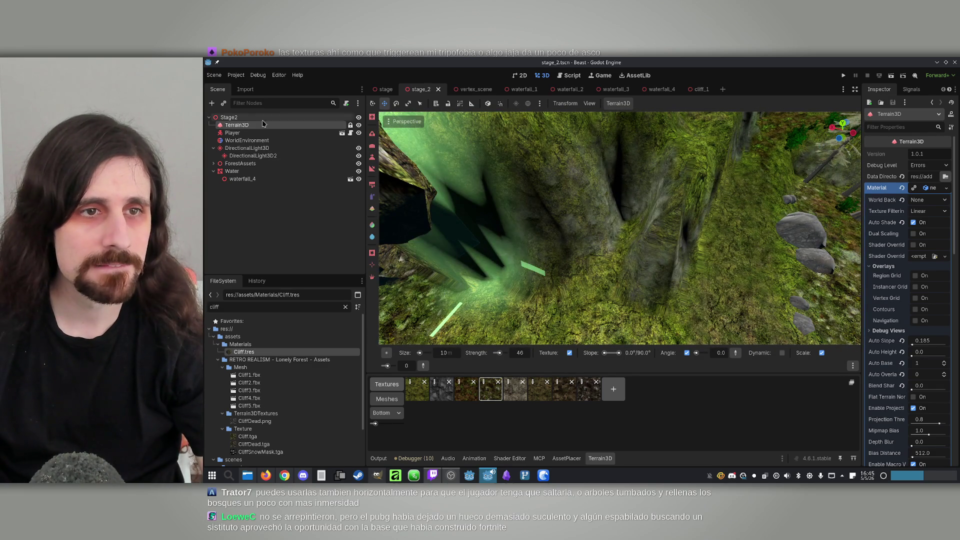
click(372, 146)
Smooth out the terrain crevice beside the mossy cliff.
mouse_move(637, 174)
mouse_down()
mouse_move(640, 185)
mouse_move(656, 180)
mouse_move(585, 215)
mouse_up()
mouse_move(700, 280)
mouse_down()
mouse_move(621, 214)
mouse_move(585, 205)
mouse_up()
drag(620, 235, 575, 227)
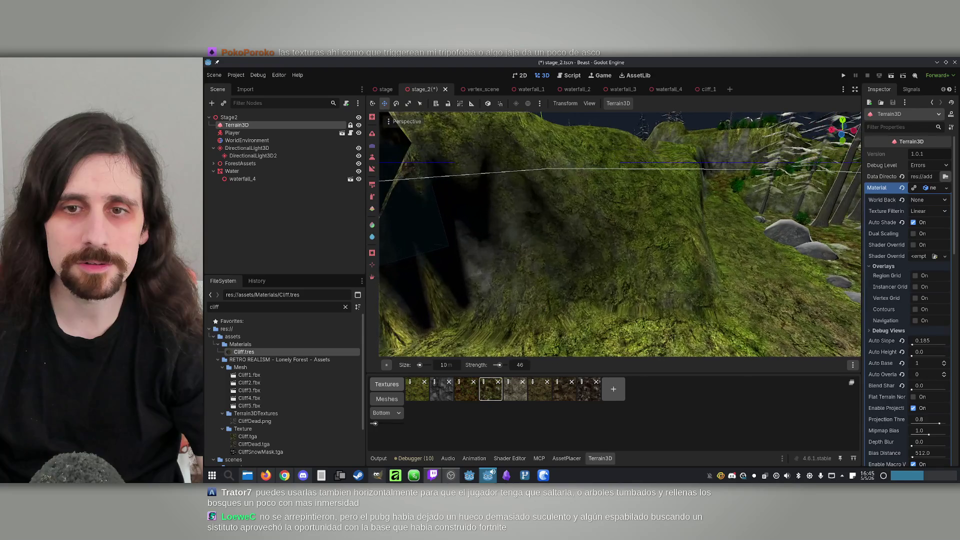
Select the Height brush with a 5 m size and save the scene.
click(373, 158)
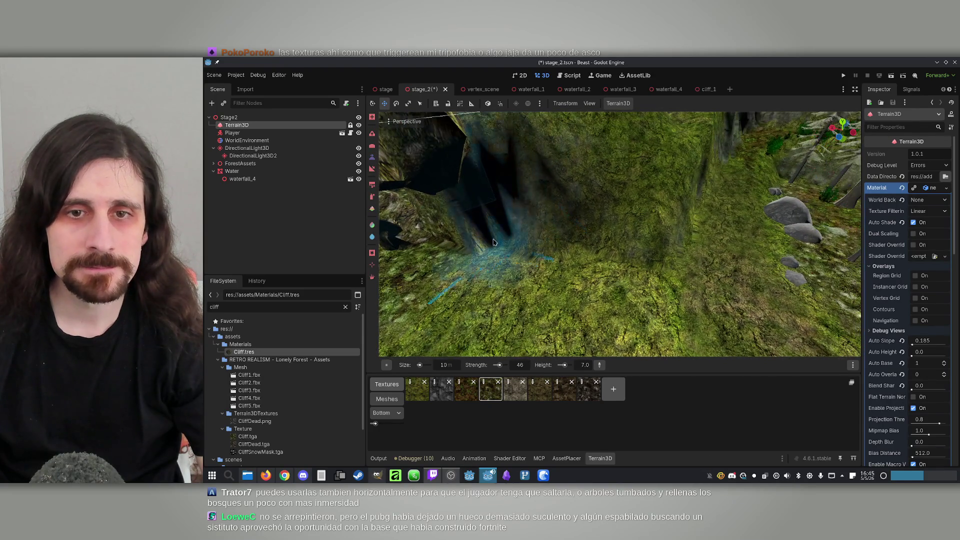
text(5)
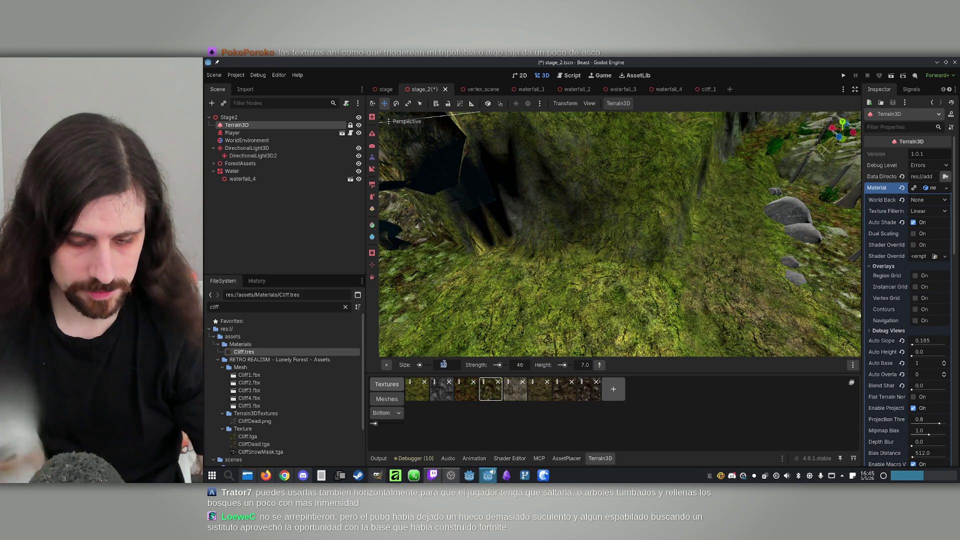
key(Return)
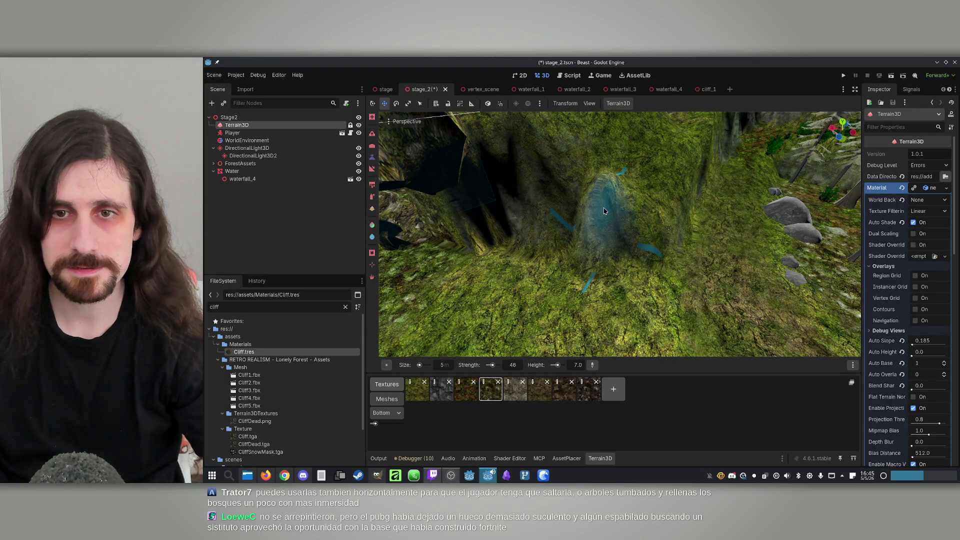
drag(603, 159, 566, 202)
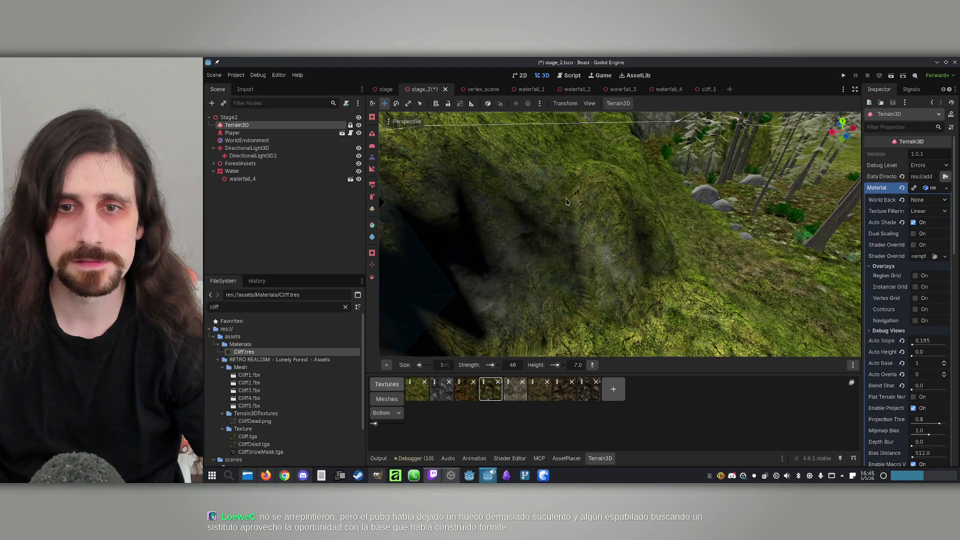
scroll(564, 203, up, 5)
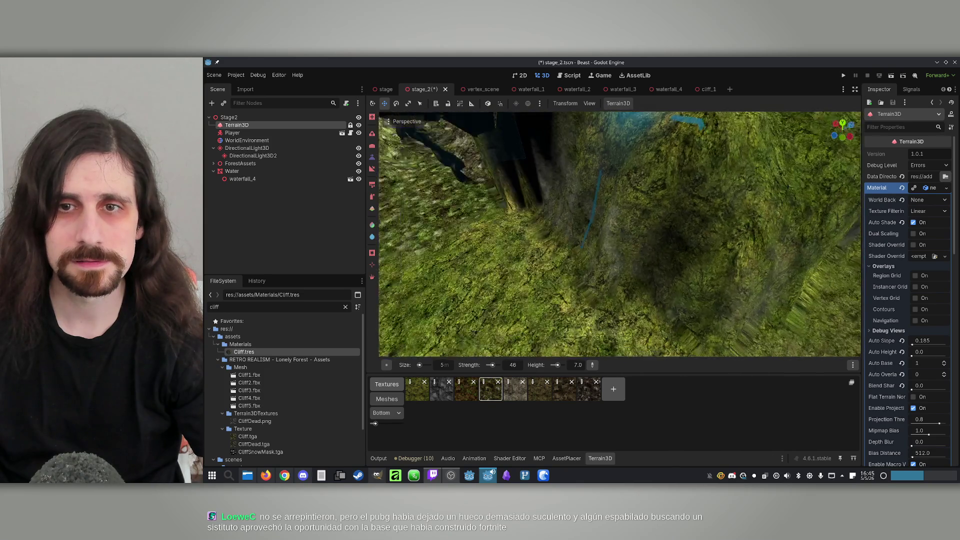
scroll(565, 202, down, 4)
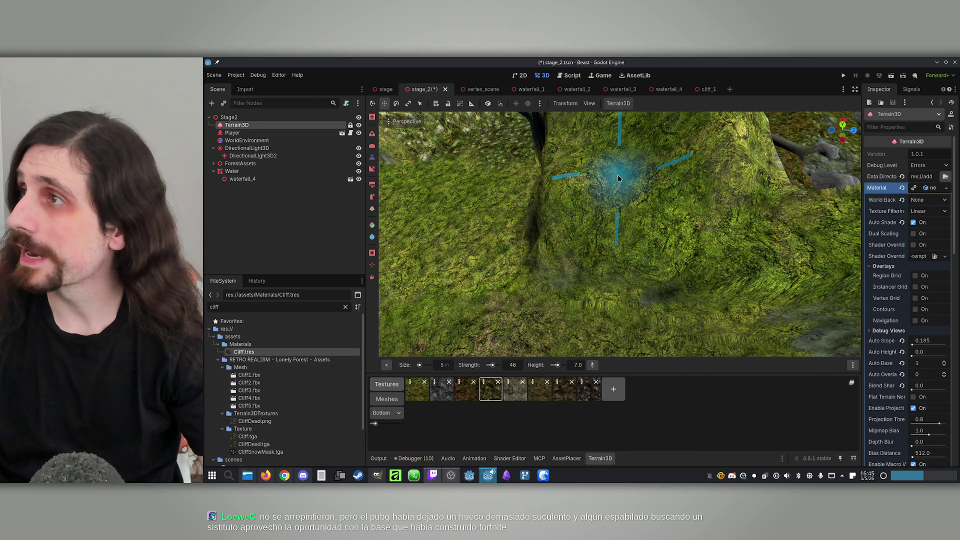
key(ctrl+s)
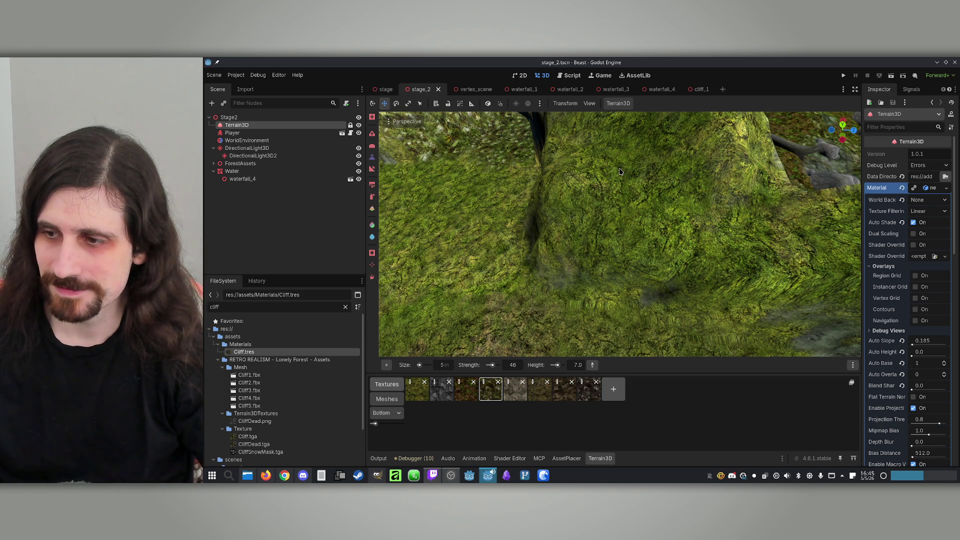
Fly through the canyon, over the rocks and under the dark overhang to inspect the passages.
scroll(560, 275, down, 10)
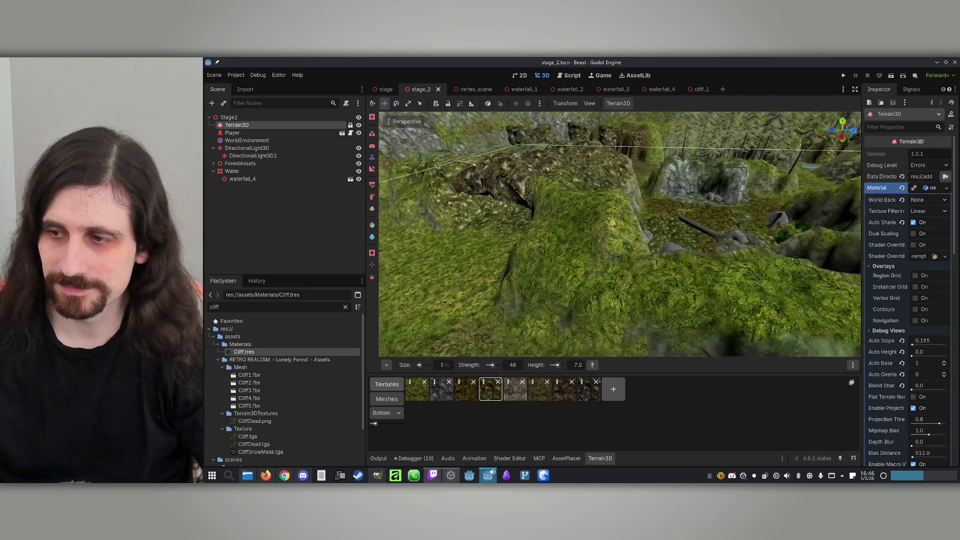
key(w)
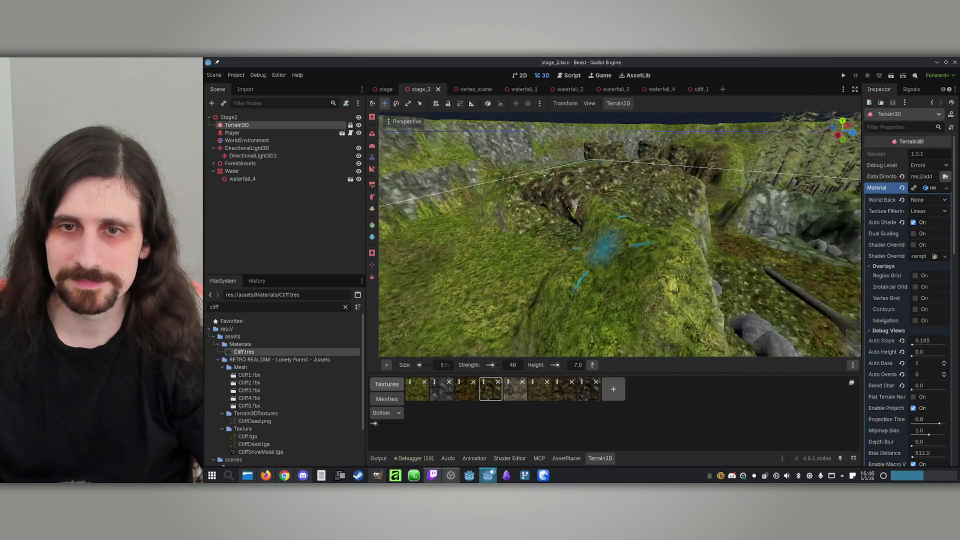
scroll(581, 248, down, 3)
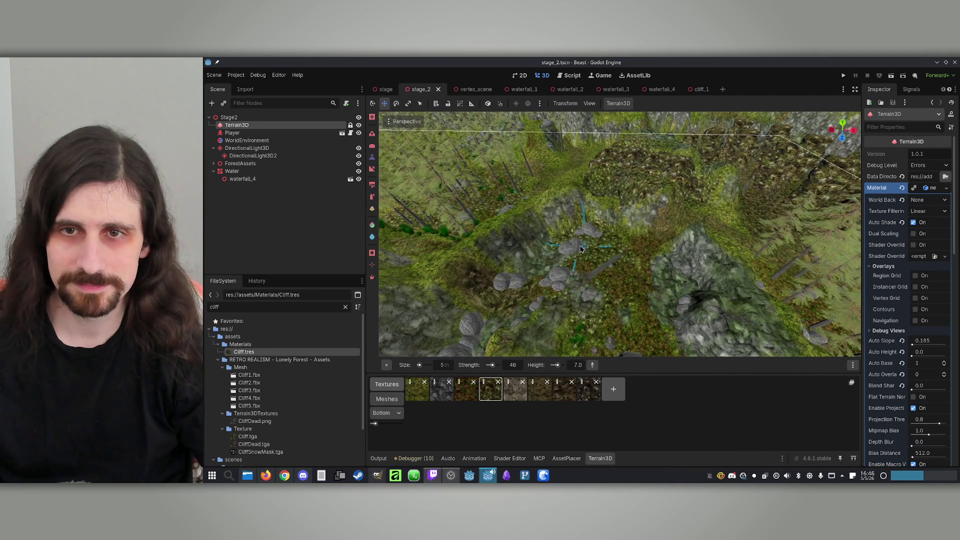
key(w)
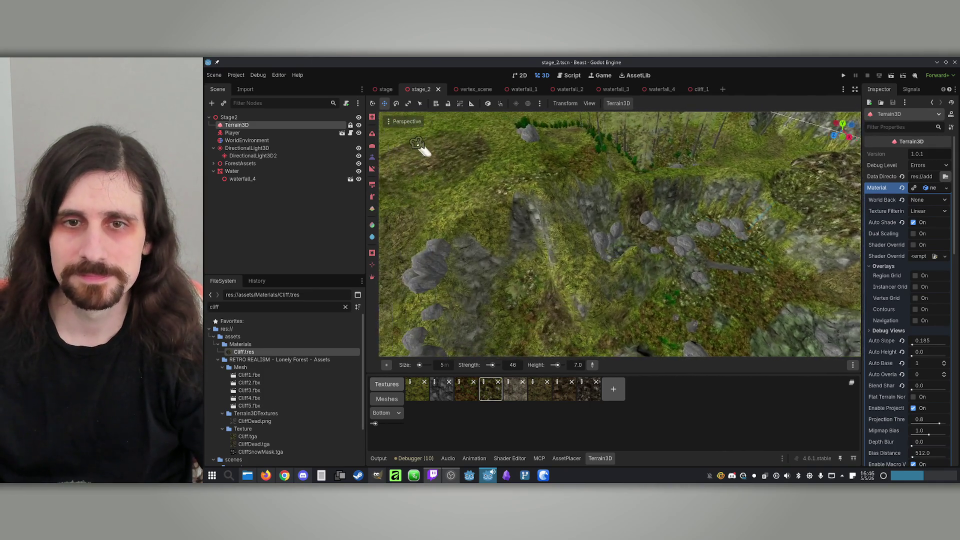
key(w)
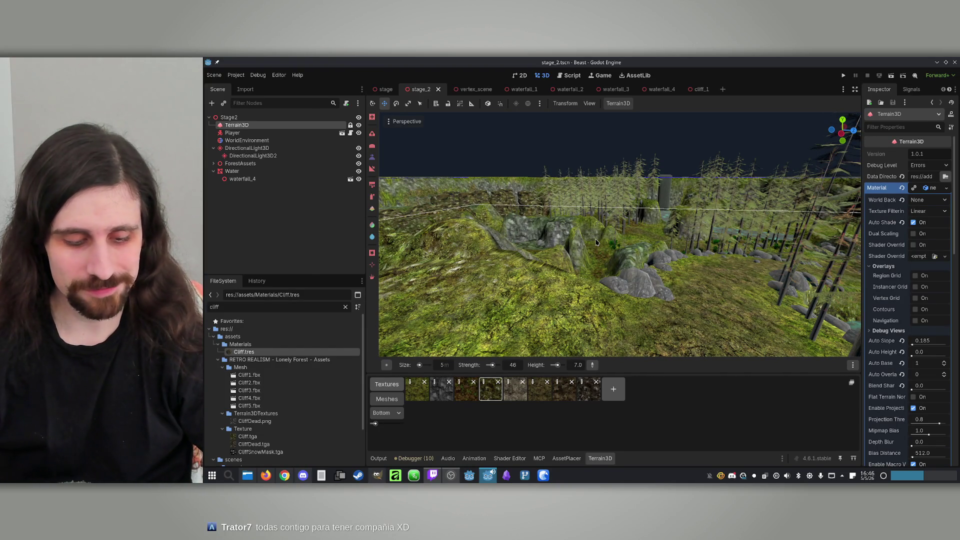
key(w)
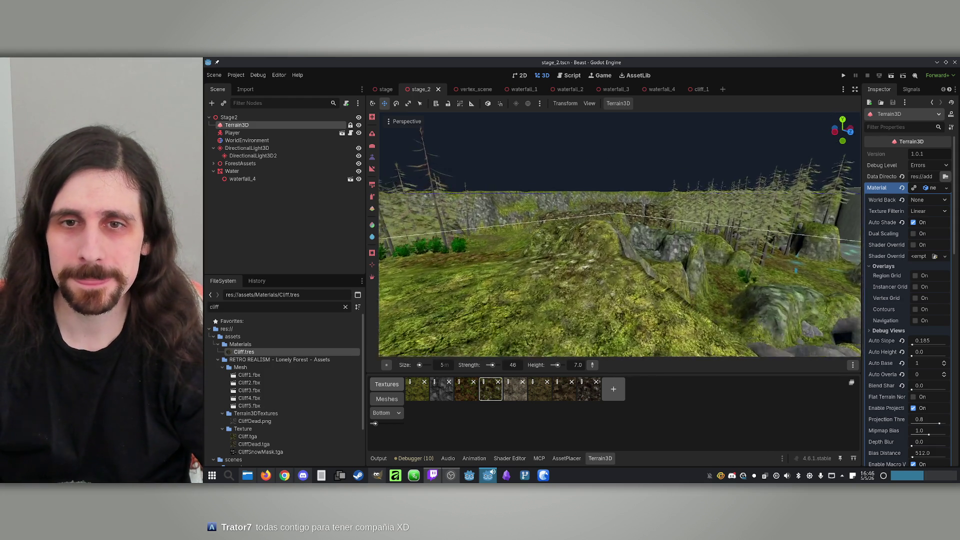
key(w)
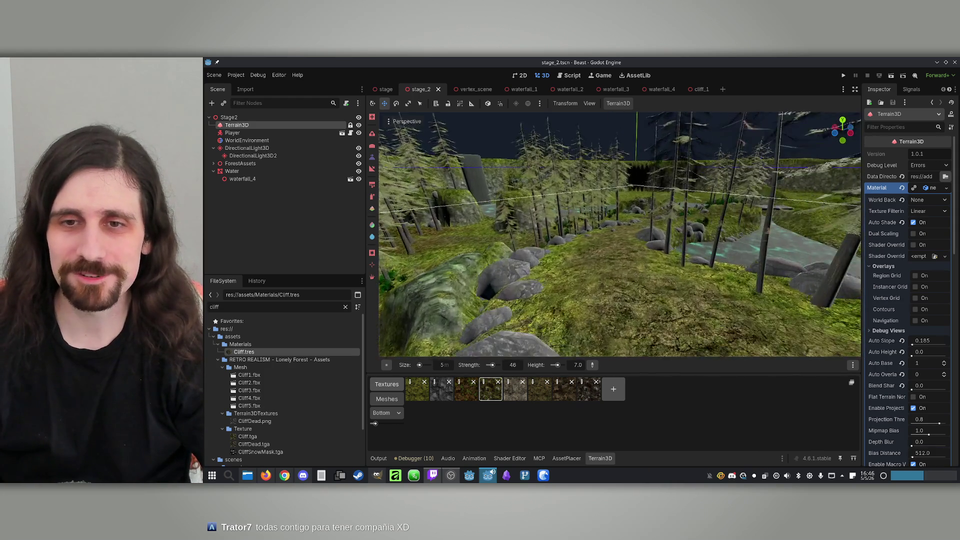
key(w)
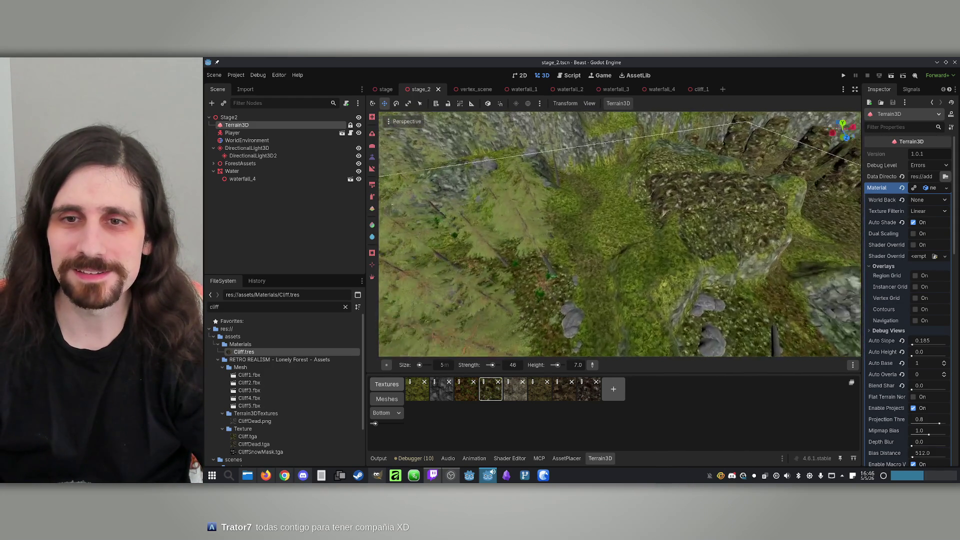
key(w)
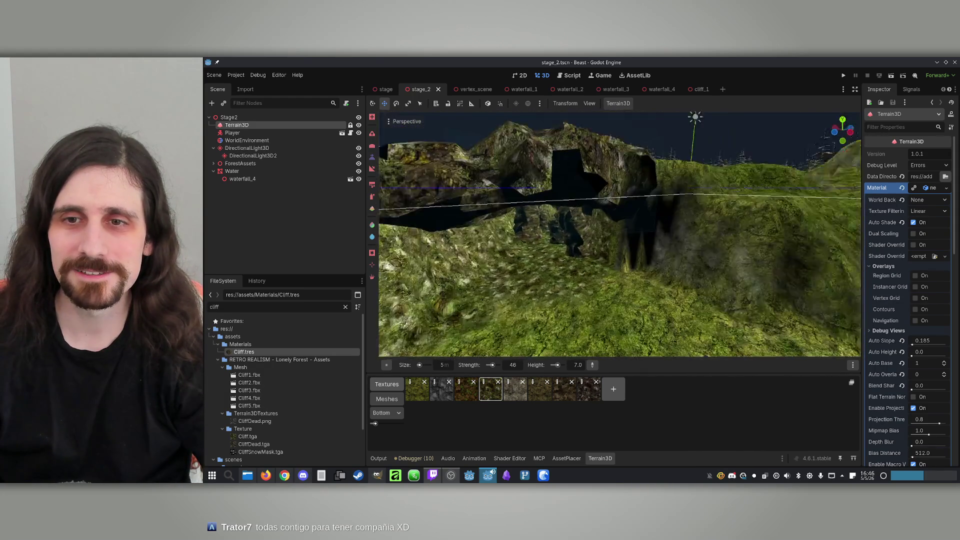
key(s)
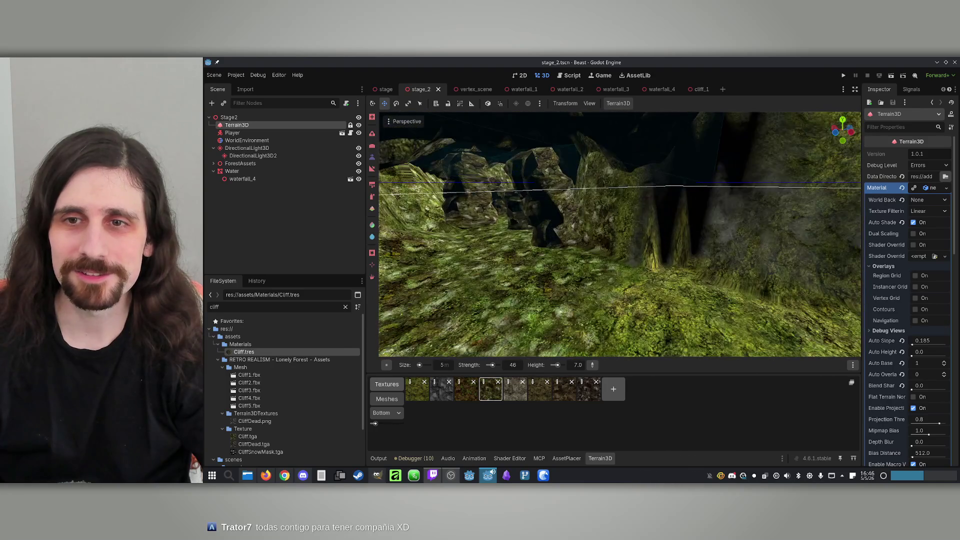
key(e)
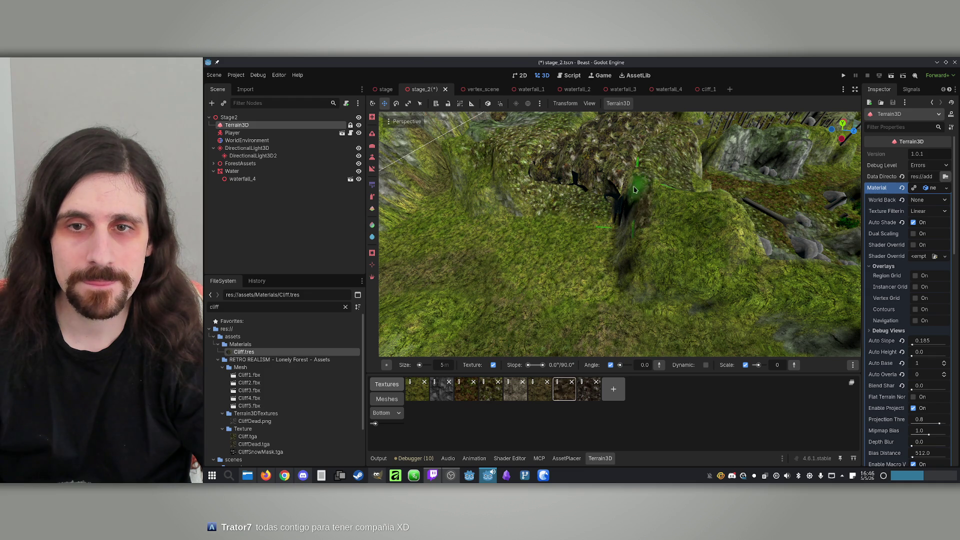
Paint the chosen texture along the rock's base with a 10 m spray brush.
key(s)
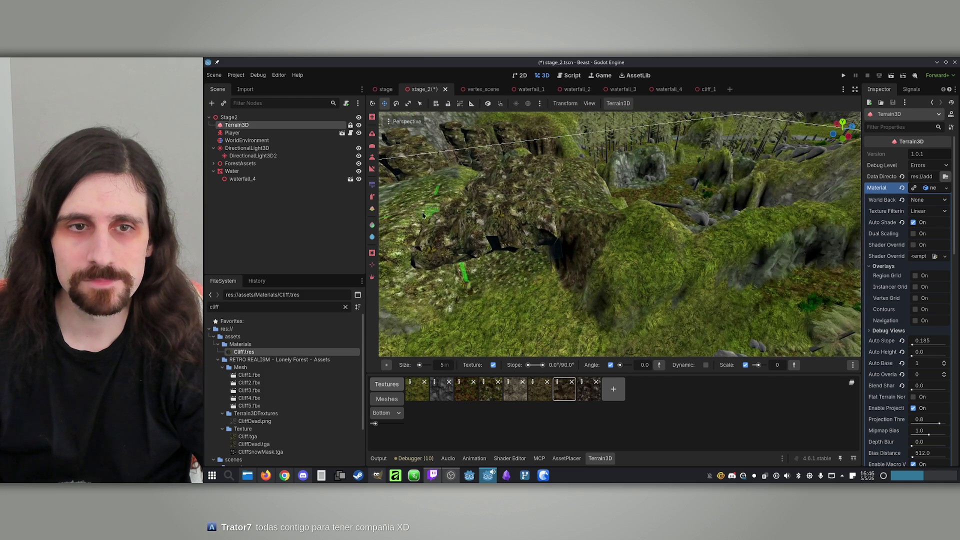
click(371, 186)
scroll(518, 248, up, 2)
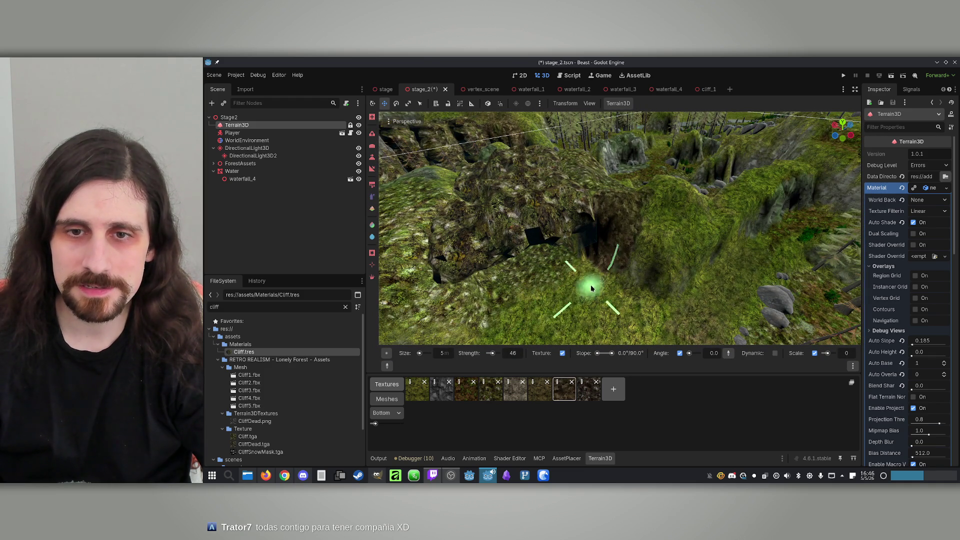
drag(529, 306, 687, 198)
text(10)
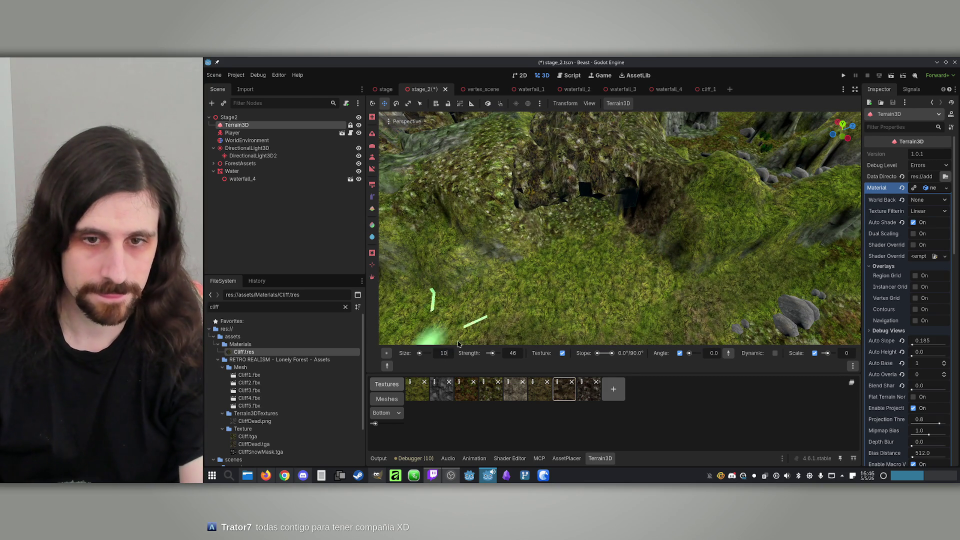
key(Return)
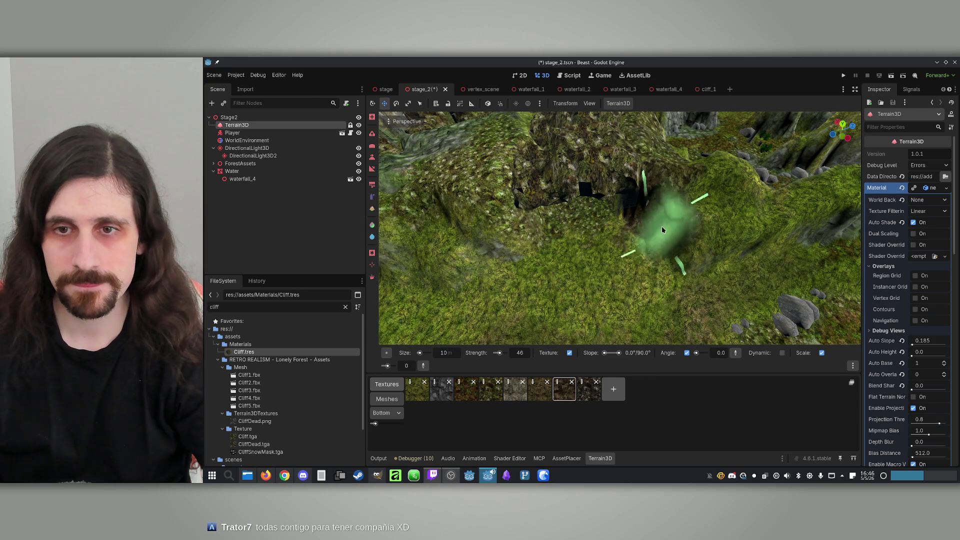
mouse_move(523, 241)
mouse_down()
mouse_move(601, 263)
mouse_move(700, 274)
mouse_move(700, 260)
mouse_move(640, 270)
mouse_move(696, 257)
mouse_up()
mouse_move(583, 215)
mouse_down()
mouse_move(579, 251)
mouse_move(700, 199)
mouse_move(485, 197)
mouse_move(497, 191)
mouse_move(467, 261)
mouse_move(454, 260)
mouse_move(494, 240)
mouse_move(558, 253)
mouse_up()
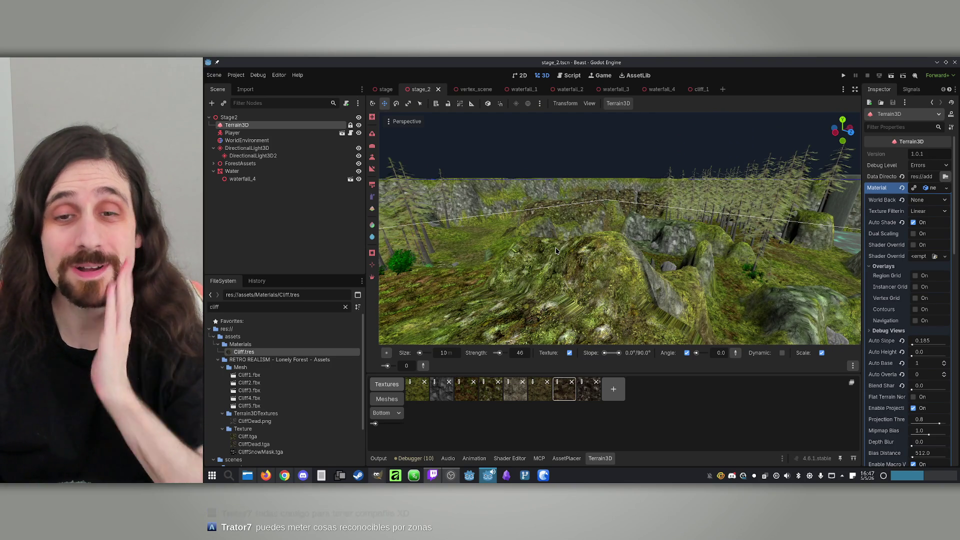